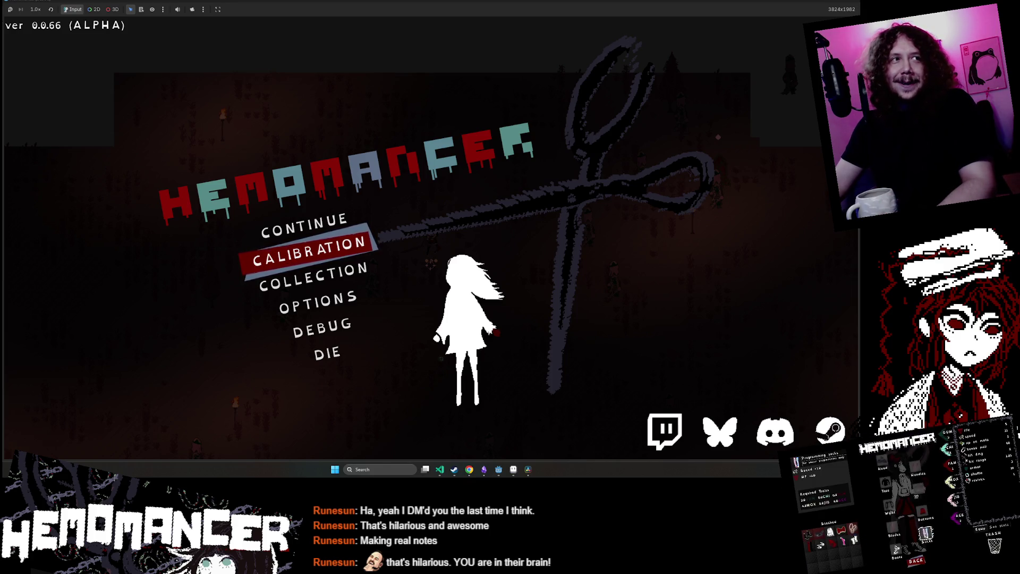
Start a Hemomancer run from the title menu and walk the character around the level
key("Return")
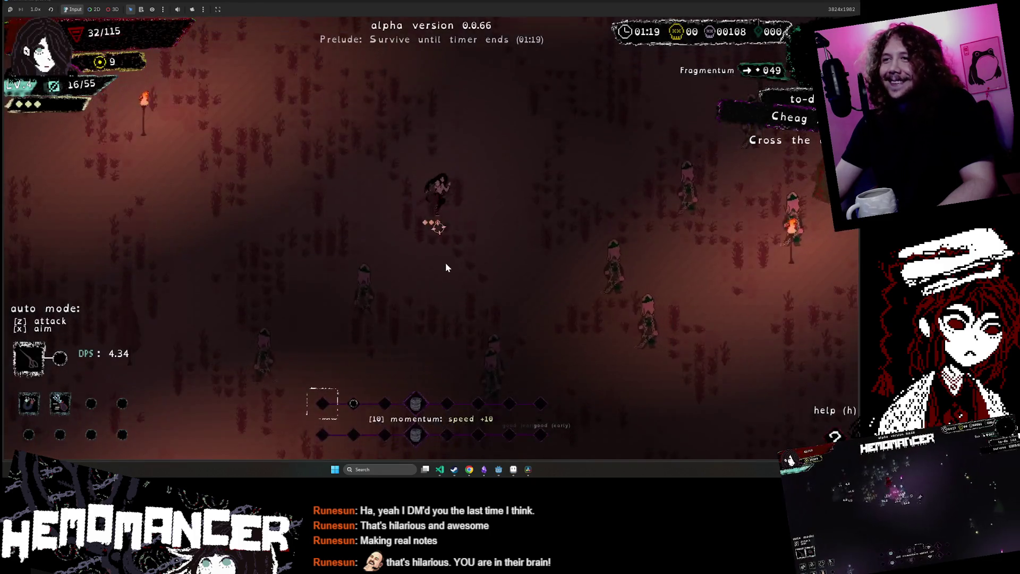
key("Right")
key("Right")
key("Right")
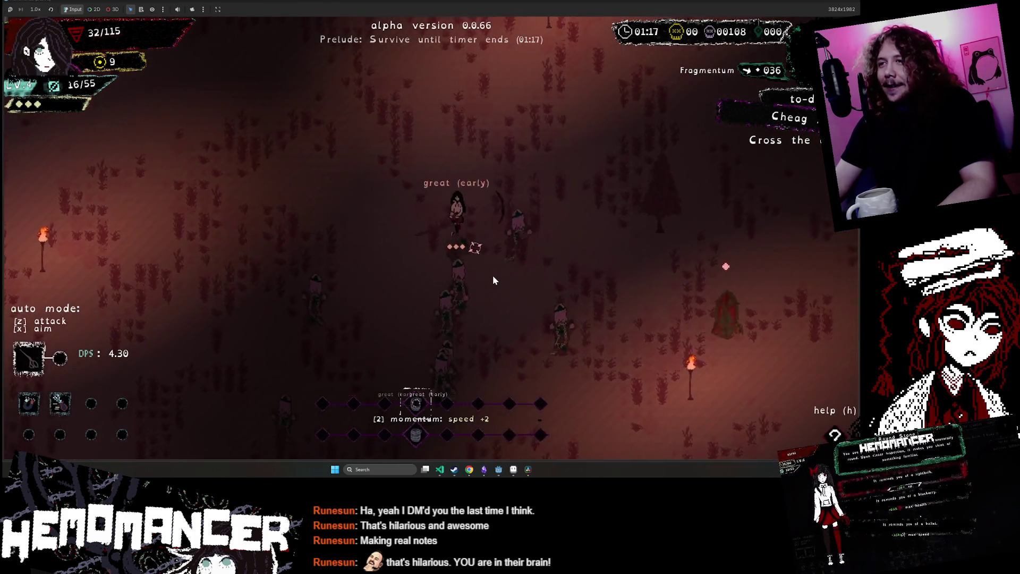
key("Left")
key("Left")
key("Left")
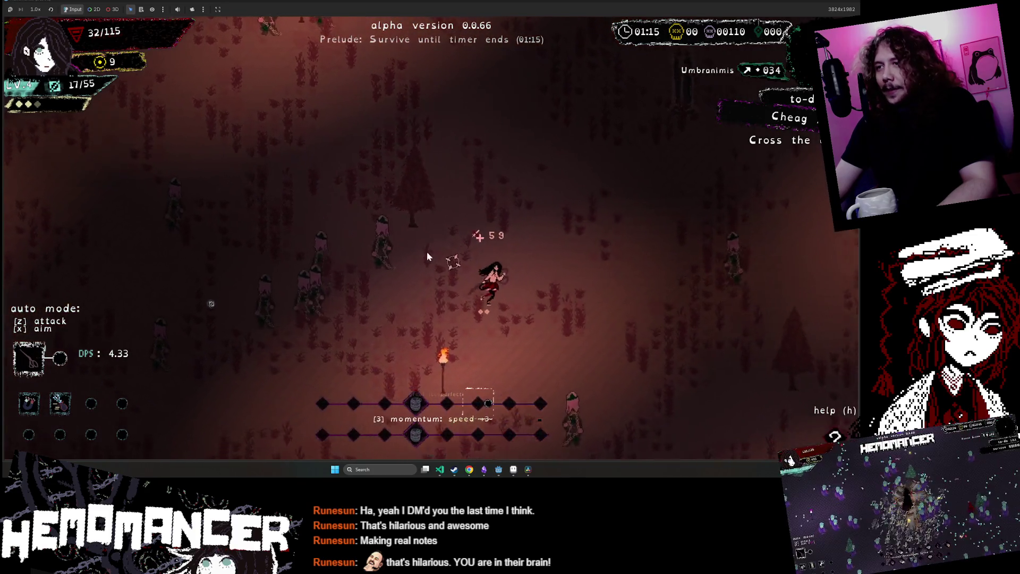
key("Down")
key("Down")
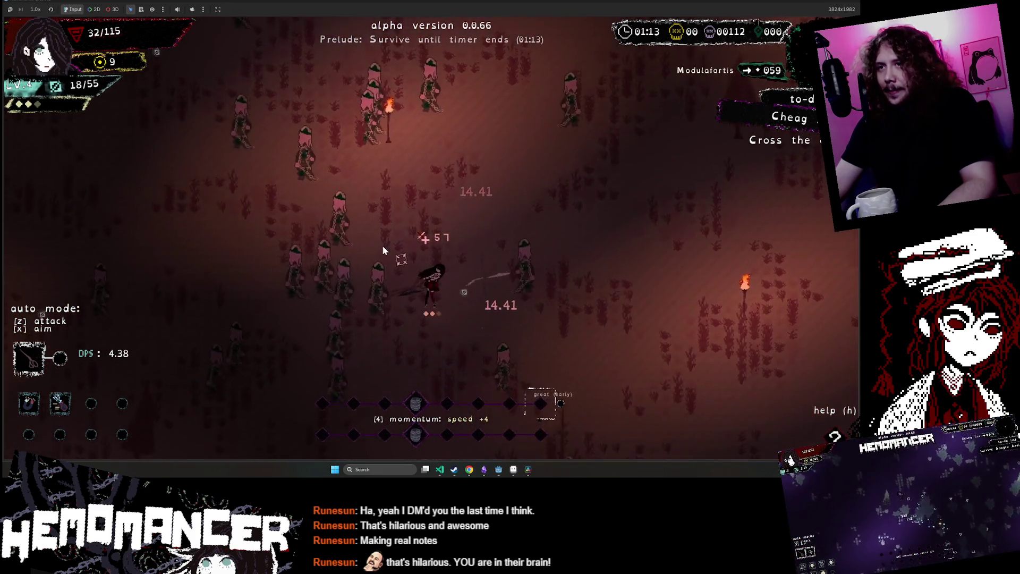
key("Up")
key("Left")
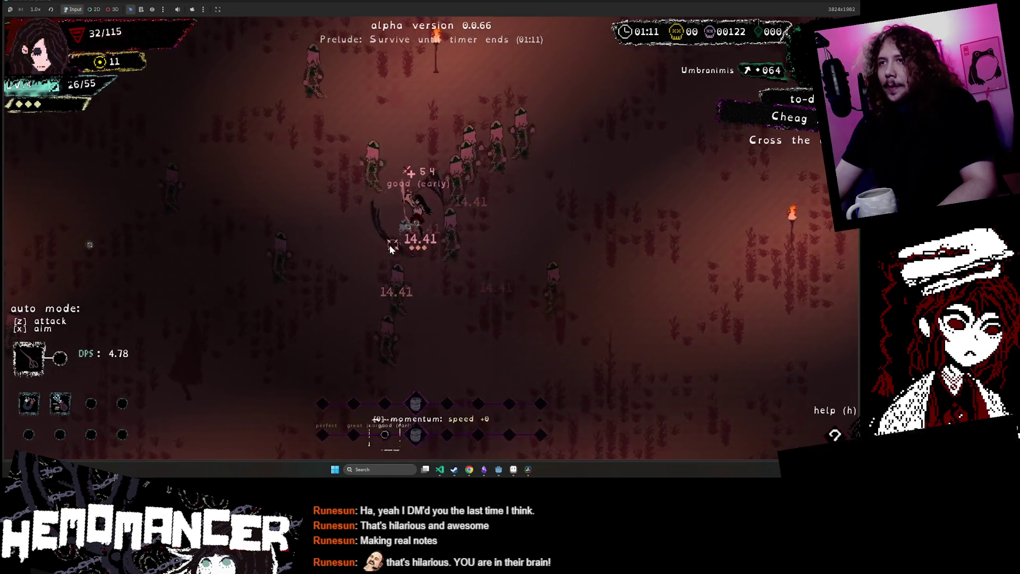
key("Up")
key("Right")
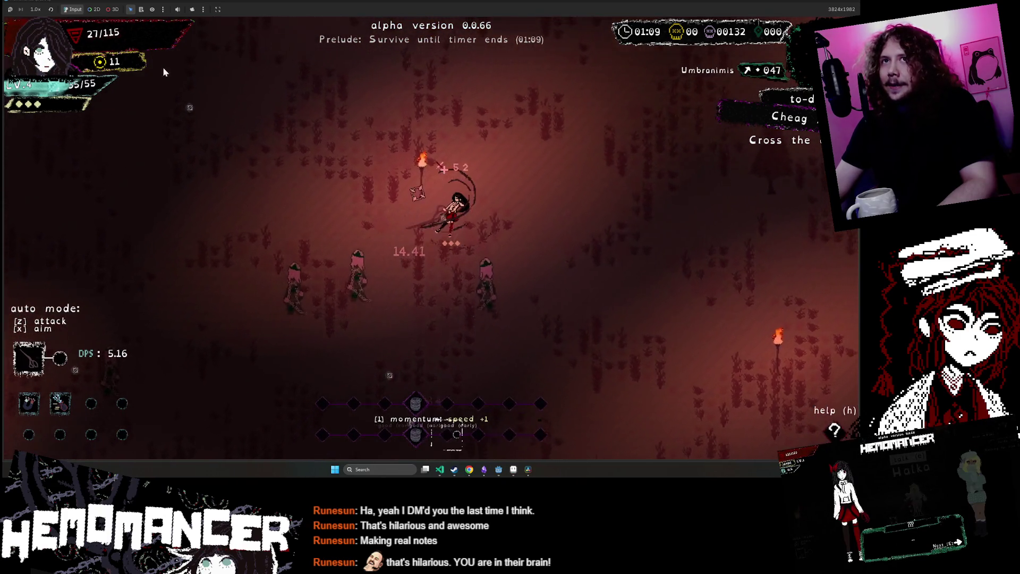
key("Up")
key("Left")
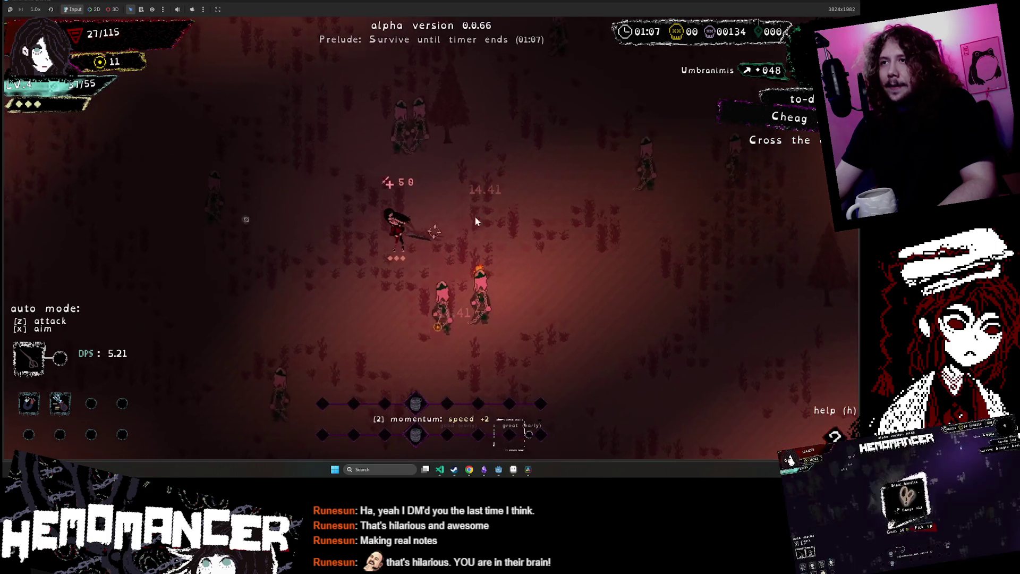
key("Up")
key("Left")
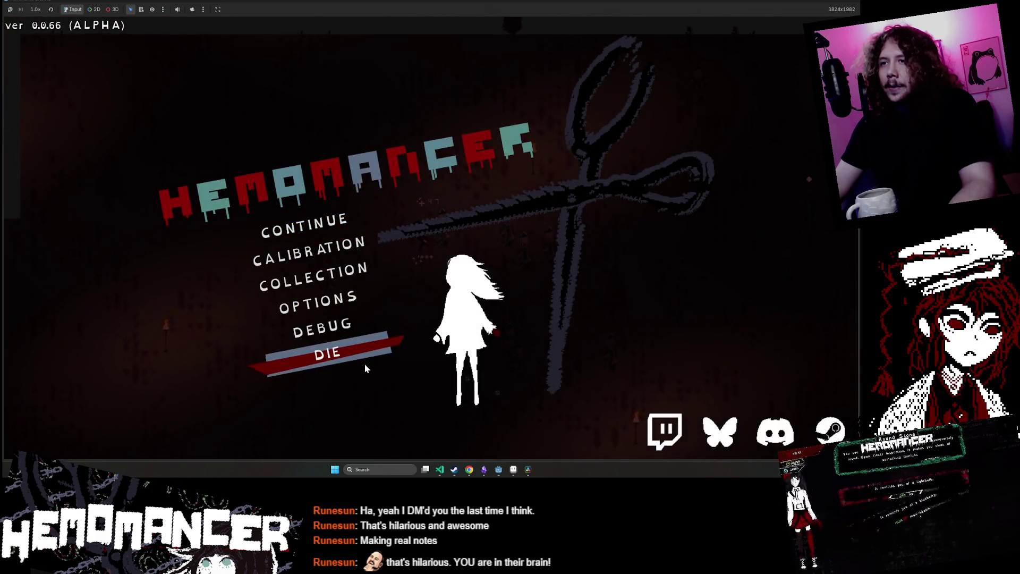
End the current game with DIE, confirm it, and start a new run
left_click(364, 363)
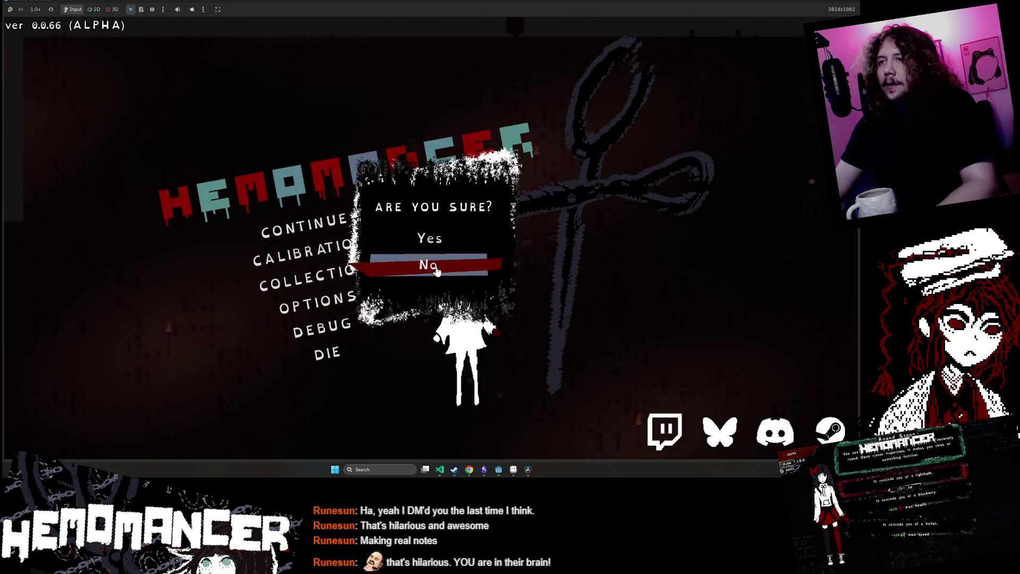
left_click(428, 237)
left_click(374, 202)
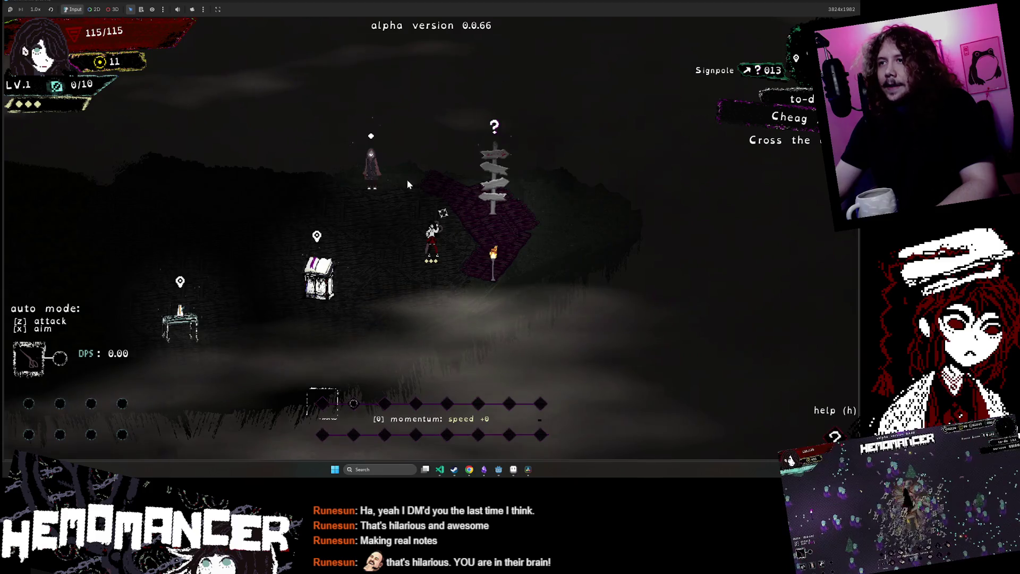
Walk the character to the signpost and the bookstand, then close the game window
key("a")
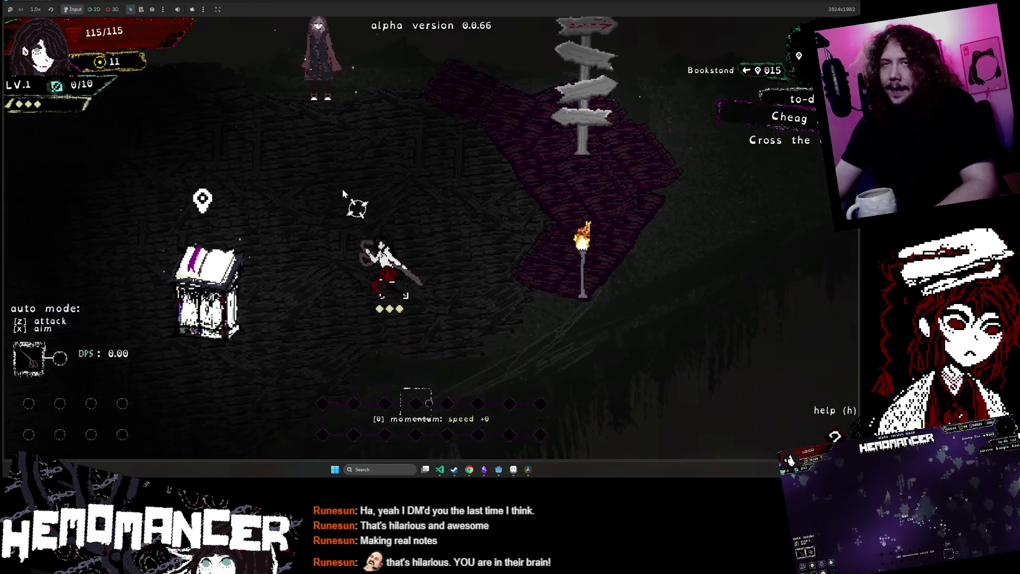
key("d")
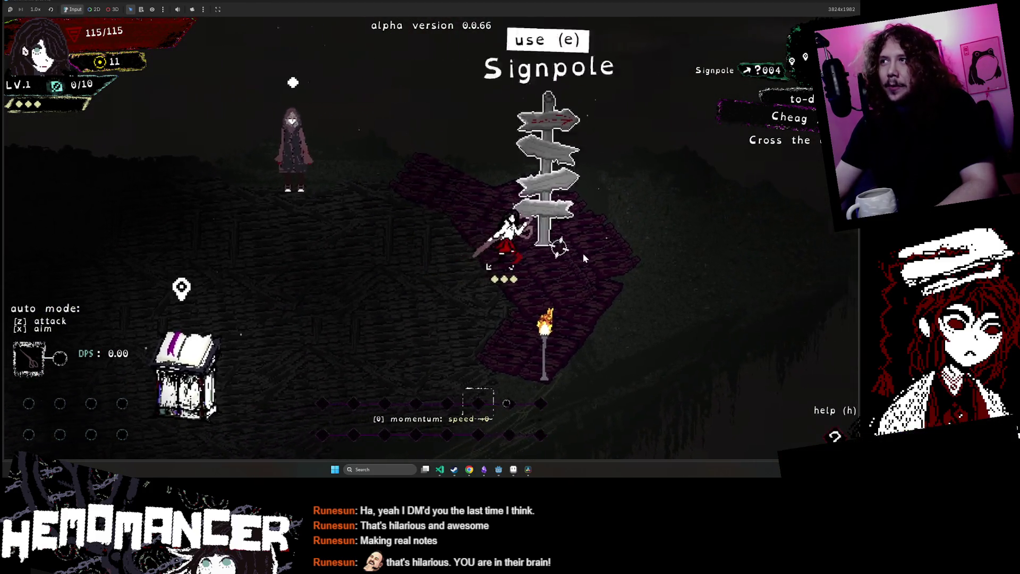
key("a")
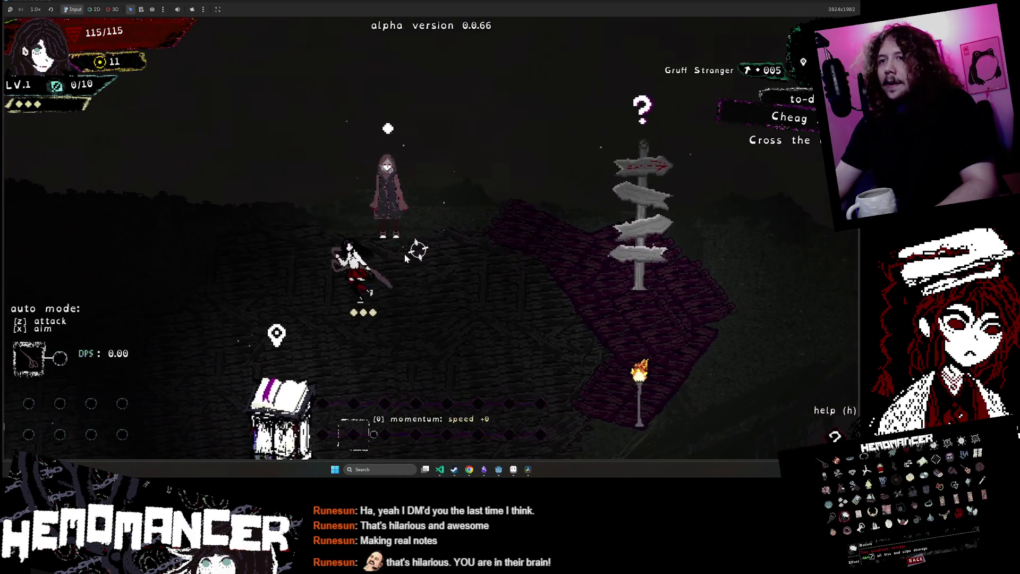
key("s")
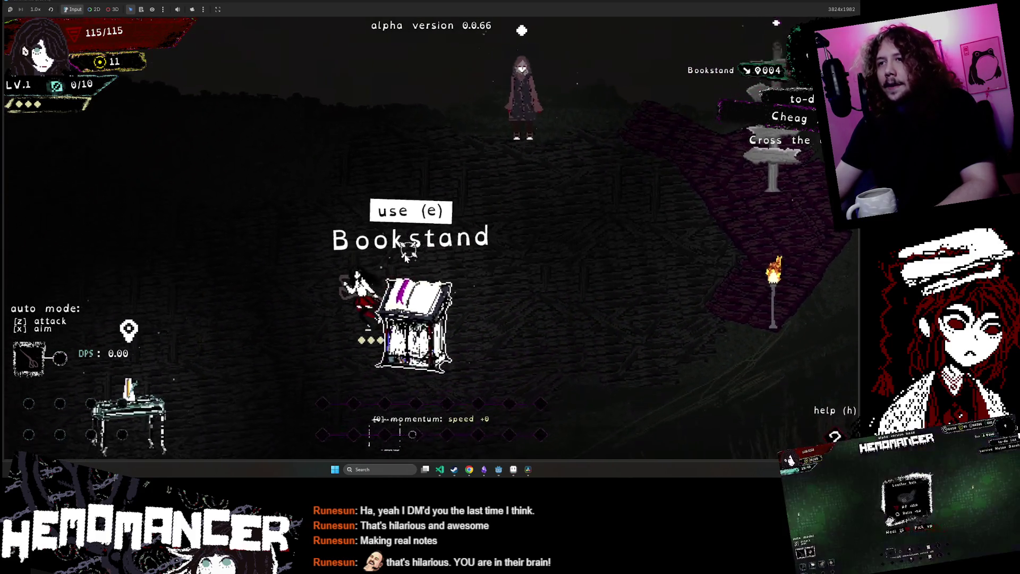
left_click(851, 2)
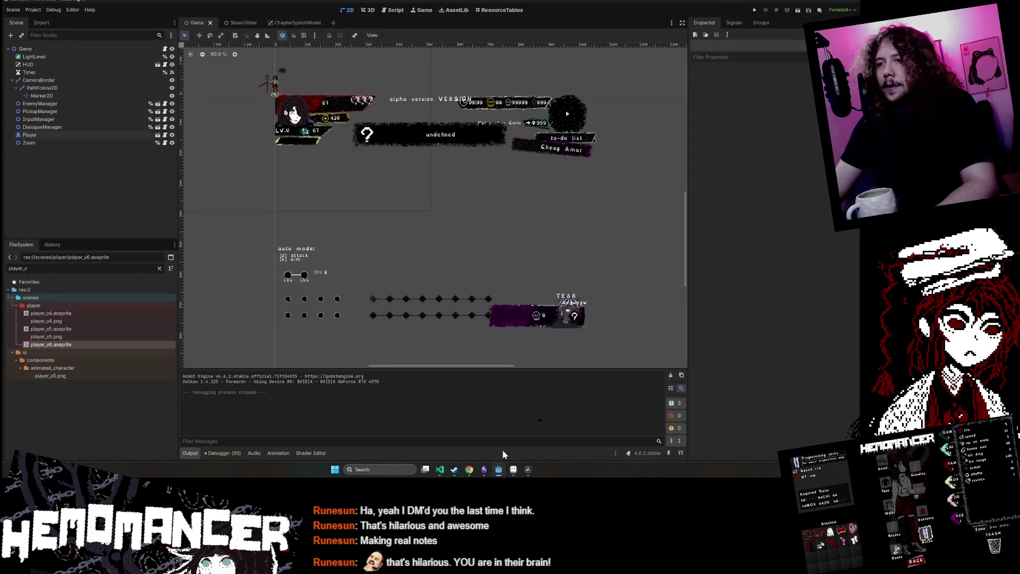
Switch to Aseprite and play the wishlist panel animation from an earlier frame
left_click(500, 471)
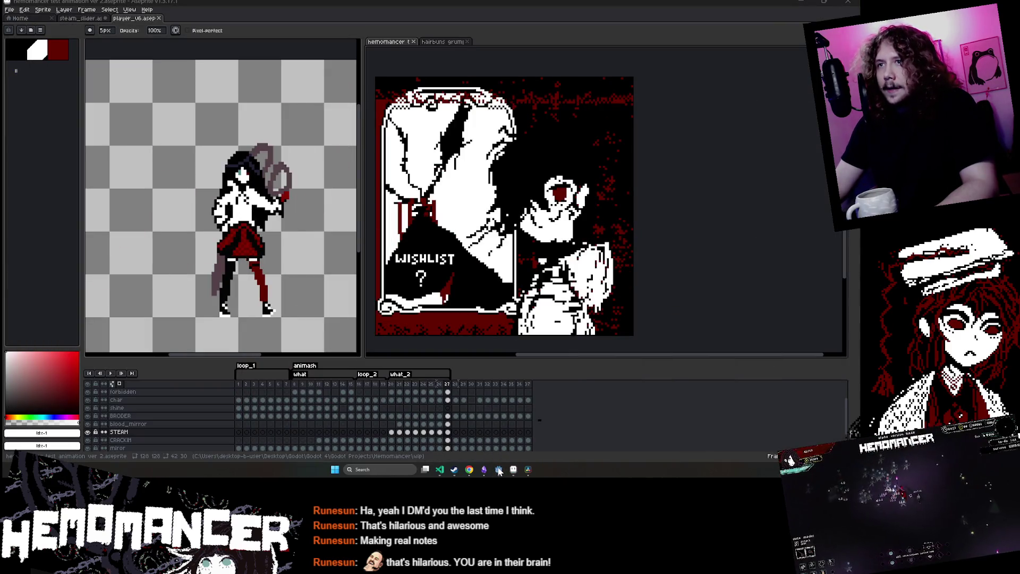
left_click(402, 385)
key("Return")
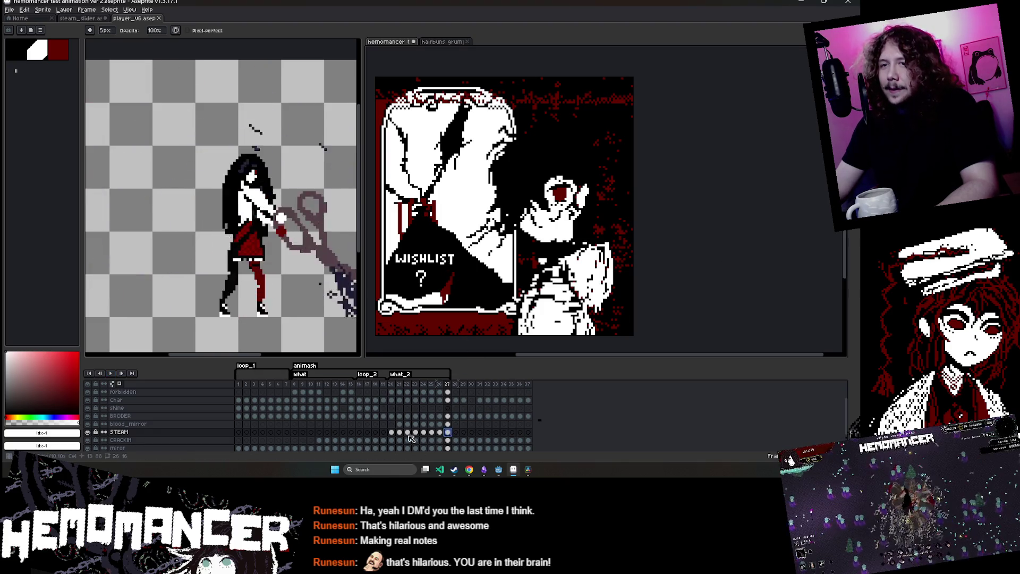
Replay the animation and select the STEAM layer's cels across frames 20–27
left_click(392, 433)
key("Return")
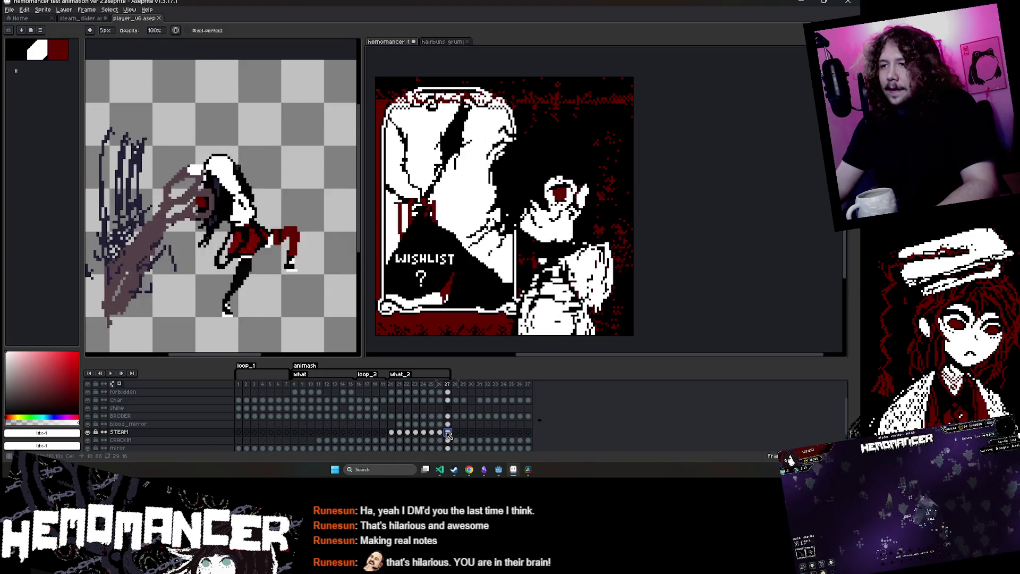
left_click(400, 433, "shift")
left_click(410, 435)
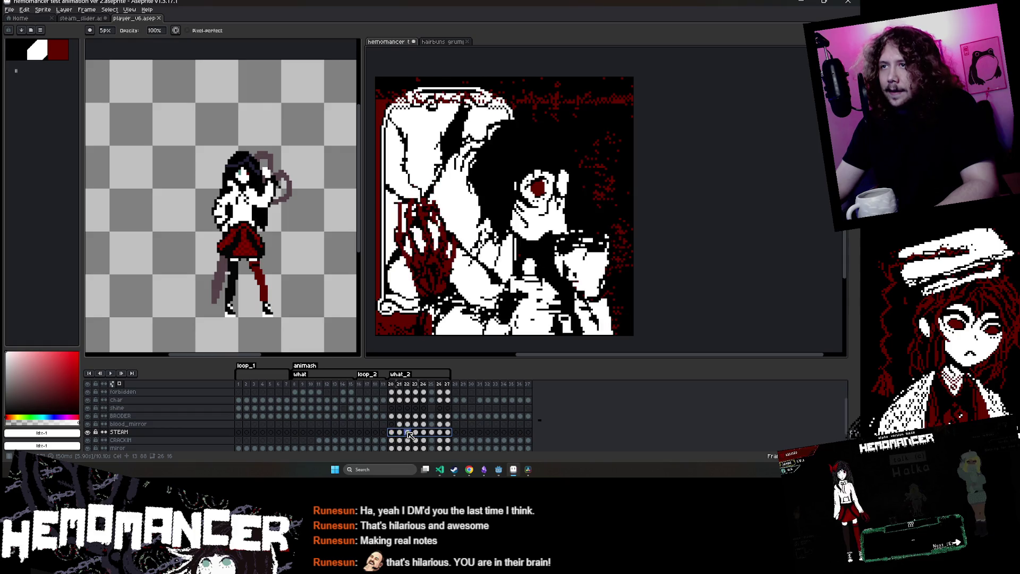
Link the selected STEAM cels for frames 20–27, duplicate them as linked cels, and reselect them
right_click(407, 435)
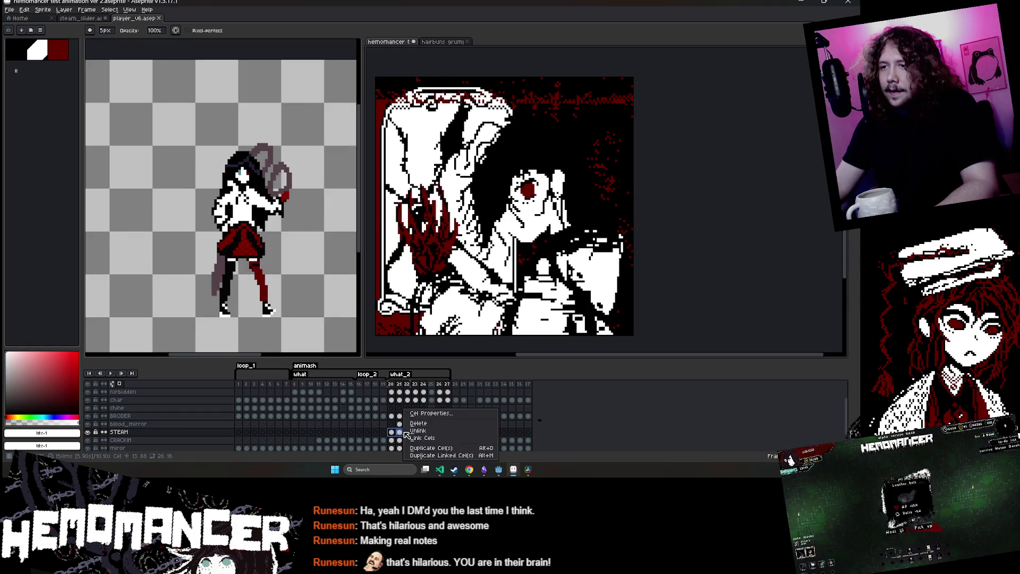
left_click(457, 438)
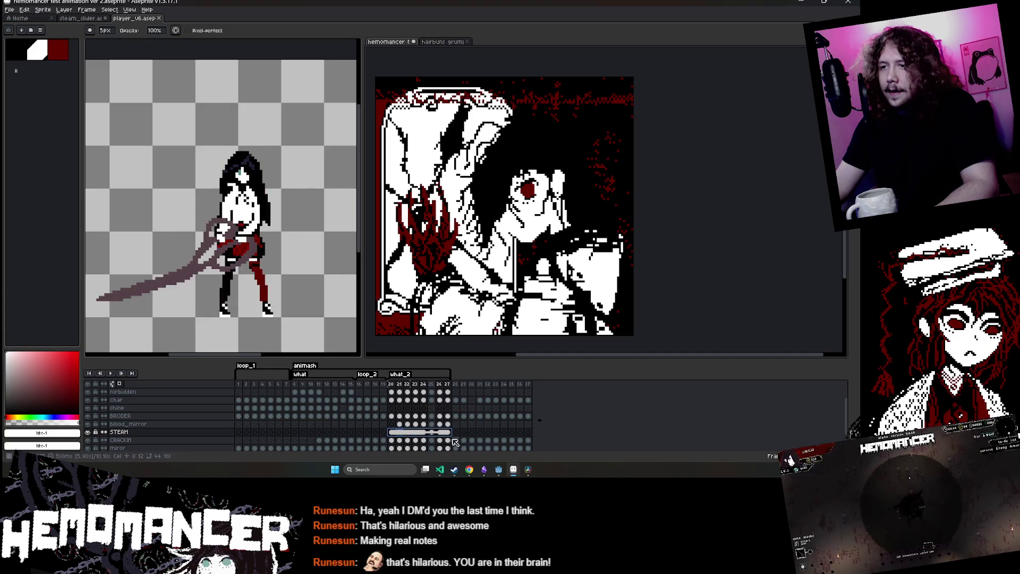
right_click(435, 433)
left_click(454, 456)
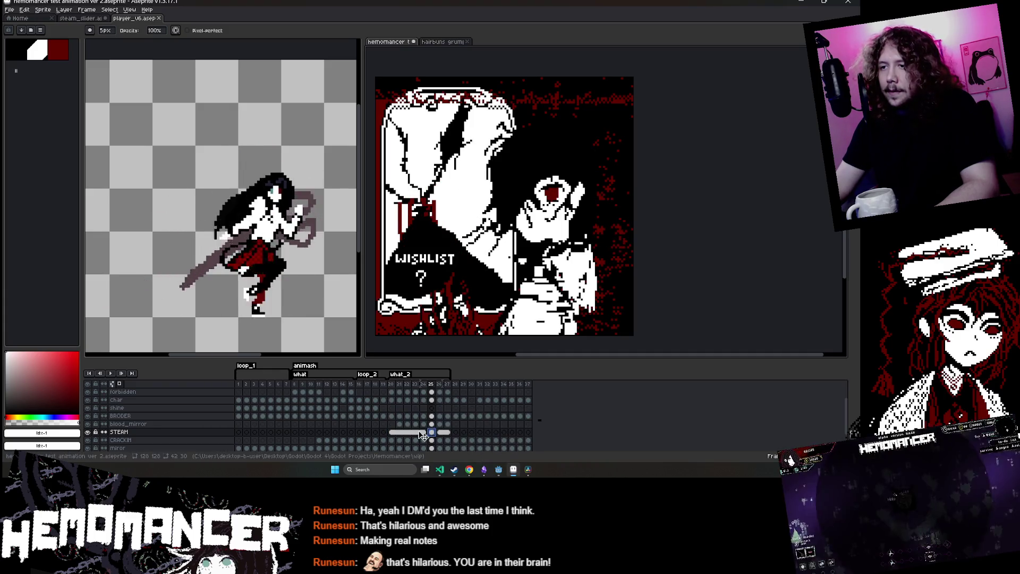
left_click_drag(445, 435, 390, 434)
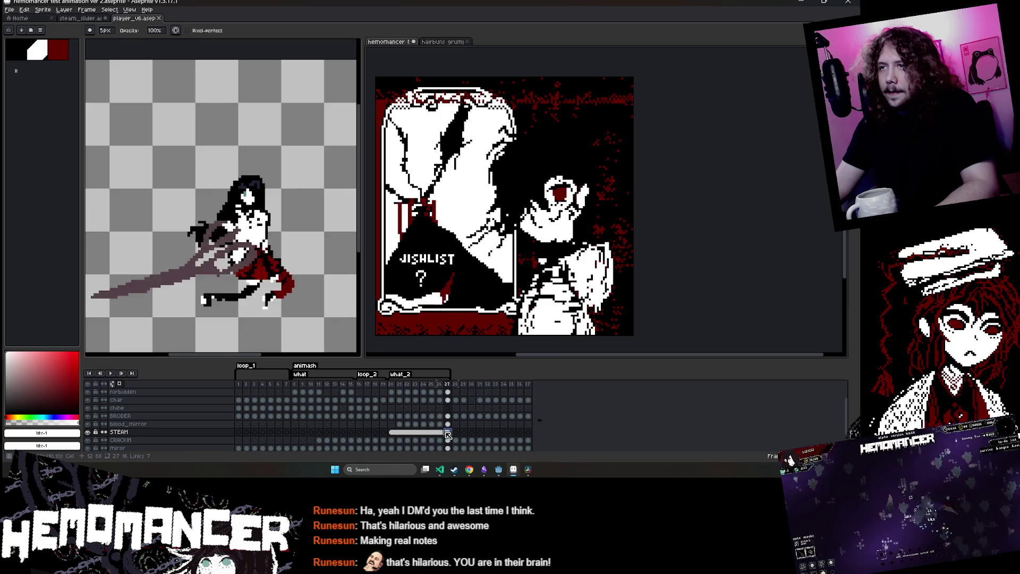
scroll(417, 294, "up", 5)
Switch to the Move tool and go to the STEAM cel at frame 20
scroll(451, 255, "down", 4)
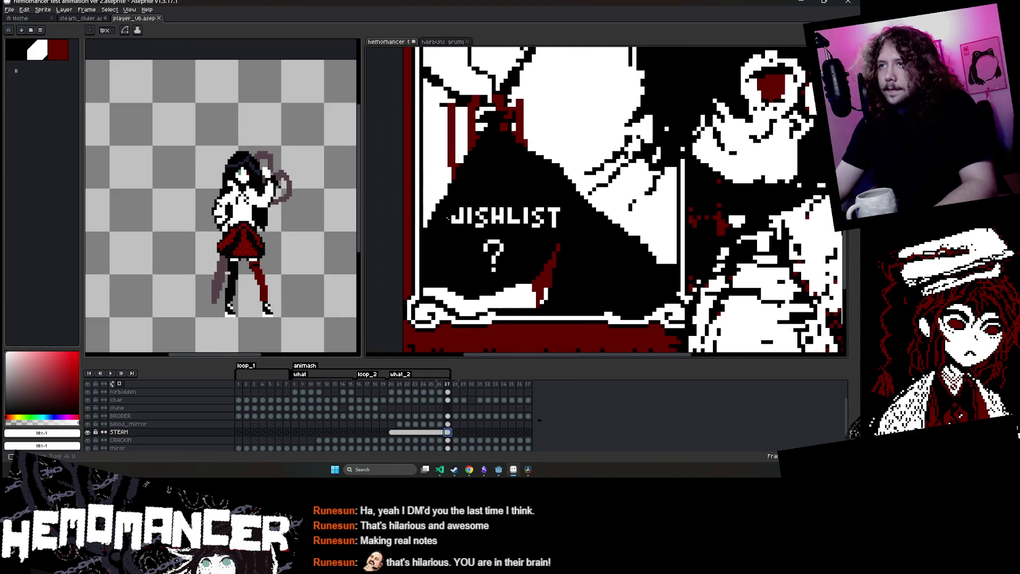
scroll(485, 222, "up", 5)
key("v")
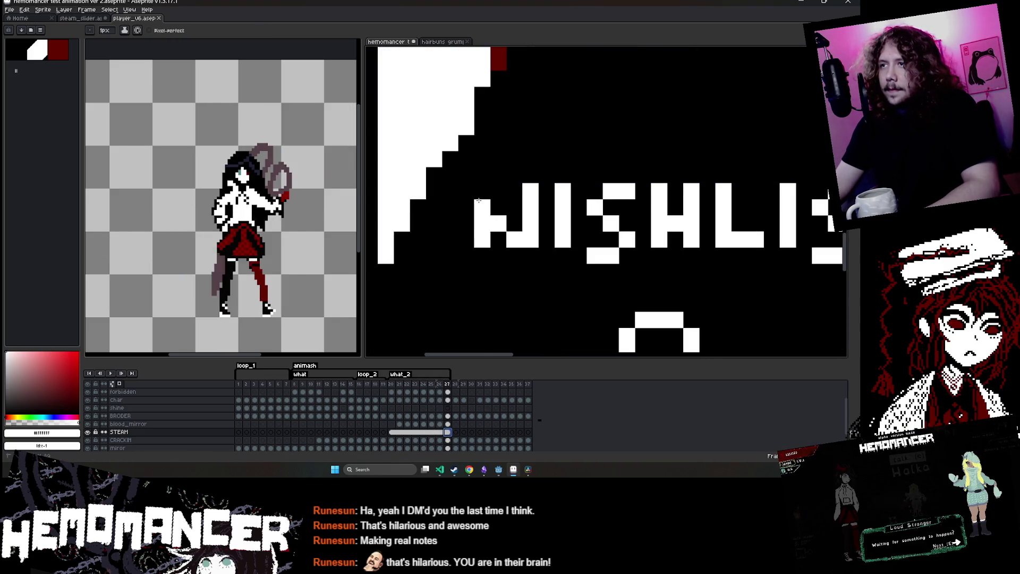
scroll(471, 236, "down", 3)
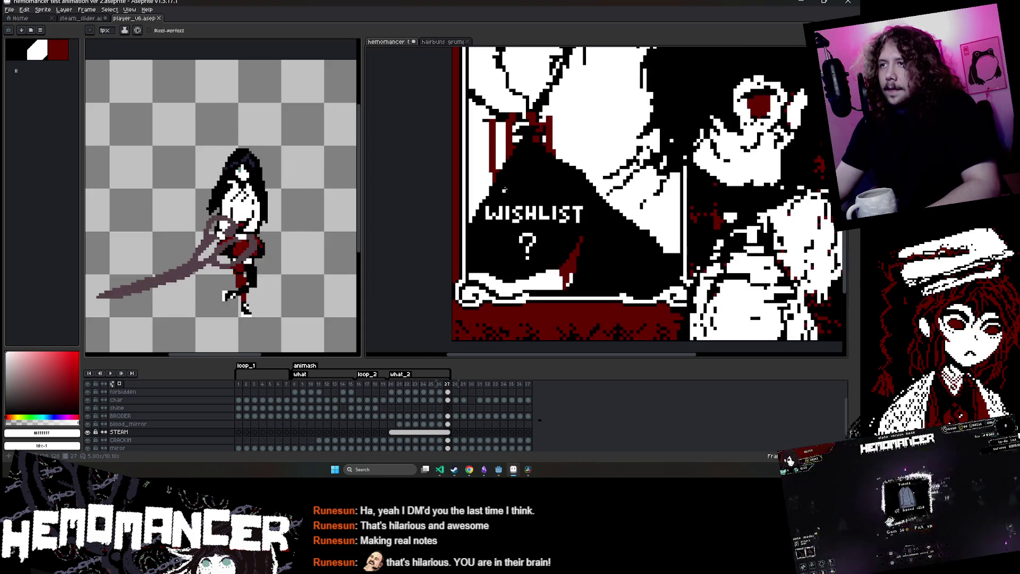
left_click(393, 432)
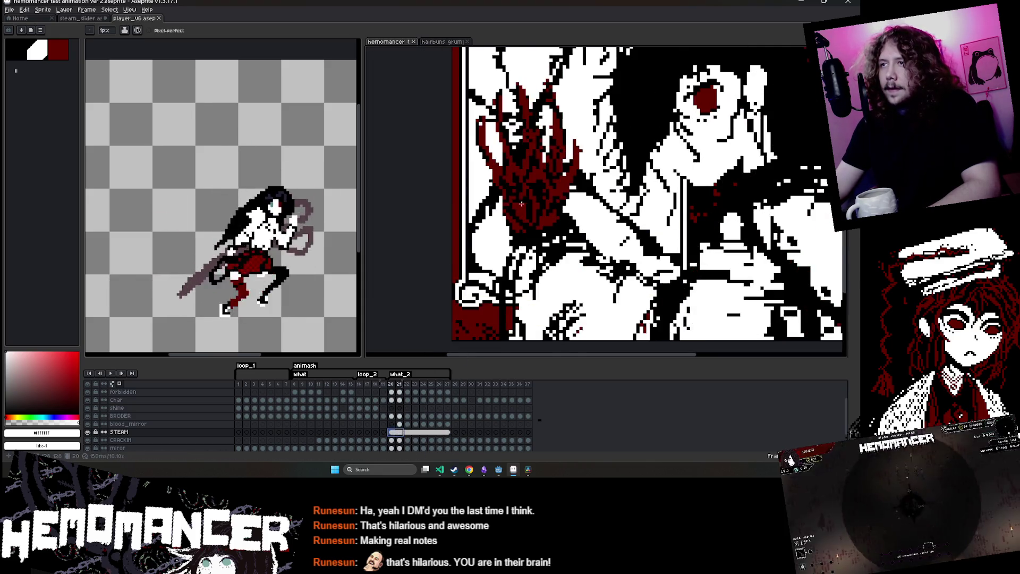
key("e")
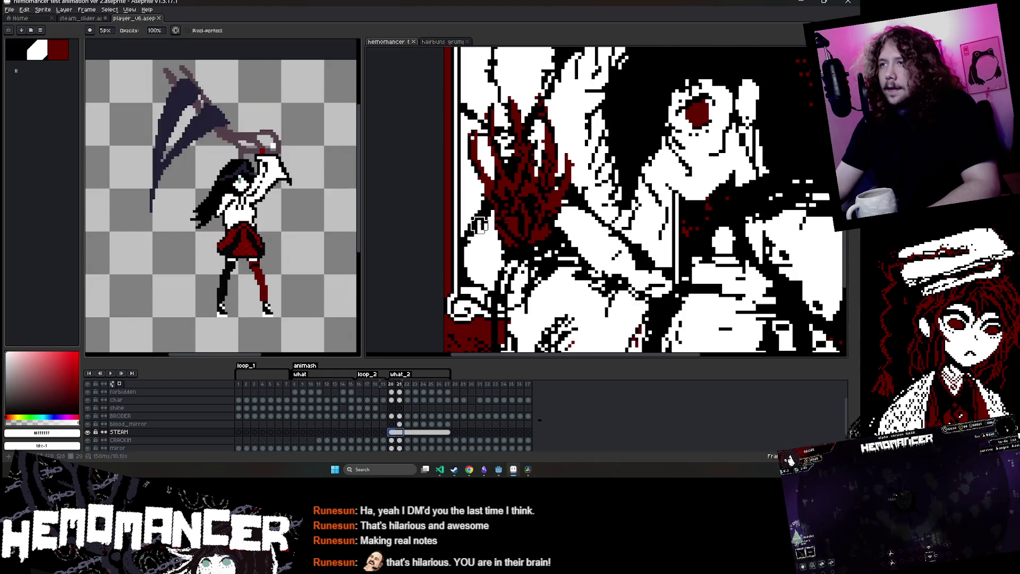
Step through the frames to the final WISHLIST frame 27, then reselect the STEAM cel at frame 20
key("Right")
key("Right")
key("Right")
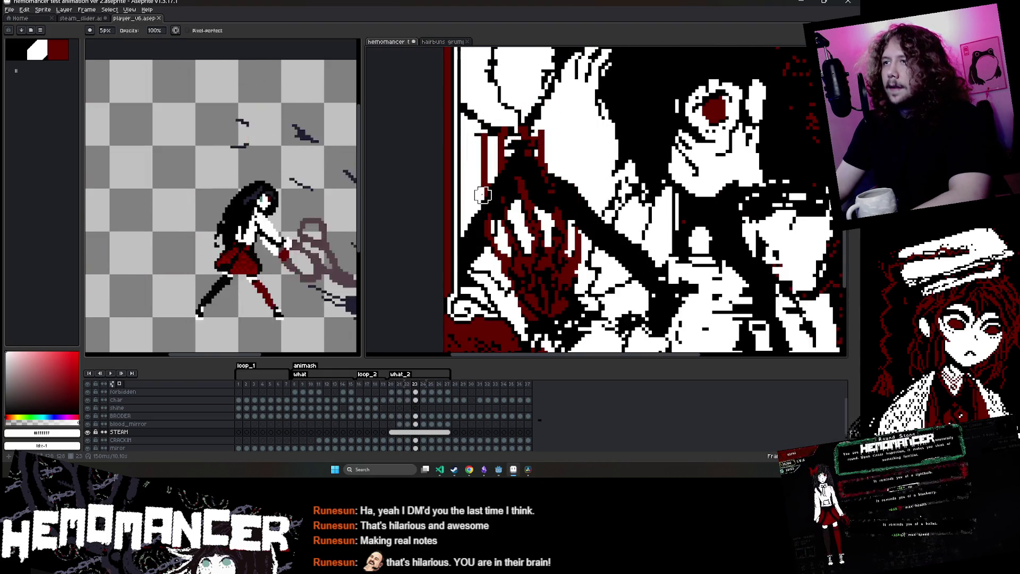
key("Right")
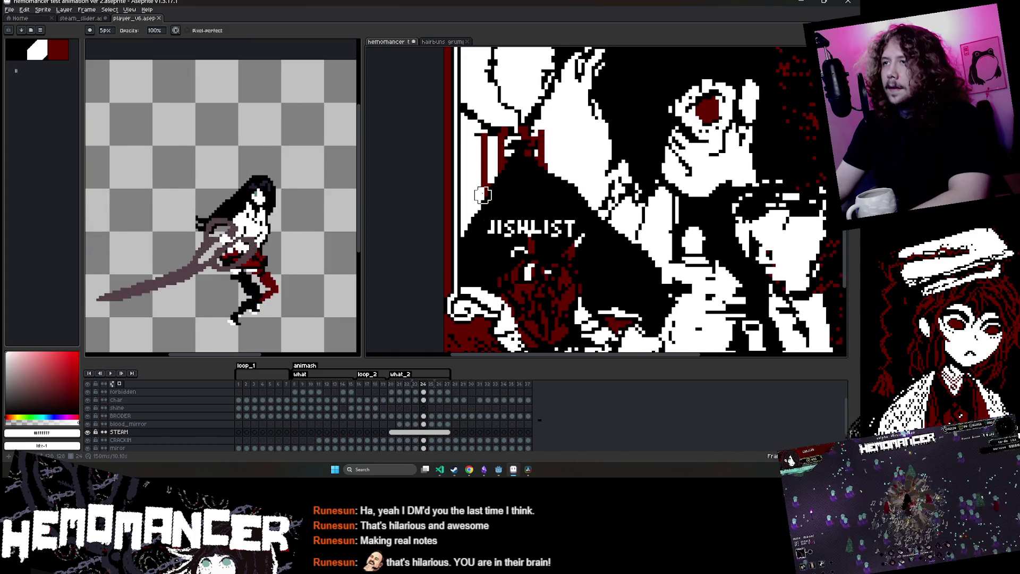
key("Left")
key("Left")
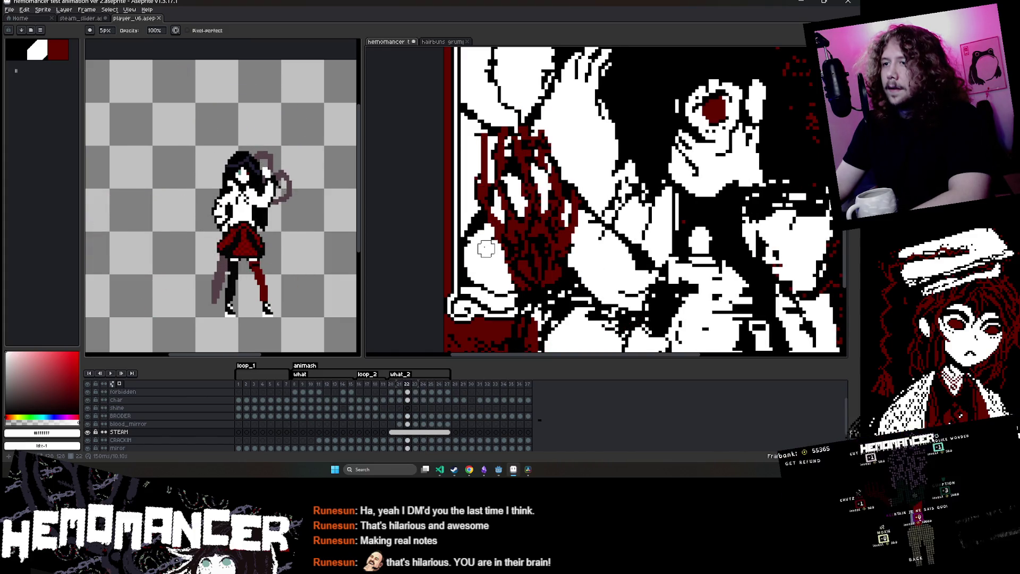
key("Left")
key("Left")
key("Right")
key("Right")
key("Right")
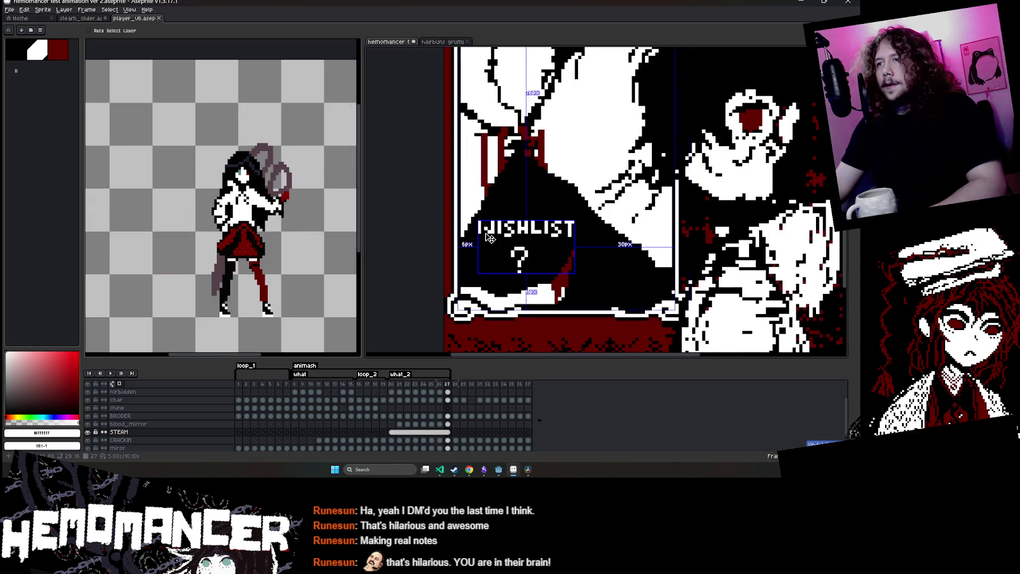
scroll(535, 195, "down", 1)
scroll(536, 195, "up", 3)
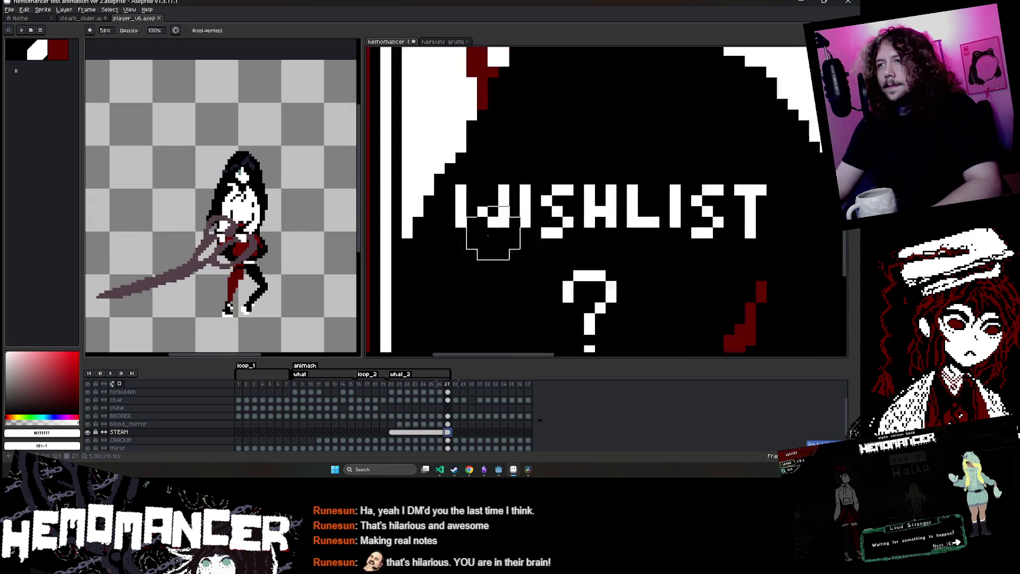
scroll(536, 195, "down", 2)
left_click(391, 432)
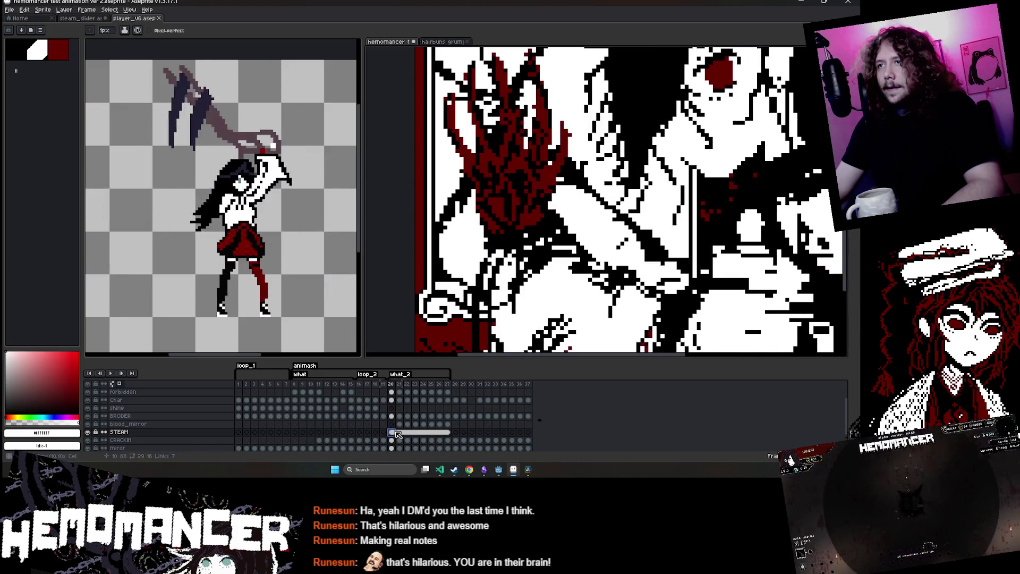
Link the STEAM layer's cels at frames 20 and 21
left_click_drag(396, 434, 400, 432)
right_click(400, 432)
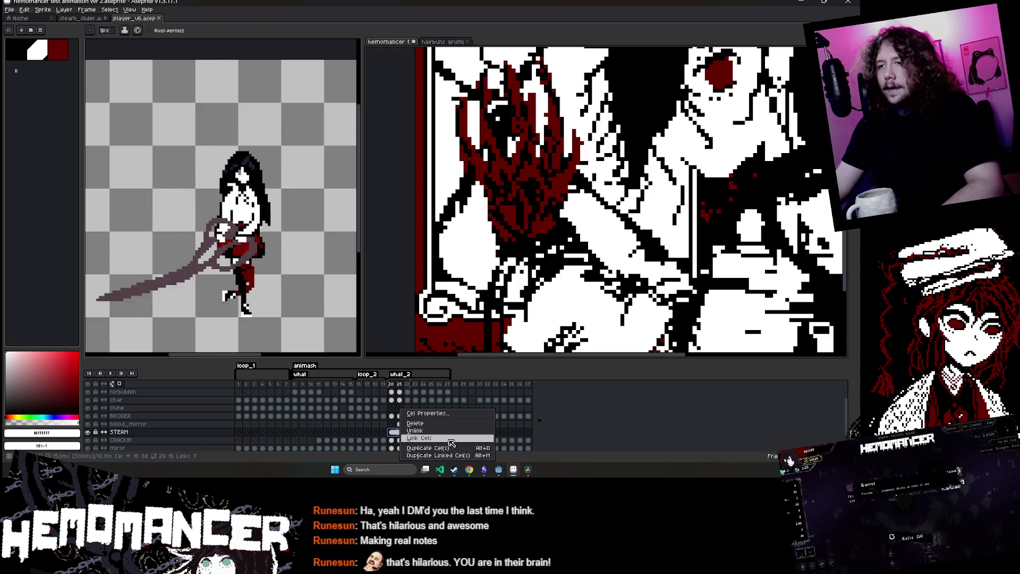
left_click(450, 438)
Select the STEAM cels from frame 22 onward and link them together
left_click(407, 432)
left_click(415, 432)
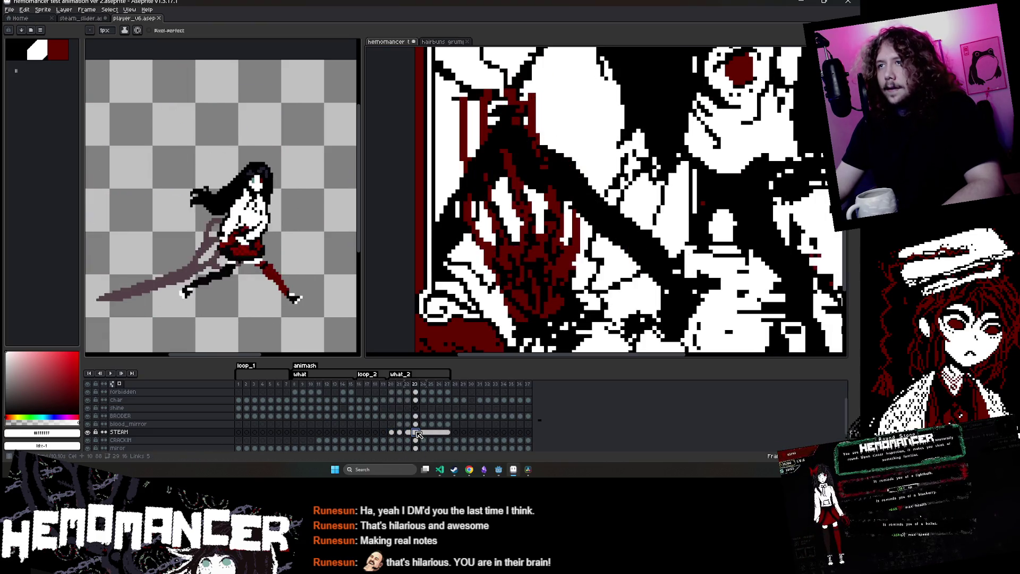
left_click(407, 432)
right_click(410, 433)
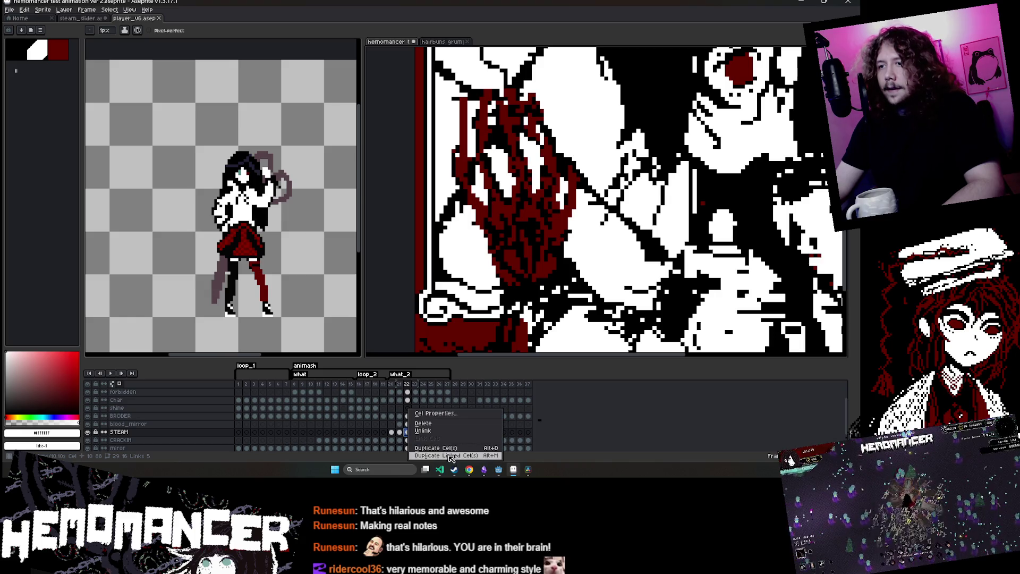
left_click(451, 438)
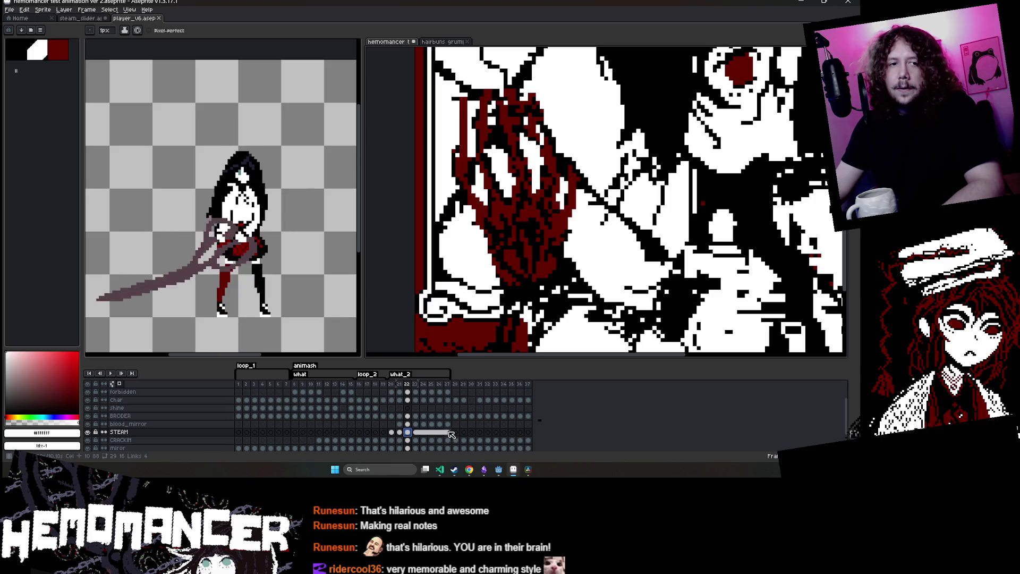
Step through frames 20 to 27 to check the linked STEAM cels
left_click(398, 432)
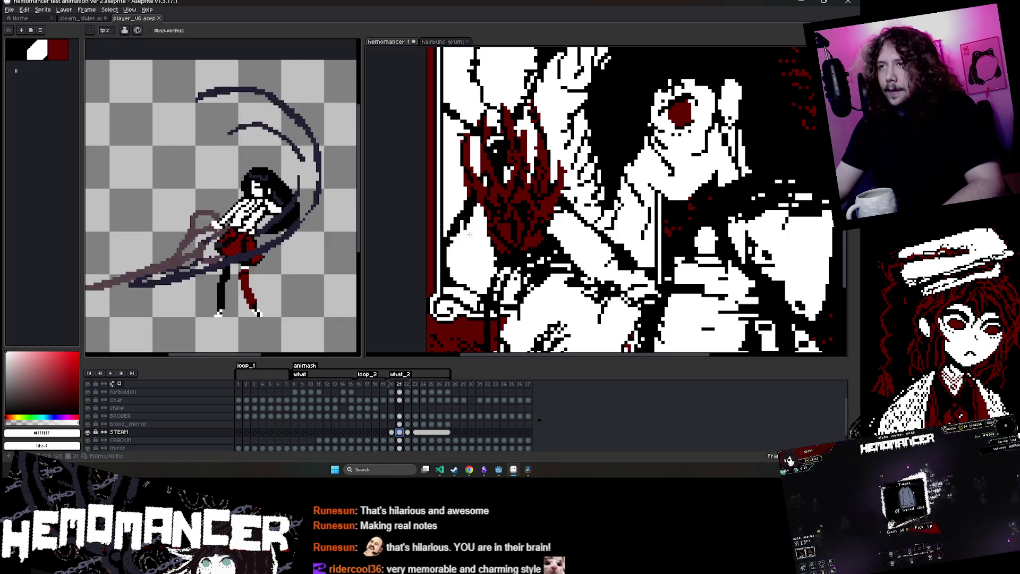
key("Left")
key("b")
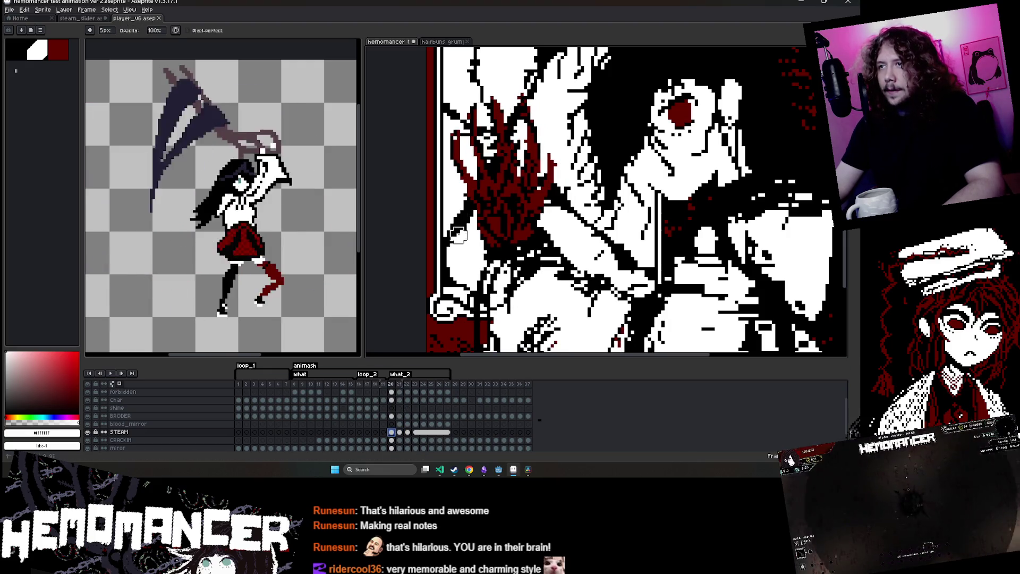
scroll(457, 236, "up", 3)
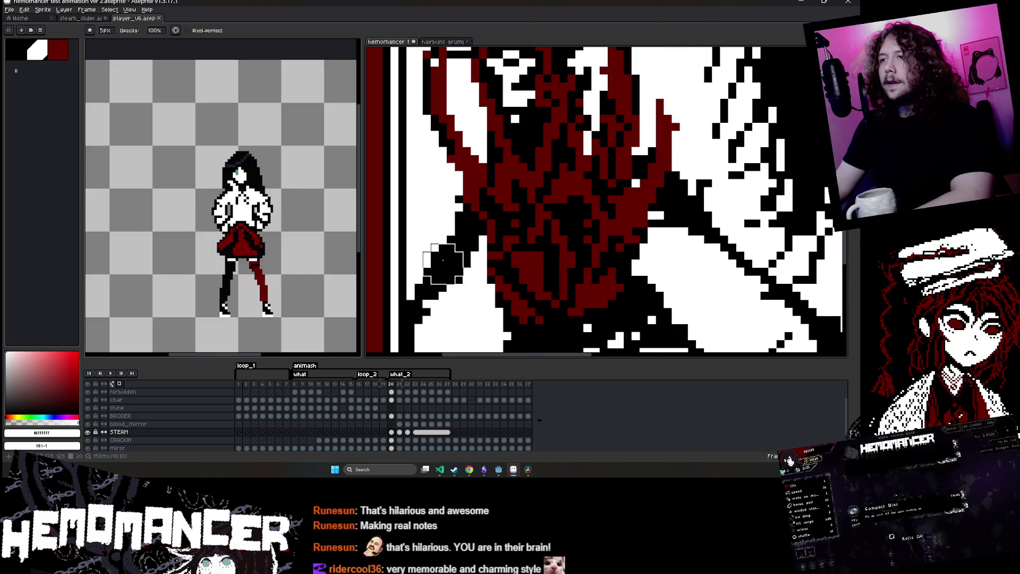
key("Right")
key("Right")
key("Right")
scroll(475, 200, "down", 1)
key("Right")
key("Right")
key("Right")
scroll(475, 199, "down", 2)
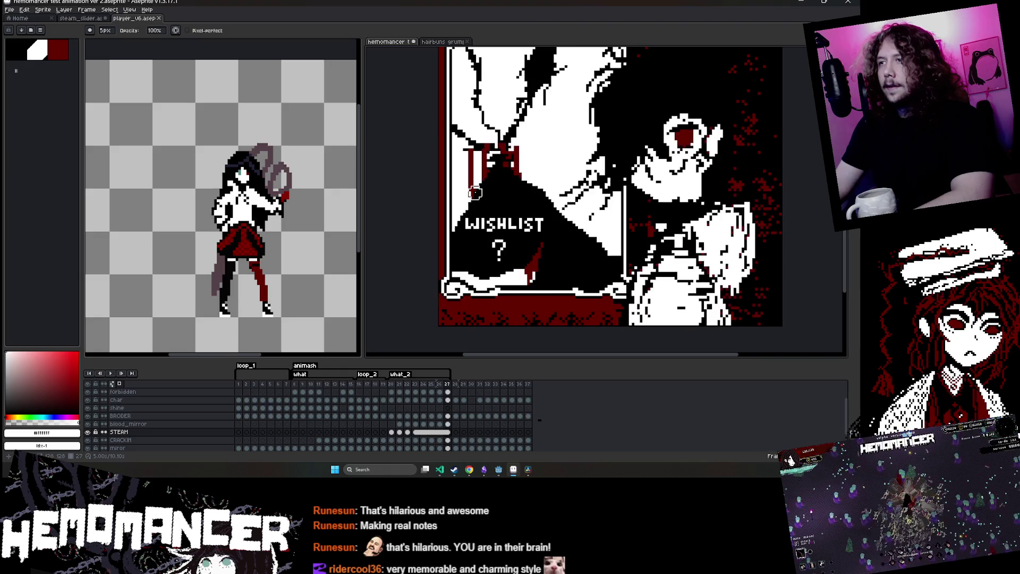
left_click(418, 433)
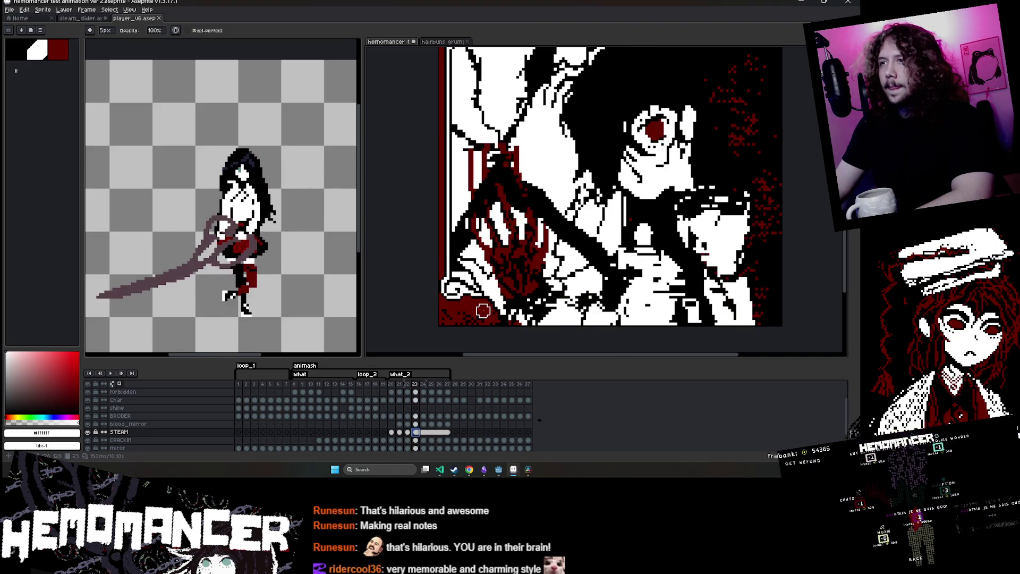
key("Right")
key("Right")
scroll(512, 271, "up", 1)
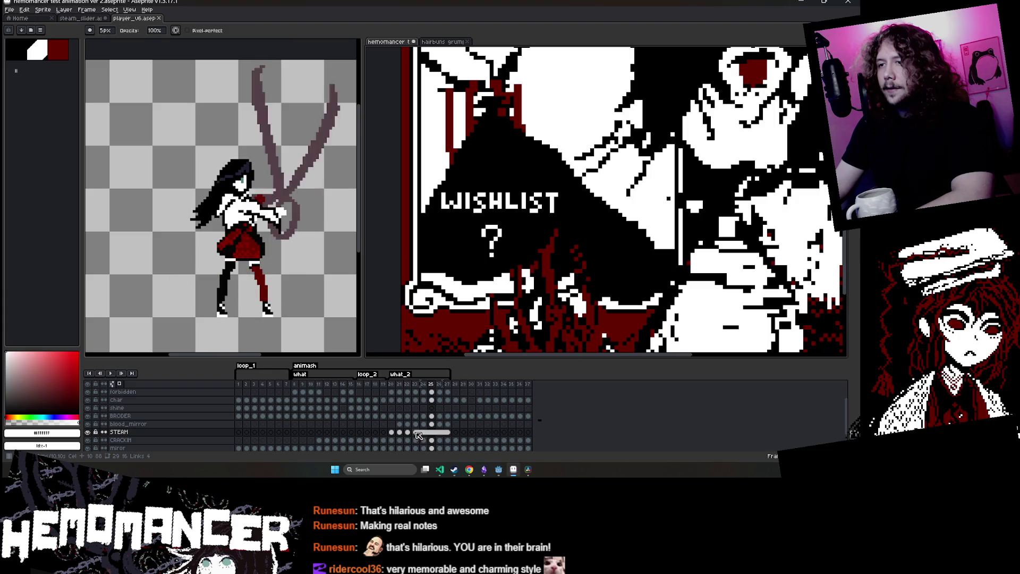
key("Right")
key("Right")
scroll(500, 282, "up", 2)
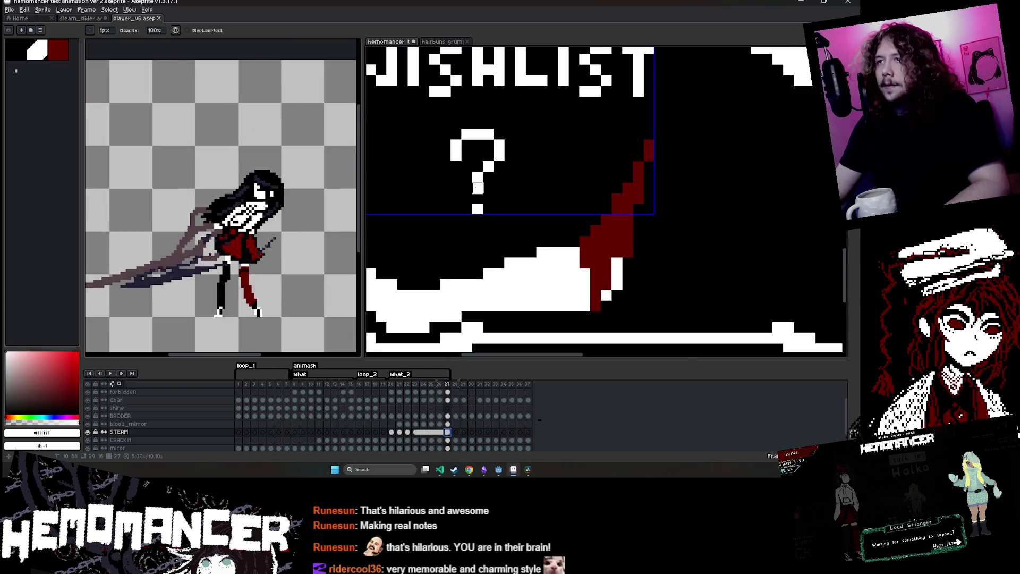
Raise the question mark's dot one pixel and save the file
left_click_drag(477, 209, 478, 199)
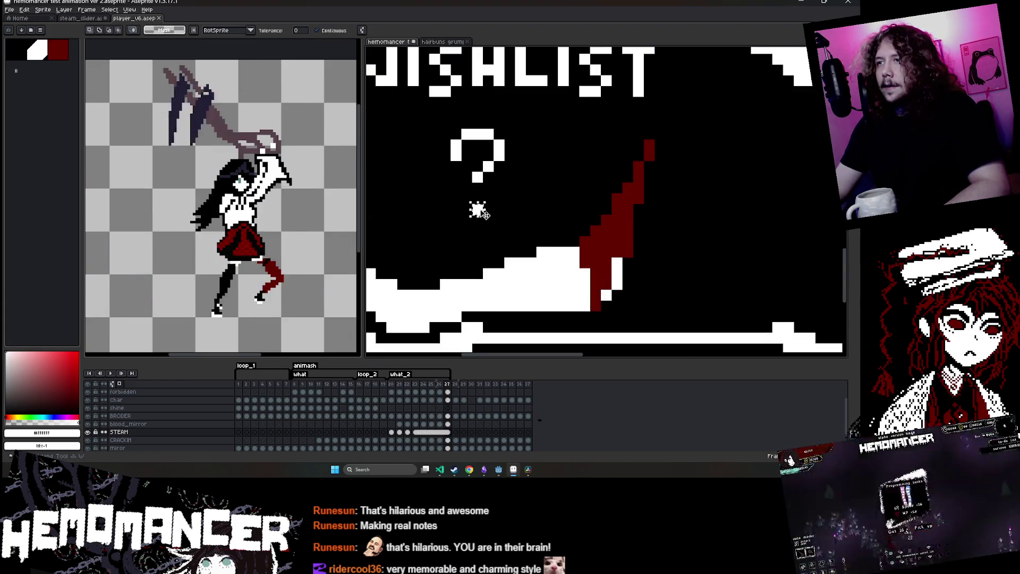
key("w")
scroll(469, 231, "down", 4)
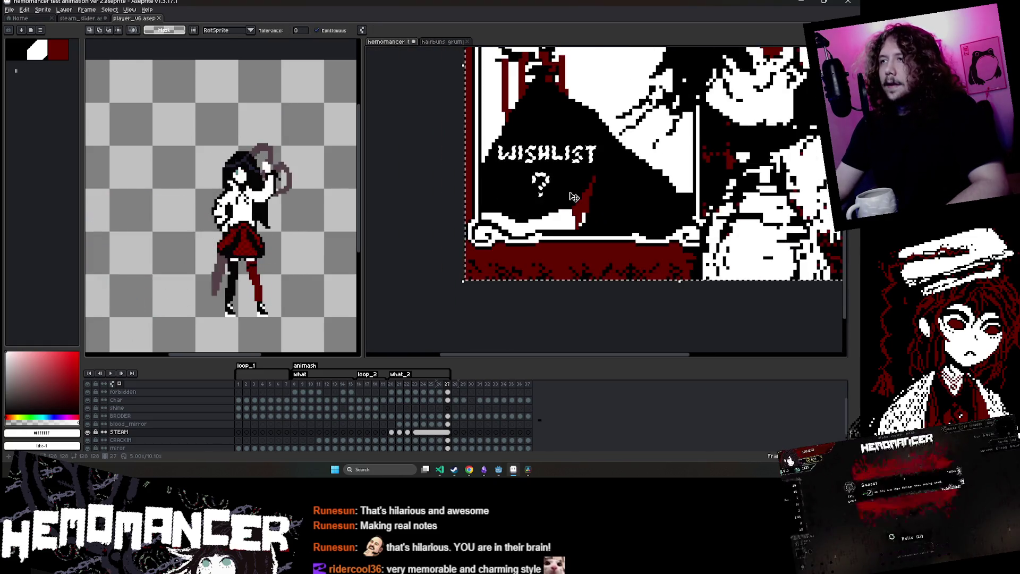
left_click_drag(469, 231, 368, 290)
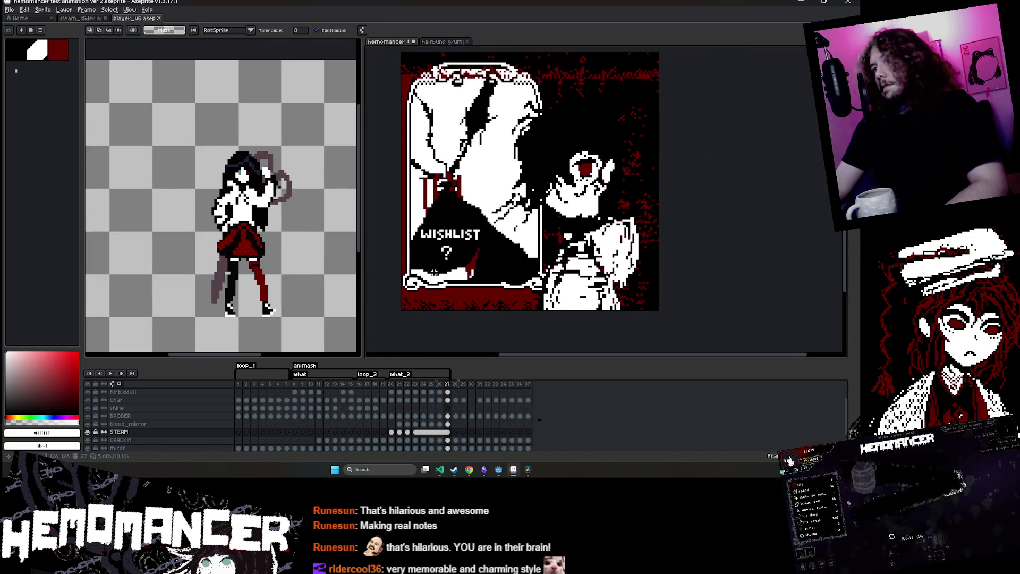
scroll(434, 272, "up", 4)
scroll(458, 247, "down", 4)
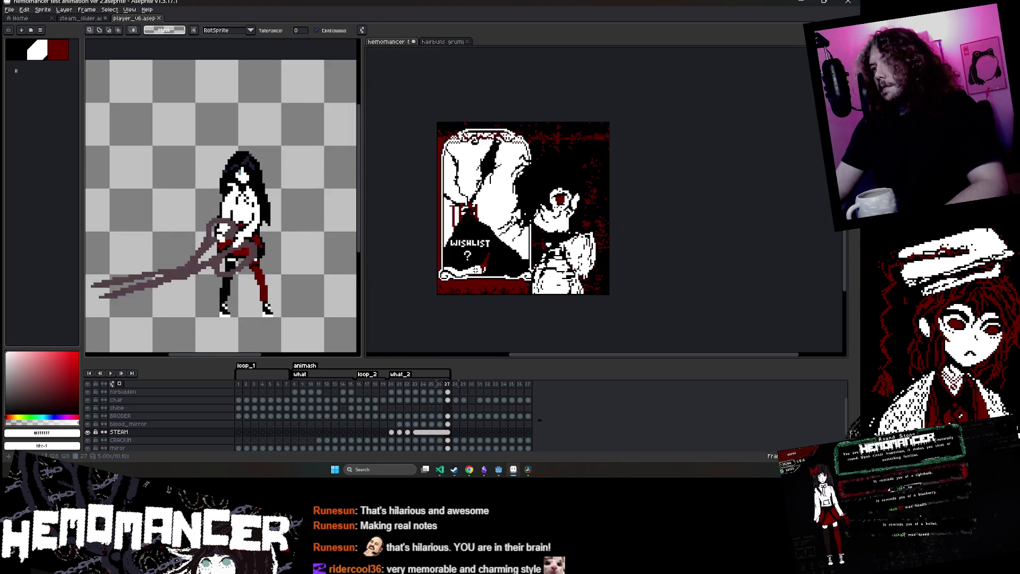
scroll(571, 197, "up", 2)
key("ctrl+s")
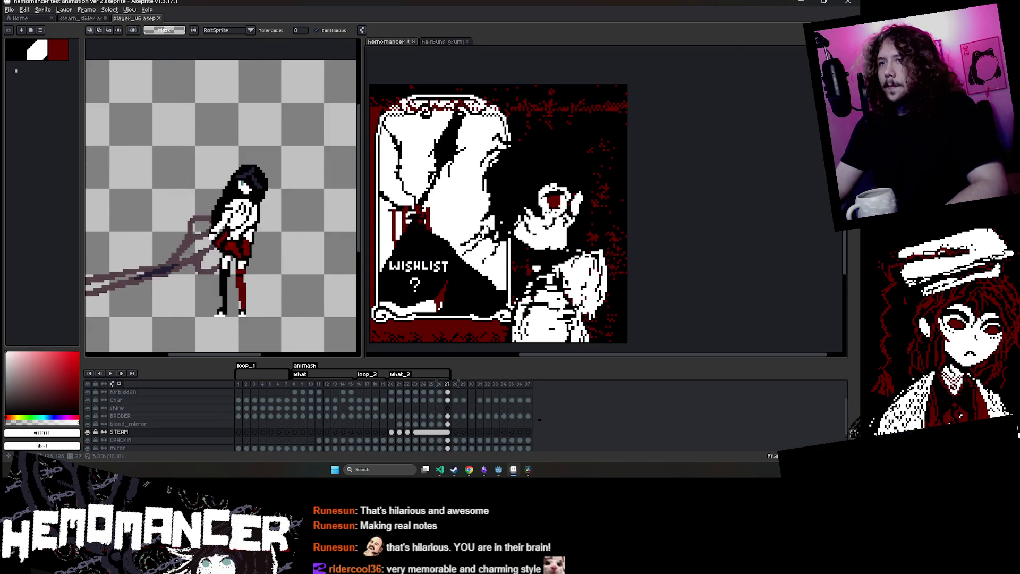
Hide the STEAM layer, rename it _STEAM, and minimize Aseprite
key("shift+x")
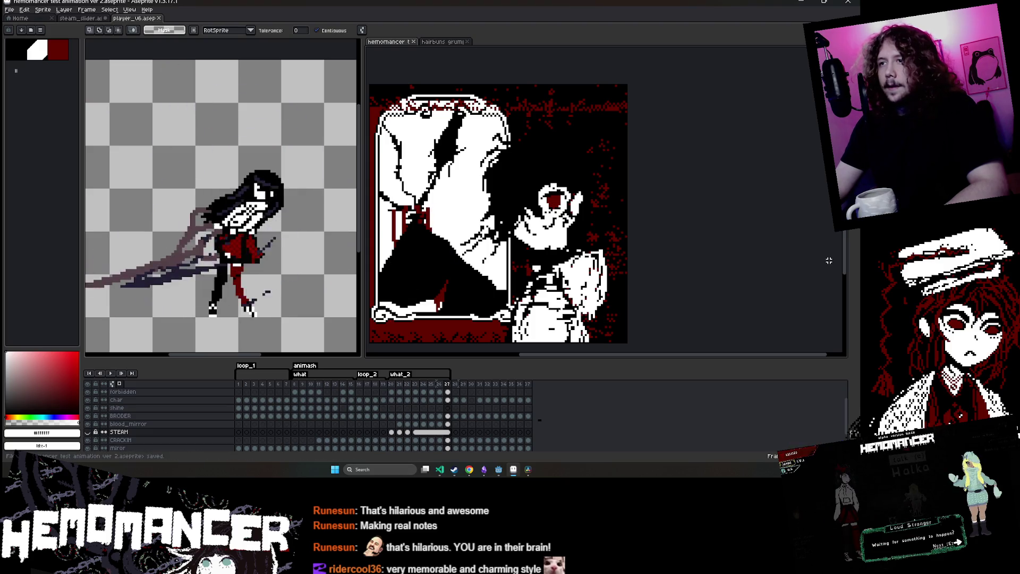
double_click(148, 434)
key("End")
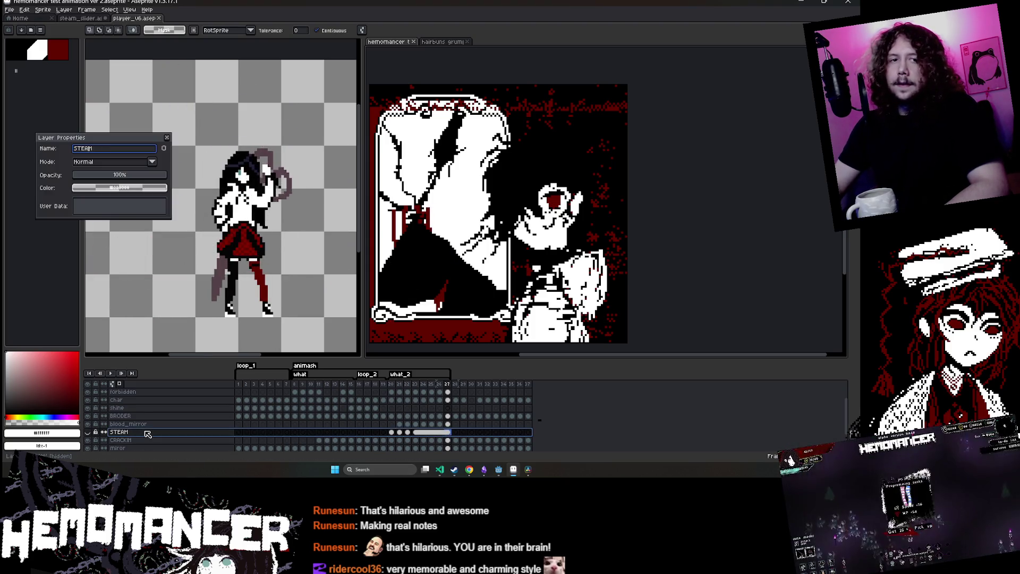
key("Return")
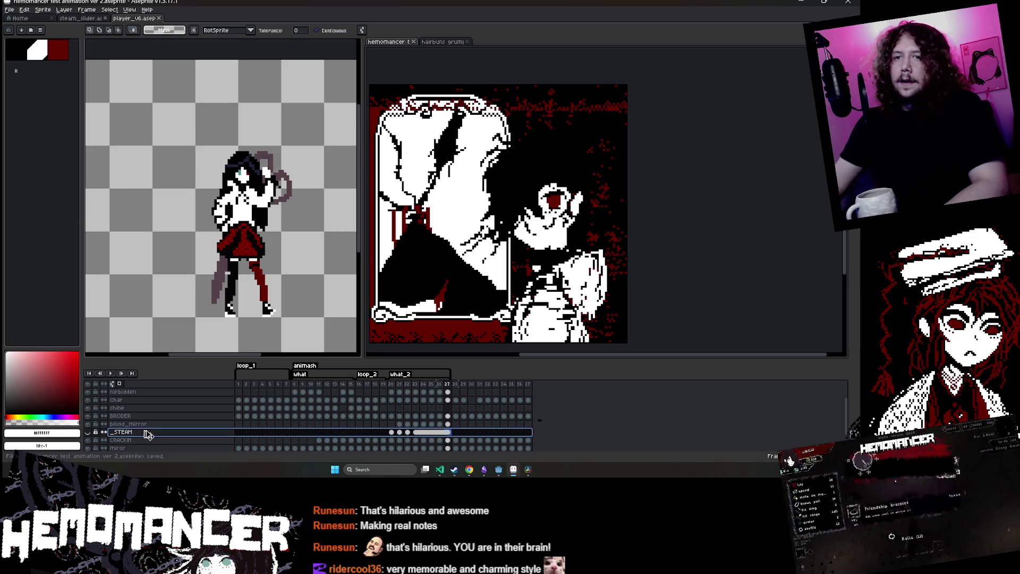
left_click(824, 2)
left_click(770, 44)
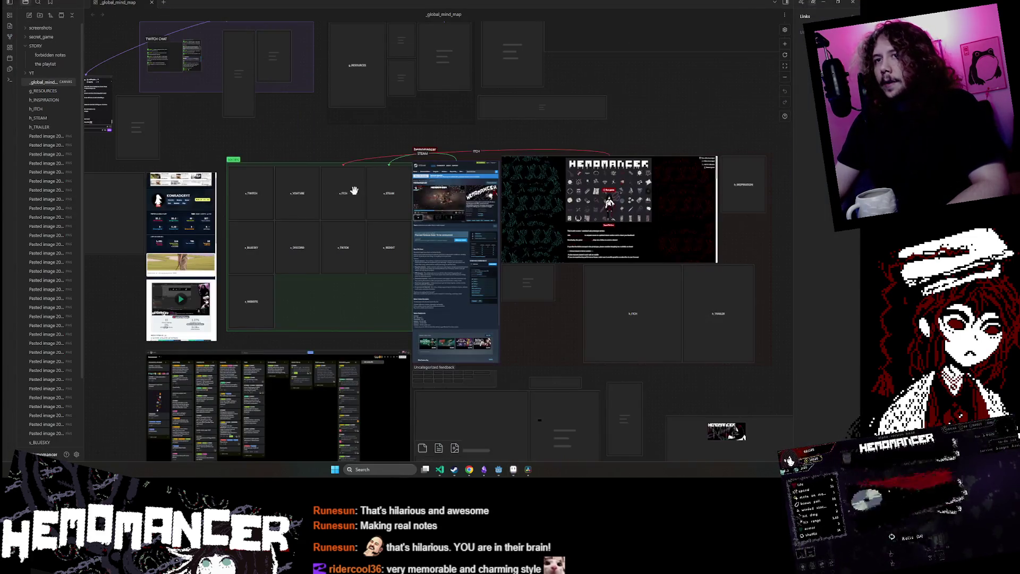
In Godot's FileSystem, clear the player_v filter and duplicate 'hemomancer test animation ver 2.aseprite' as steam_wishlist_idea.aseprite
left_click(499, 471)
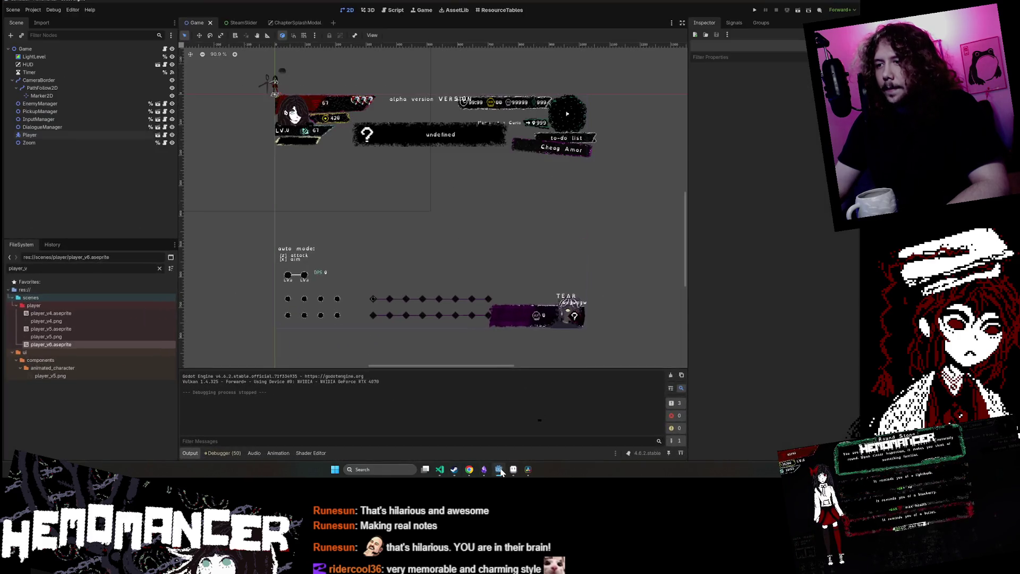
left_click(158, 268)
scroll(79, 418, "down", 10)
scroll(89, 398, "up", 3)
left_click(114, 333)
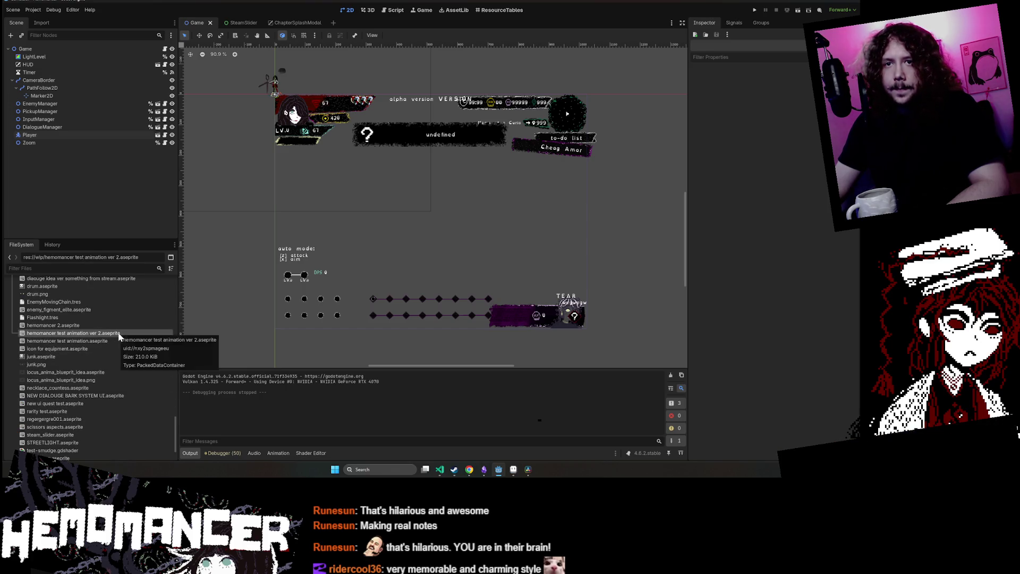
right_click(113, 333)
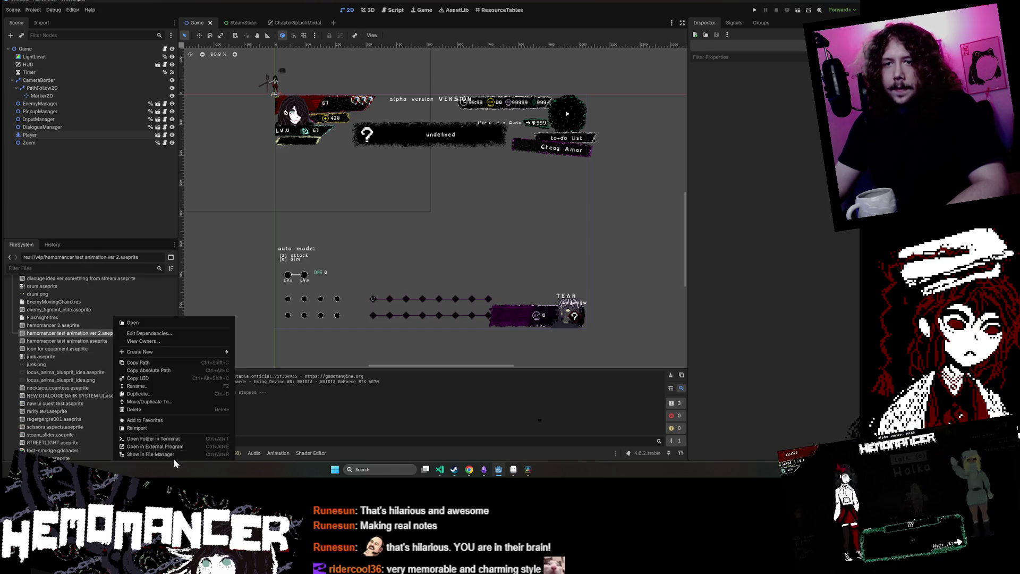
left_click(181, 393)
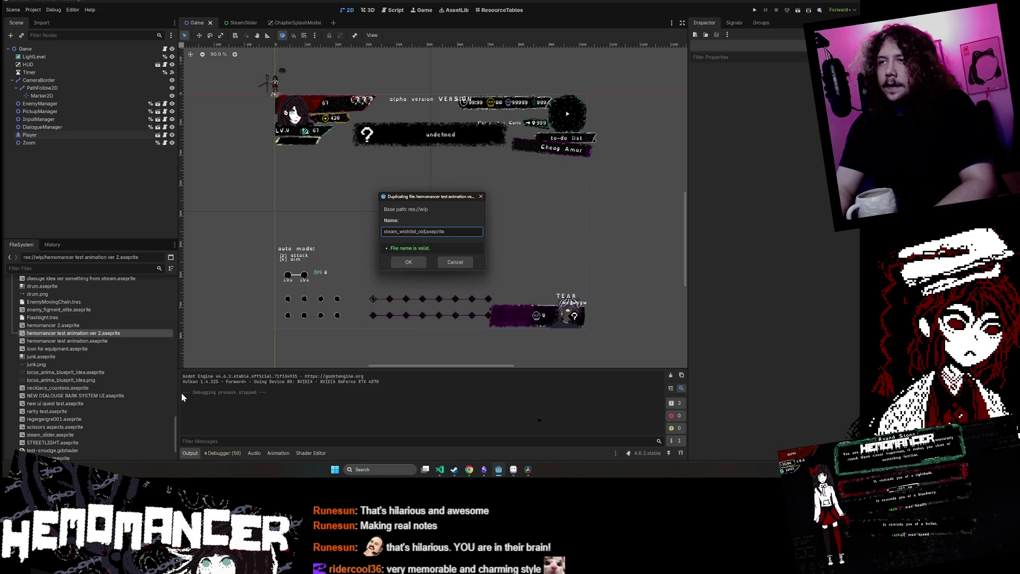
type("ea")
key("Return")
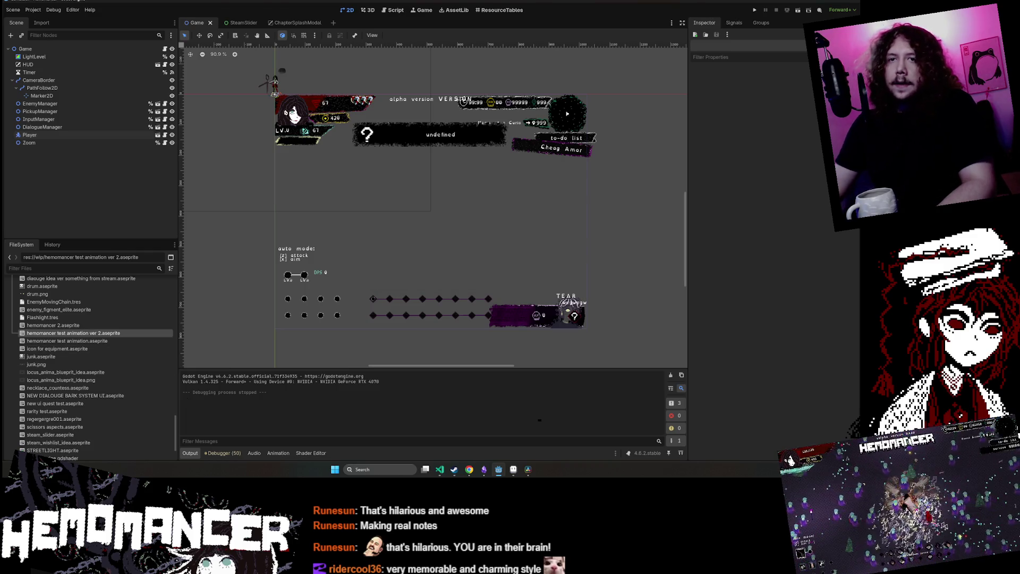
scroll(86, 391, "up", 10)
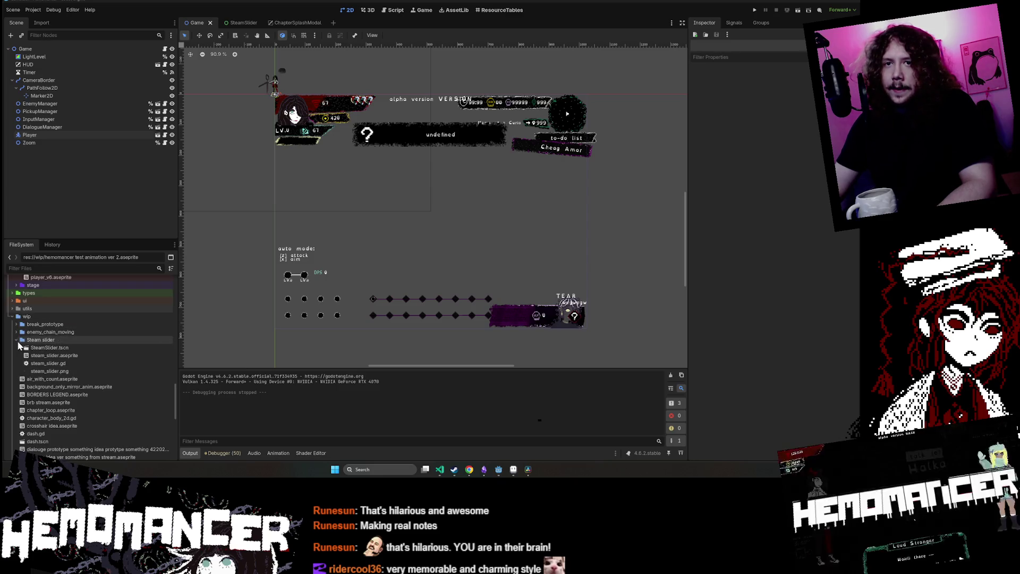
Create a new folder named steam inside res://wip
left_click(16, 340)
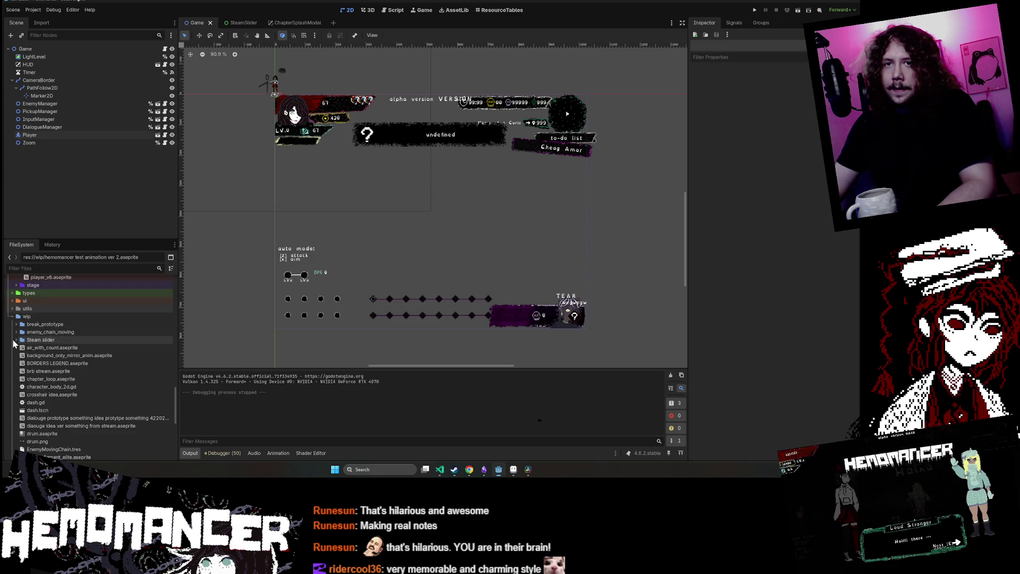
right_click(31, 315)
mouse_move(122, 323)
left_click(158, 322)
type("steam")
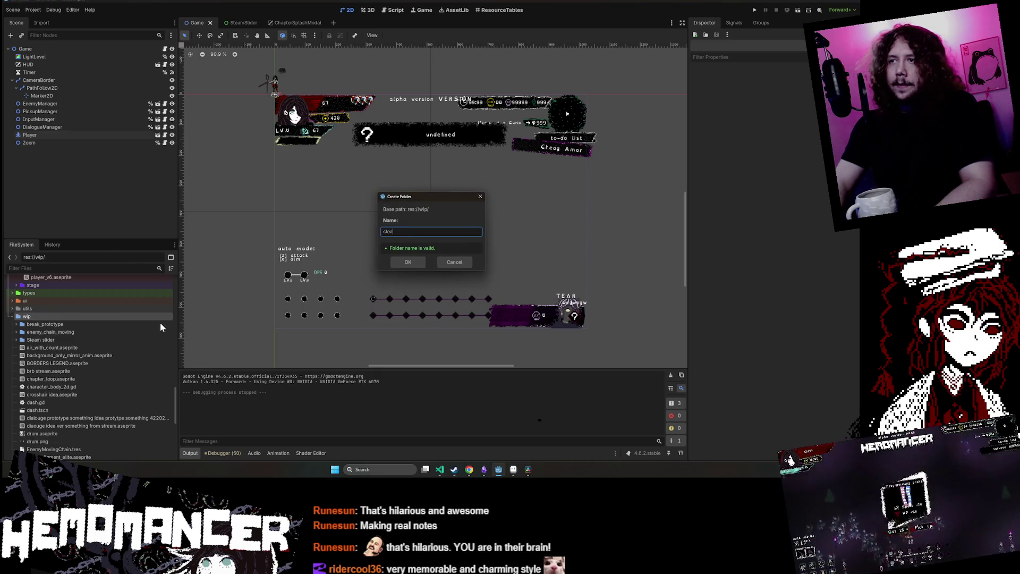
key("Return")
Move the Steam slider folder, steam_slider.aseprite and steam_wishlist_idea.aseprite into the steam folder
left_click_drag(32, 348, 34, 340)
left_click(405, 242)
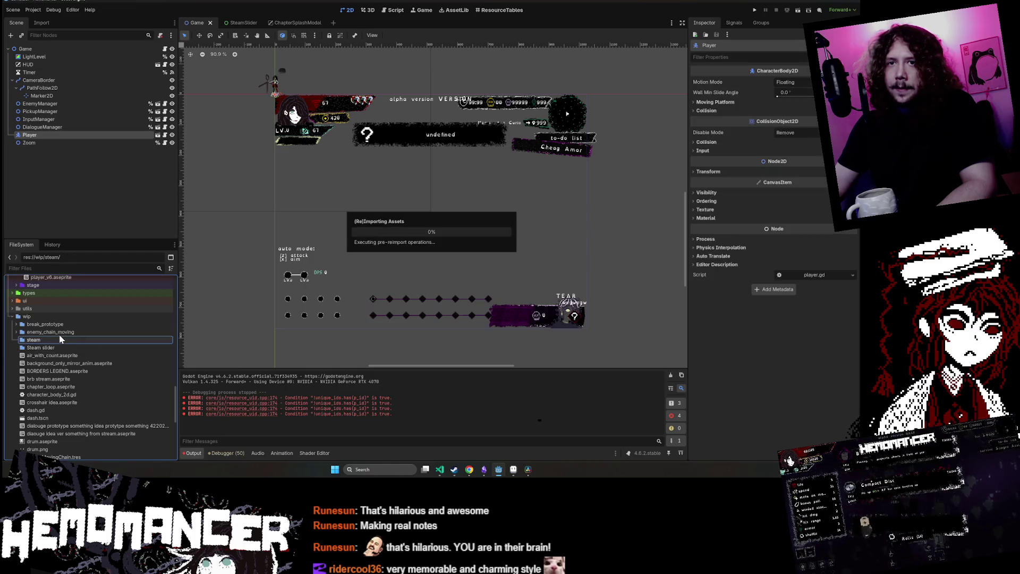
scroll(61, 352, "down", 2)
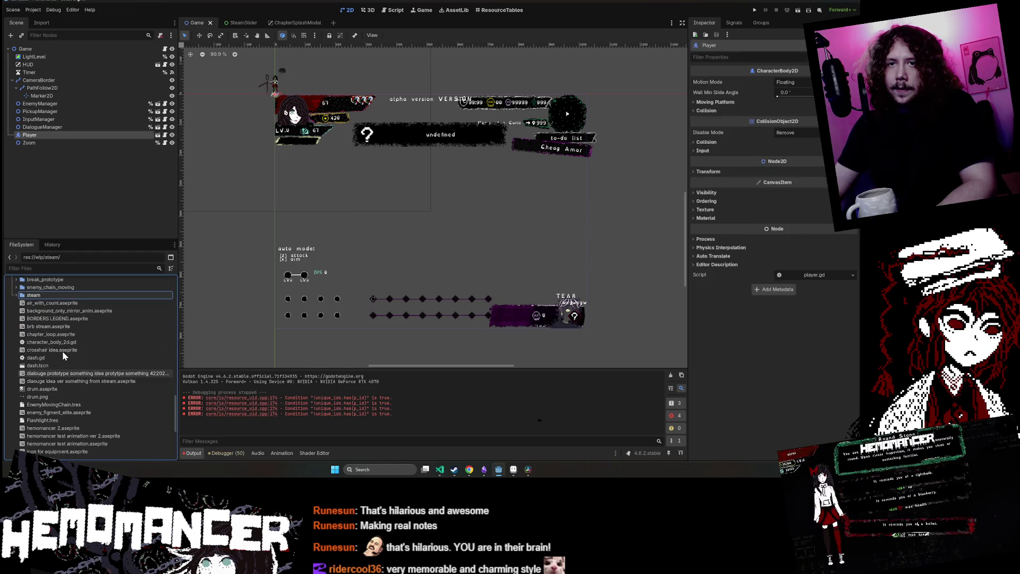
scroll(59, 340, "down", 6)
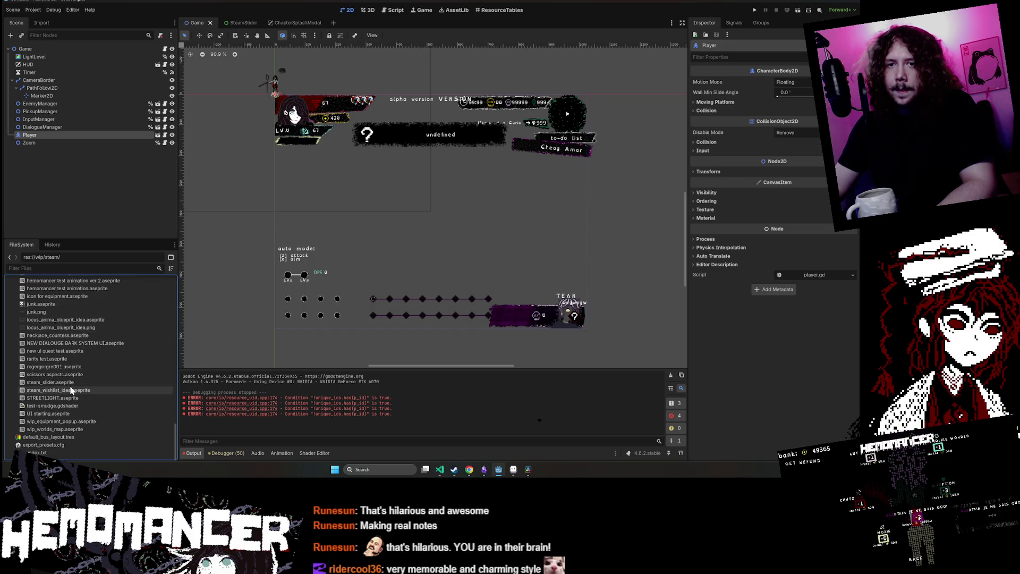
mouse_move(53, 382)
left_mouse_down()
mouse_move(56, 269)
mouse_move(33, 332)
mouse_move(32, 323)
left_mouse_up()
left_click(406, 242)
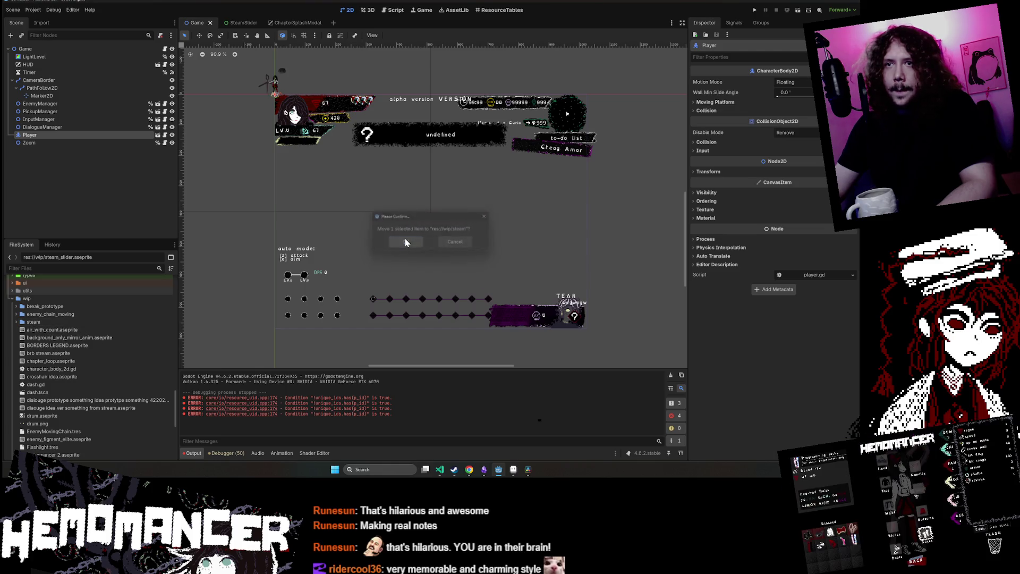
scroll(126, 335, "down", 5)
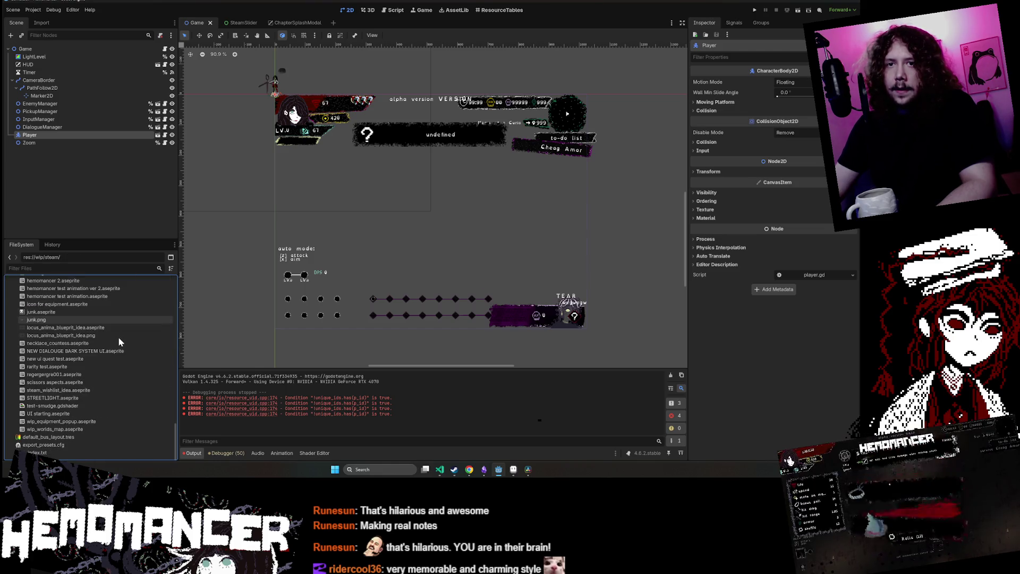
mouse_move(54, 390)
left_mouse_down()
mouse_move(90, 391)
mouse_move(97, 281)
mouse_move(63, 344)
left_mouse_up()
left_click(406, 242)
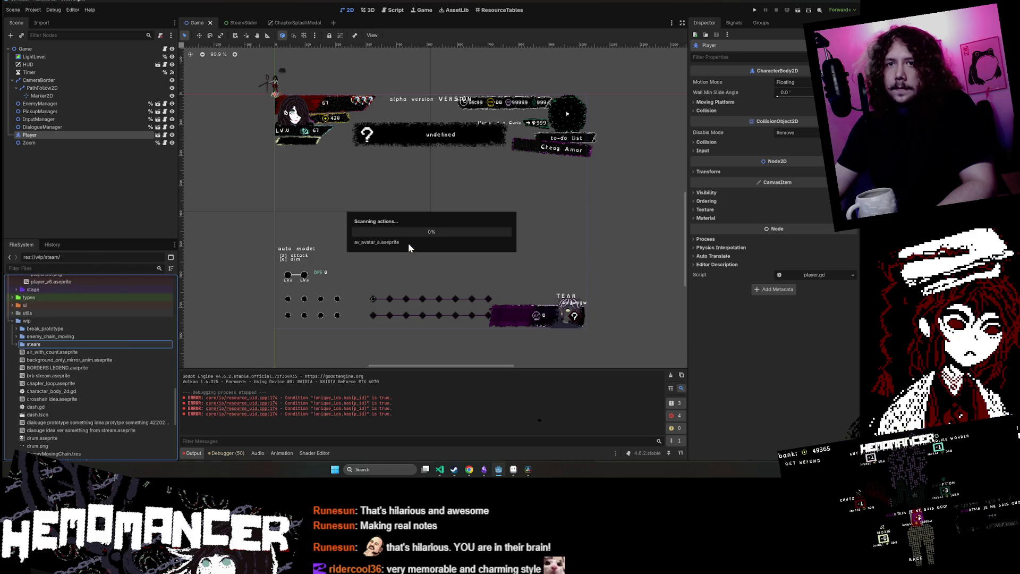
Expand the steam folder and its Steam slider subfolder to check the four steam_slider files
left_click(18, 345)
left_click(17, 346)
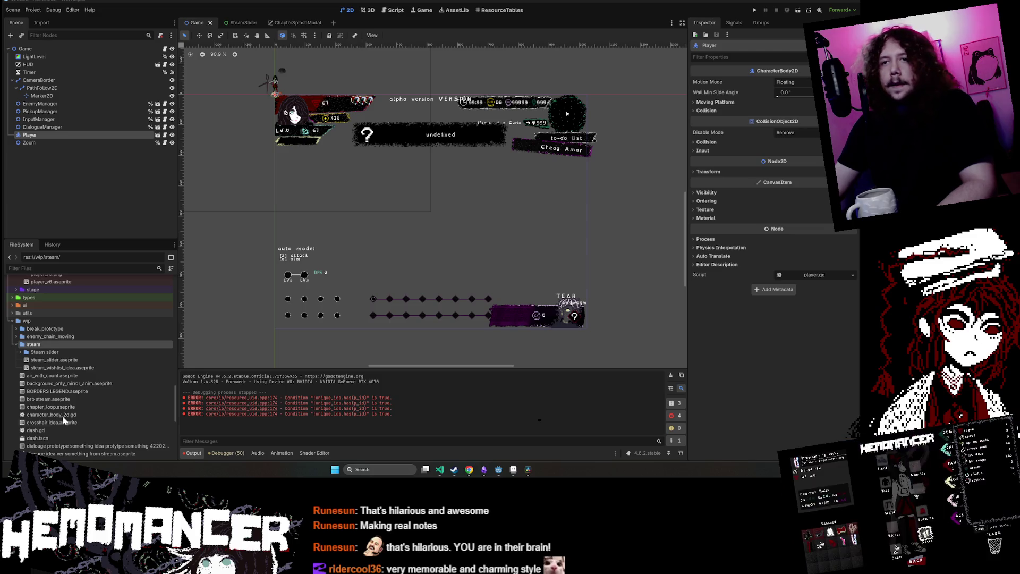
left_click(34, 354)
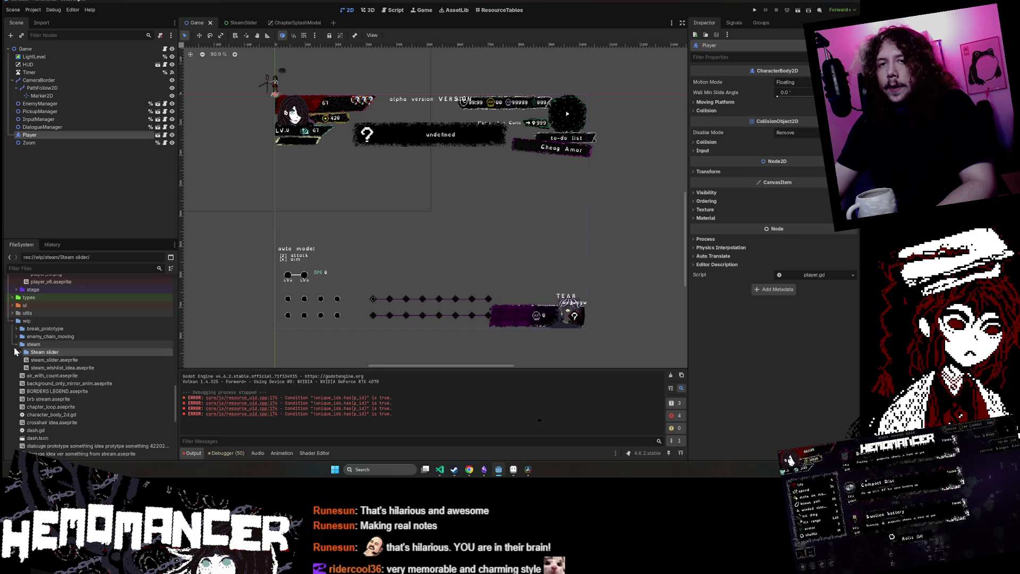
left_click(16, 345)
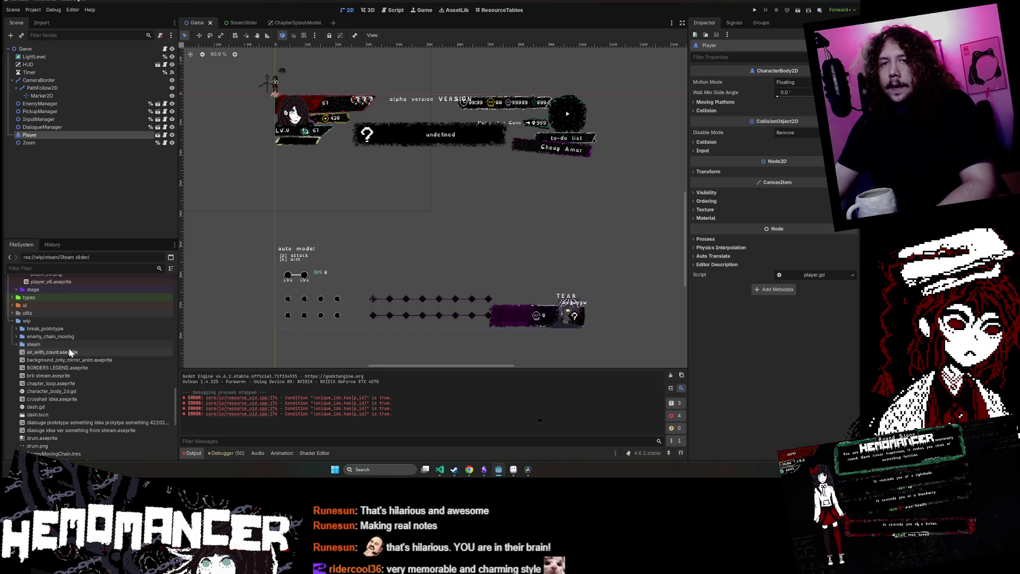
scroll(75, 349, "down", 3)
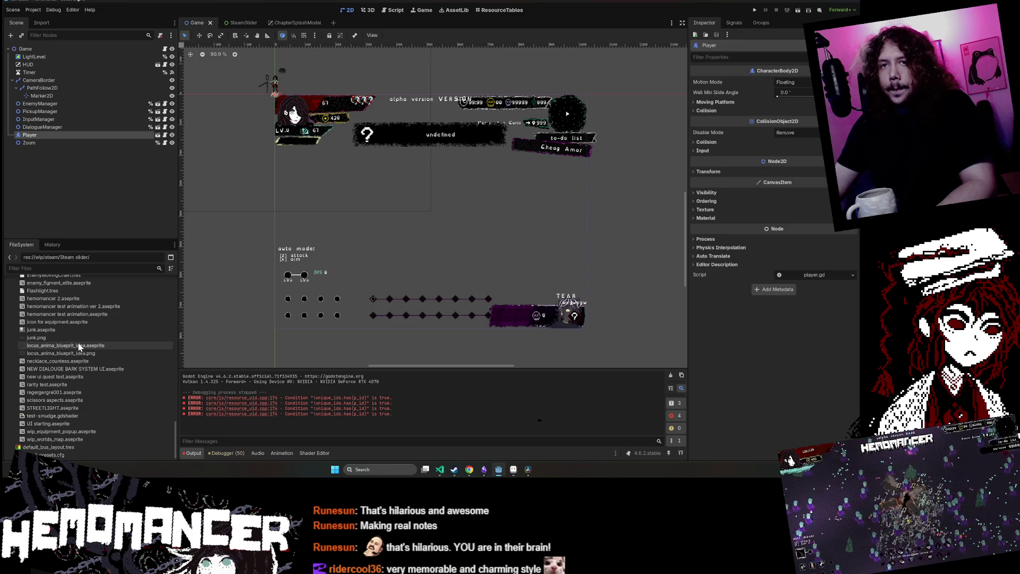
scroll(75, 337, "up", 5)
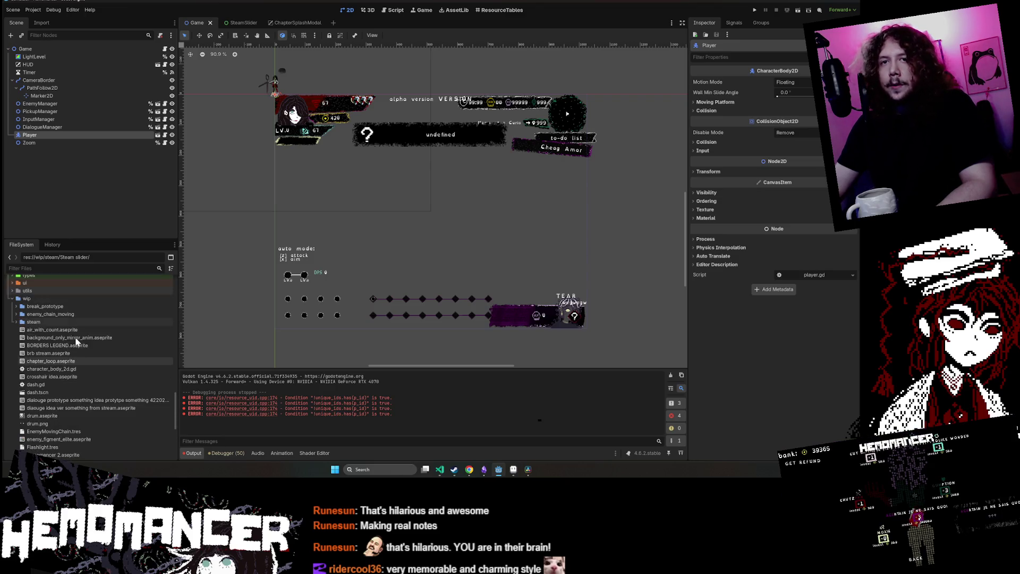
left_click(16, 322)
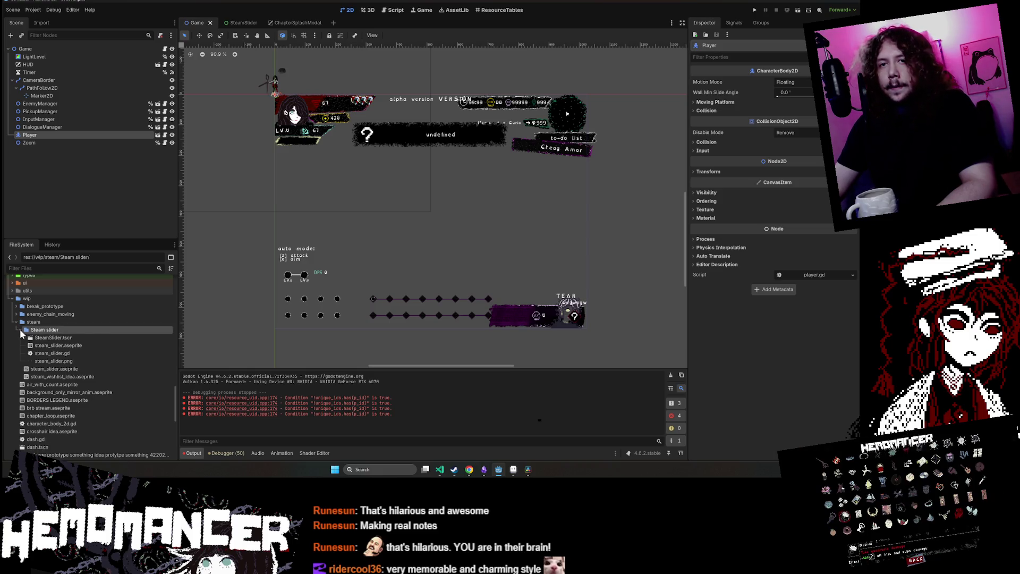
left_click(26, 323)
left_click(27, 329)
left_click(20, 330)
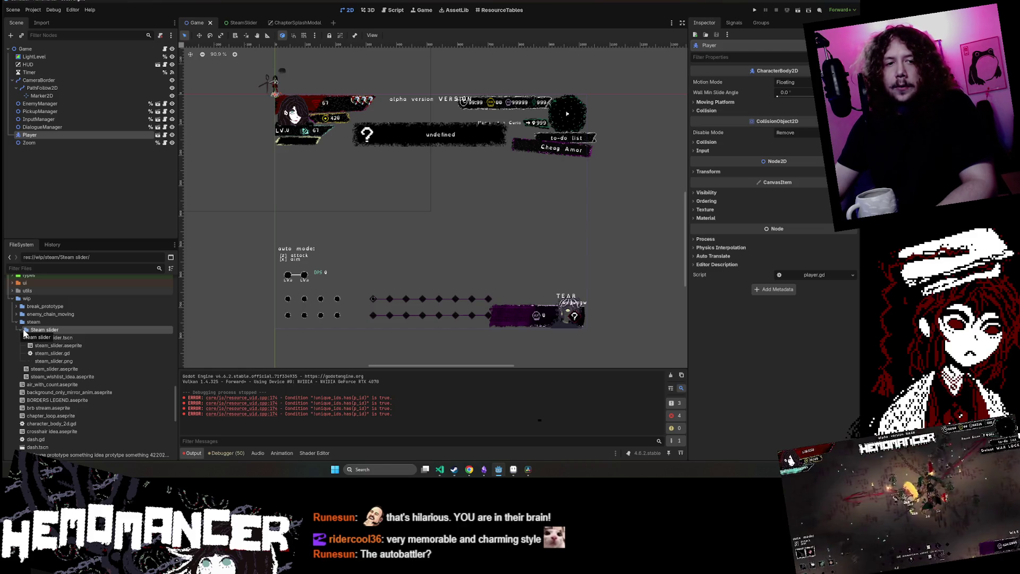
left_click(20, 330)
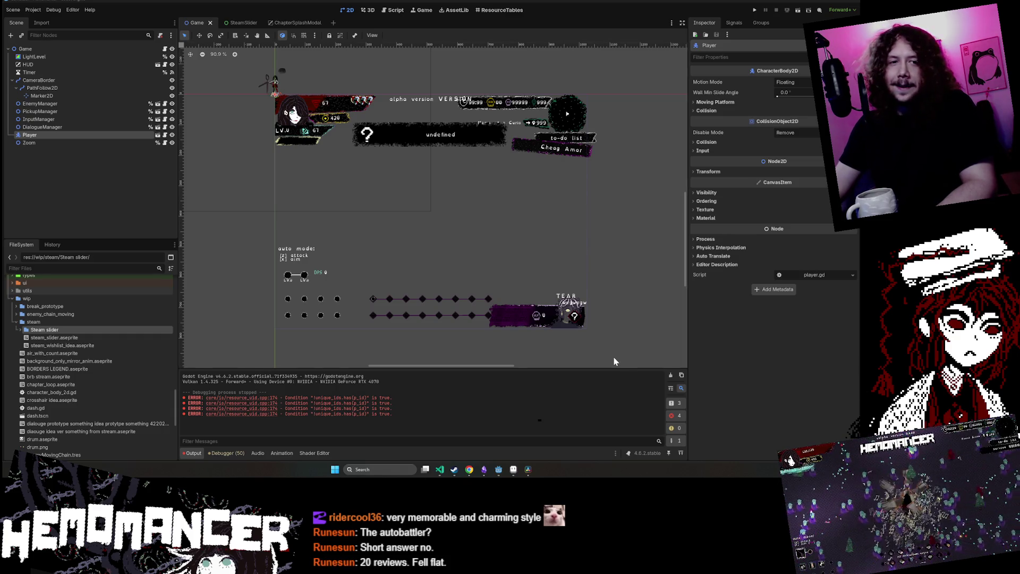
Clear the Output log and the scene node selection
left_click(670, 375)
left_click(661, 352)
scroll(401, 195, "down", 3)
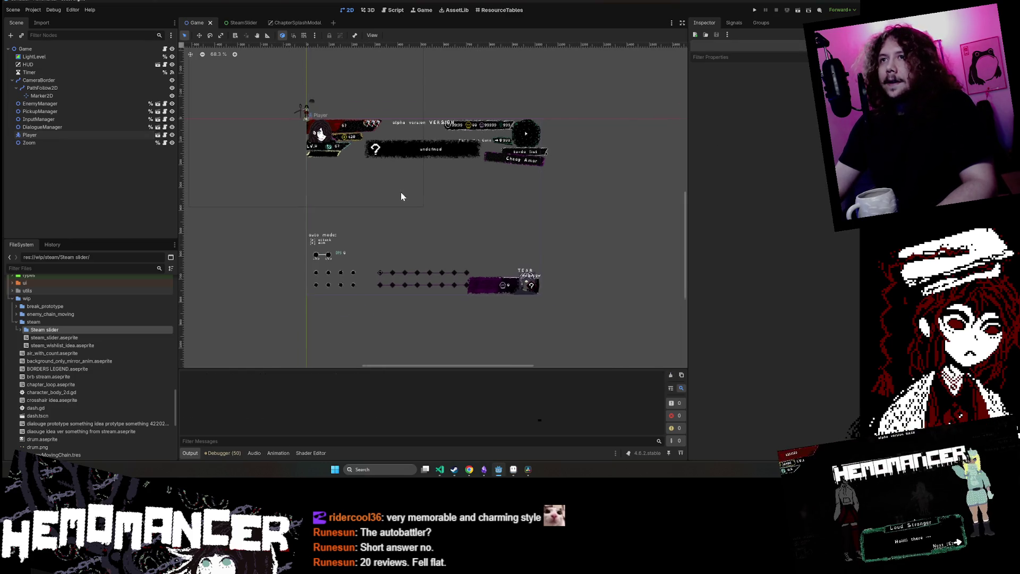
left_click(25, 48)
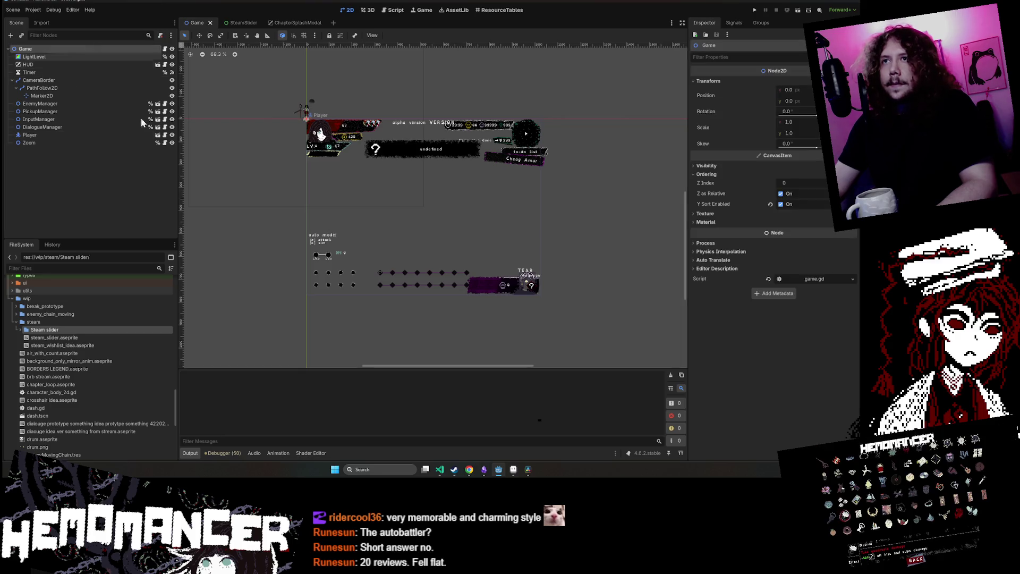
left_click(260, 280)
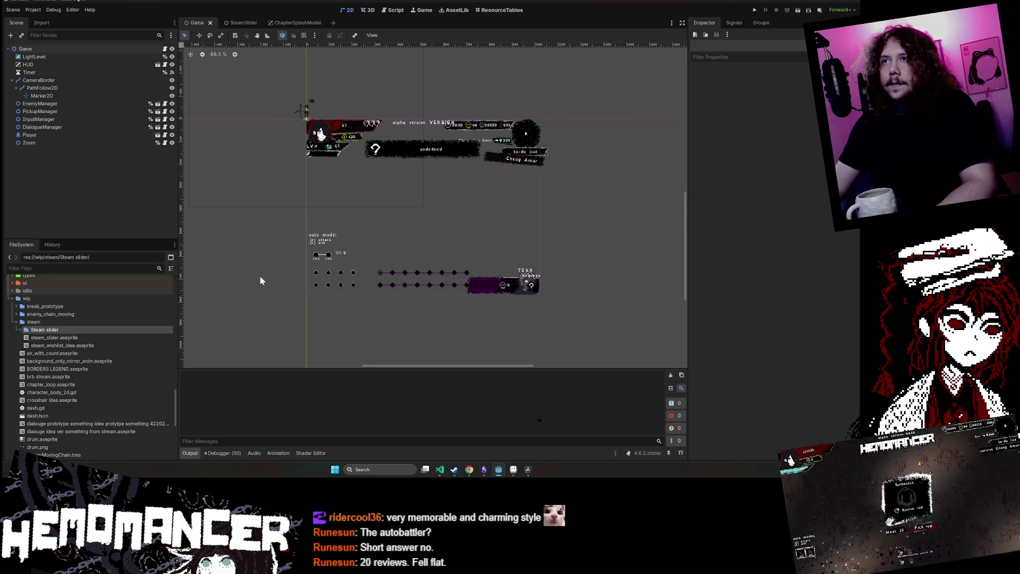
Collapse the steam, wip and break_prototype folders, then switch to the Steam store window
left_click(17, 322)
left_click(12, 298)
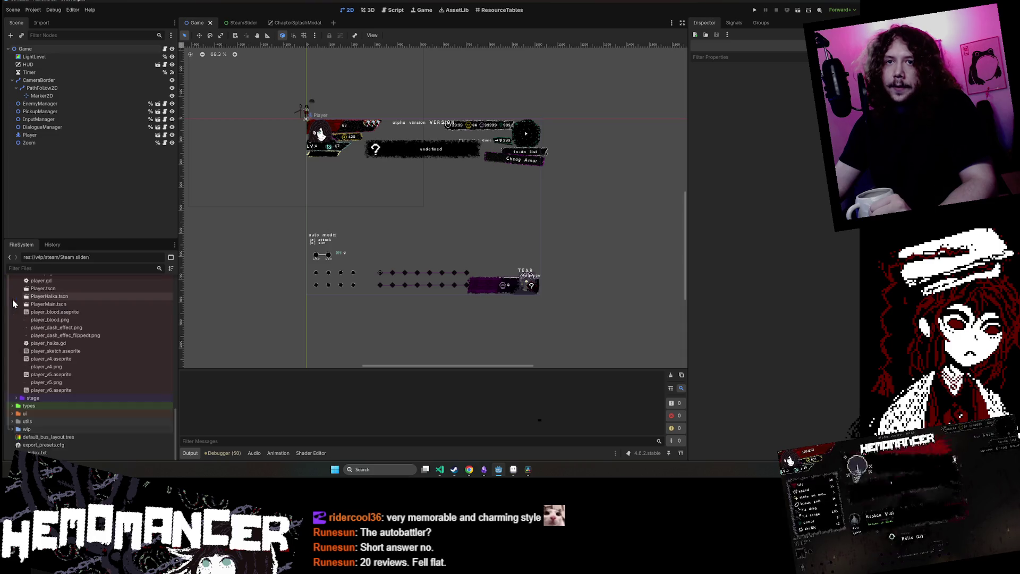
left_click(12, 427)
scroll(34, 423, "down", 3)
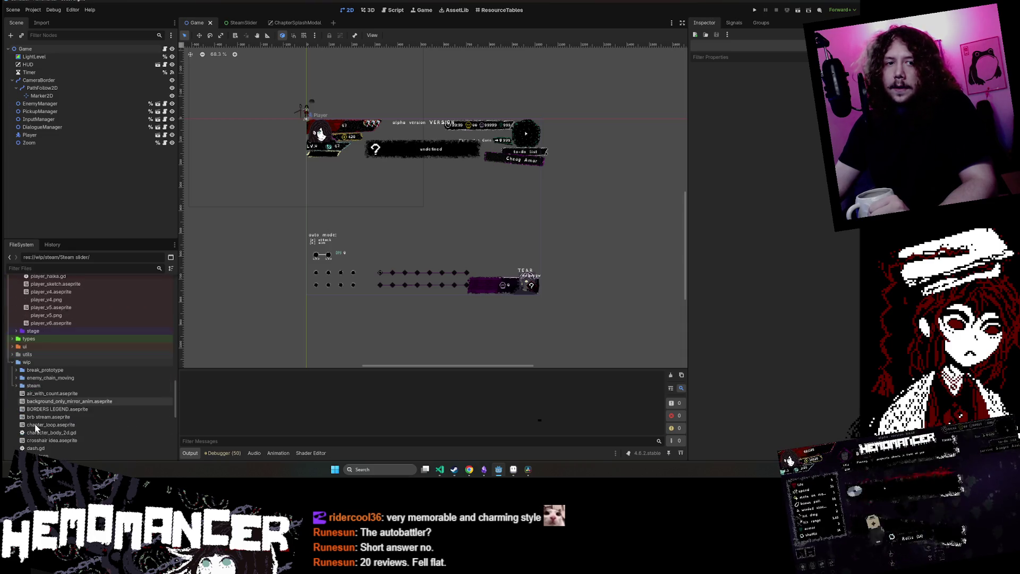
double_click(33, 385)
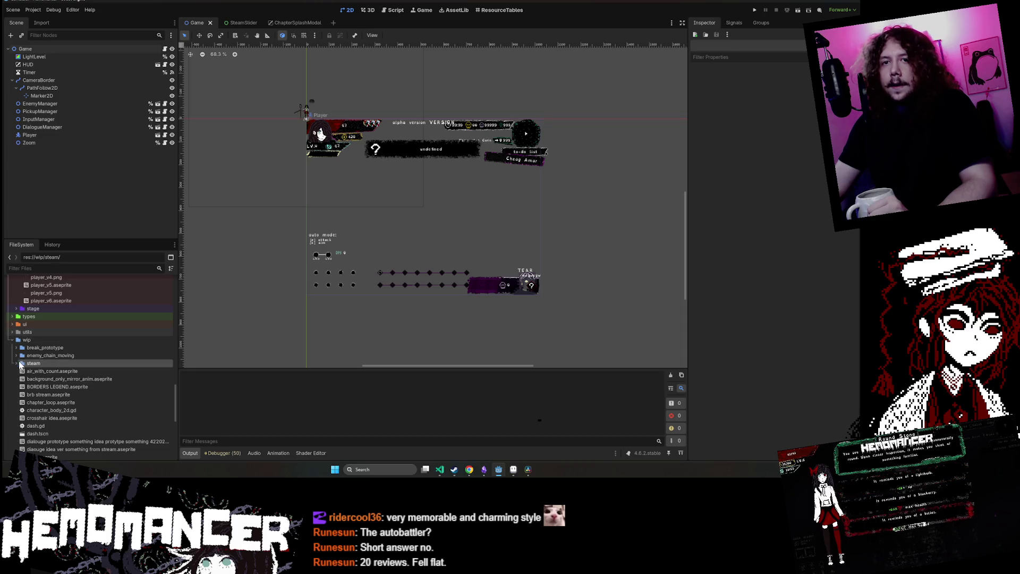
left_click(16, 363)
left_click(21, 348)
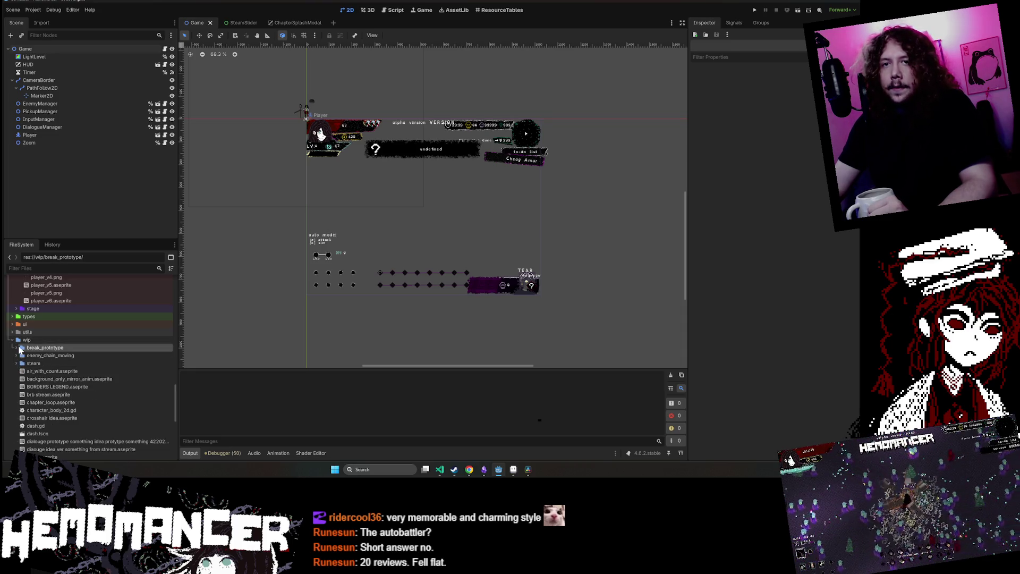
left_click(18, 348)
left_click(18, 347)
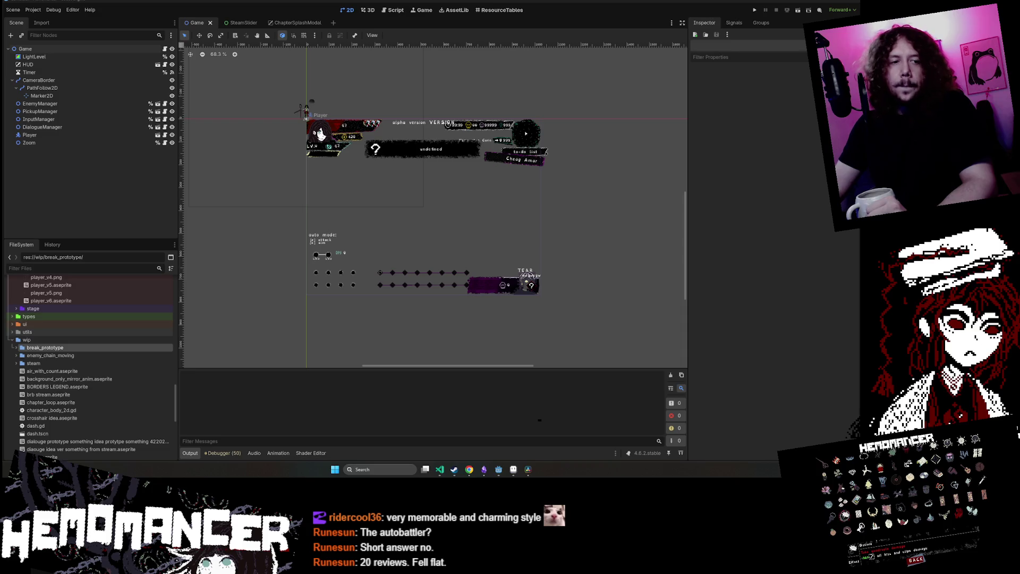
key("alt+Tab")
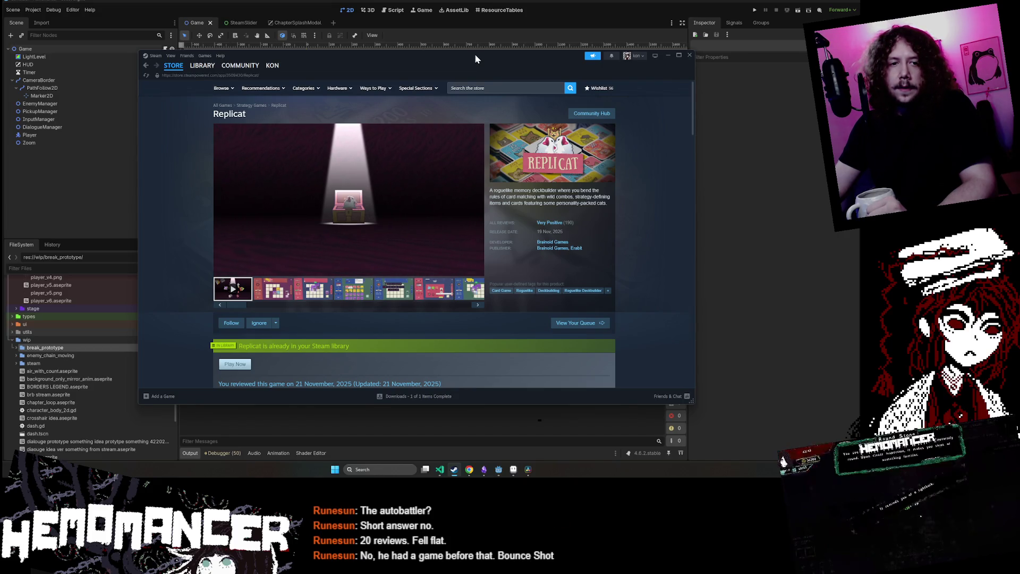
Search the store for 'Bounce shot' and look over the BounceShot store page
left_click_drag(475, 59, 461, 53)
left_click(478, 83)
type("Bounce shot")
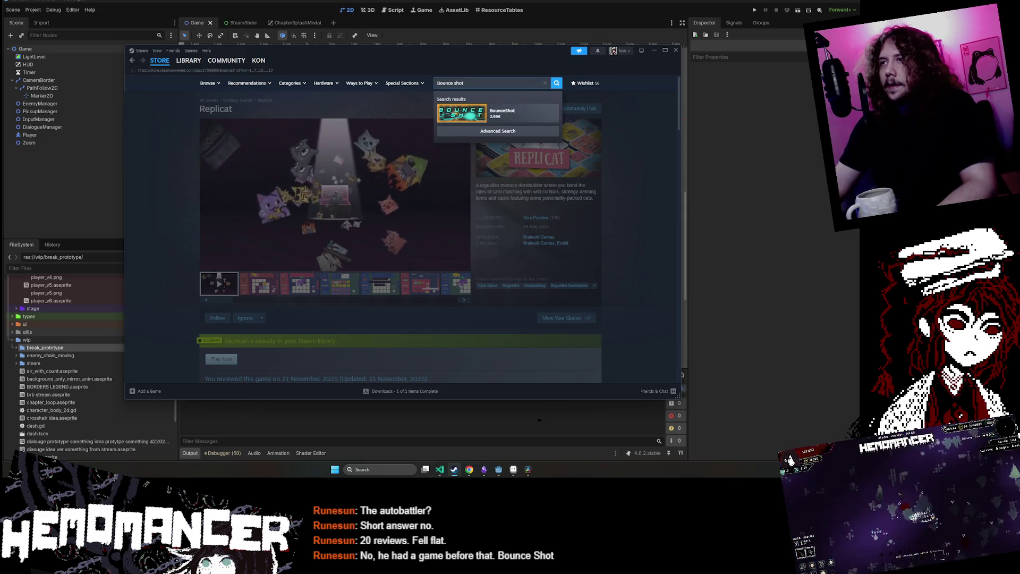
left_click(541, 123)
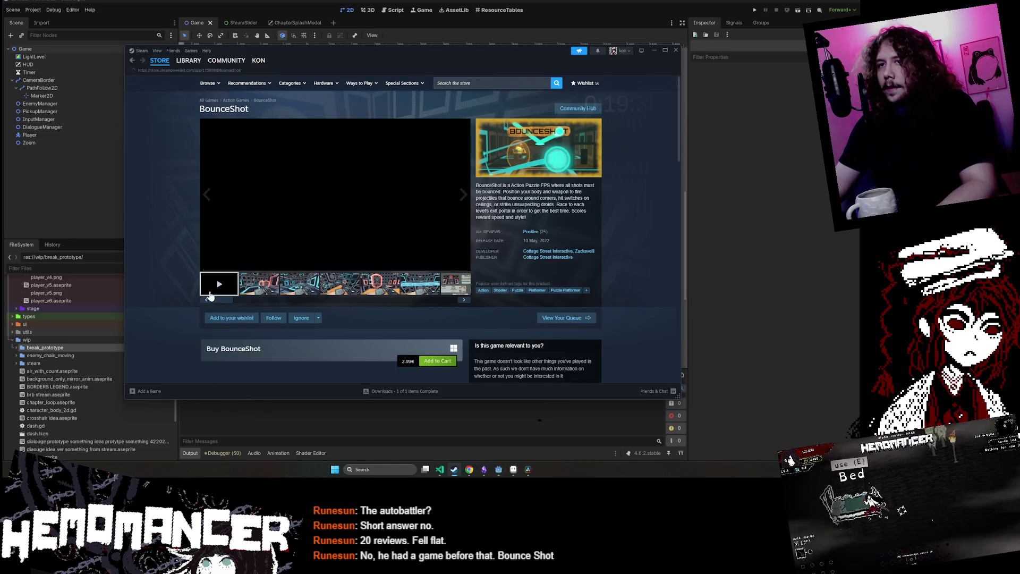
mouse_move(249, 72)
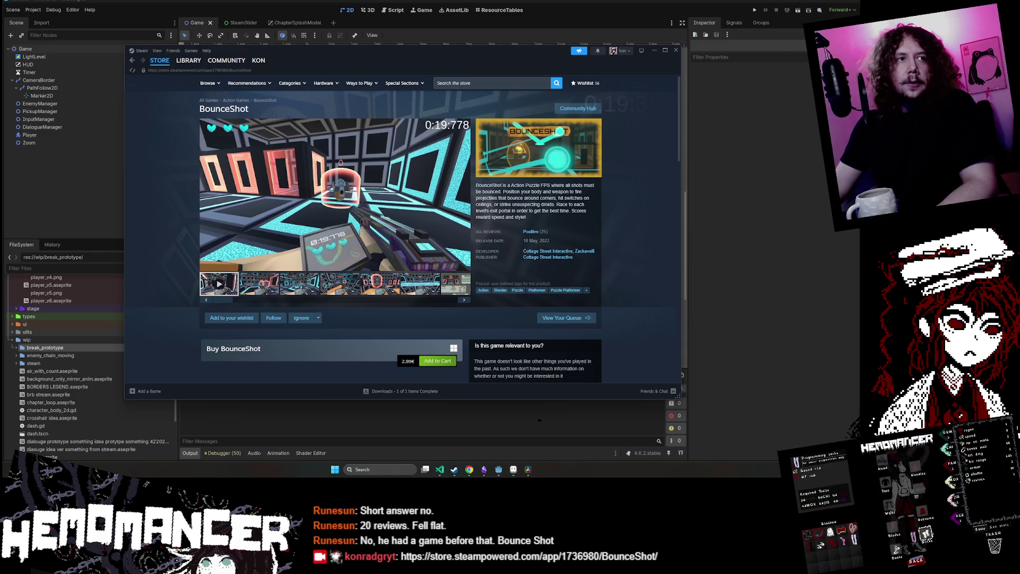
scroll(478, 212, "down", 1)
scroll(265, 260, "up", 1)
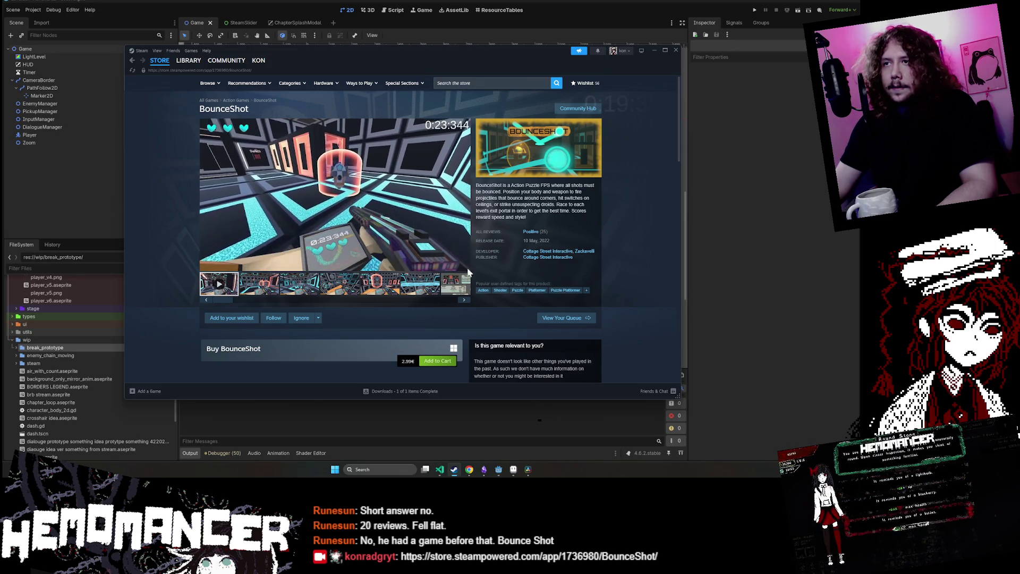
mouse_move(456, 264)
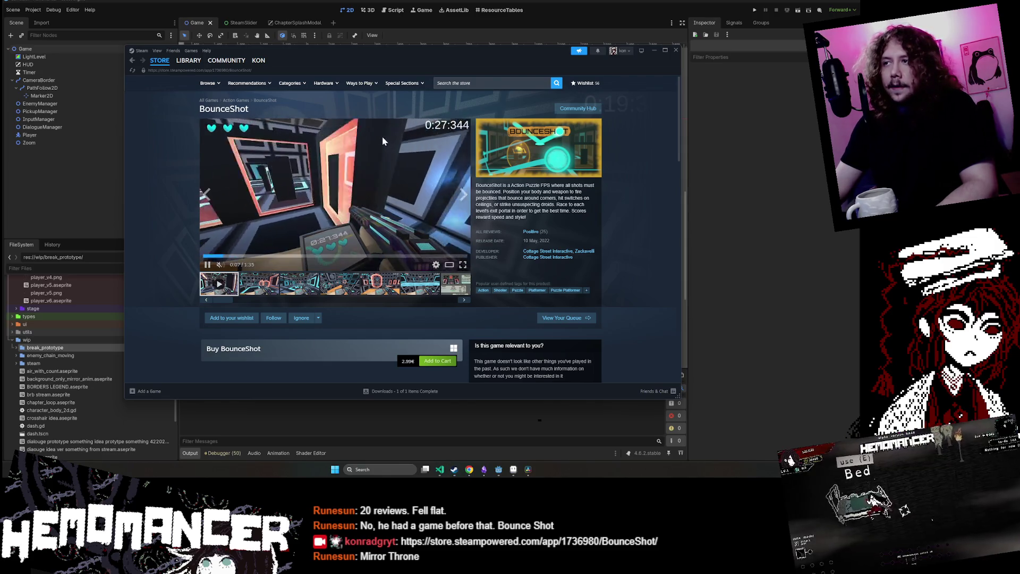
mouse_move(370, 146)
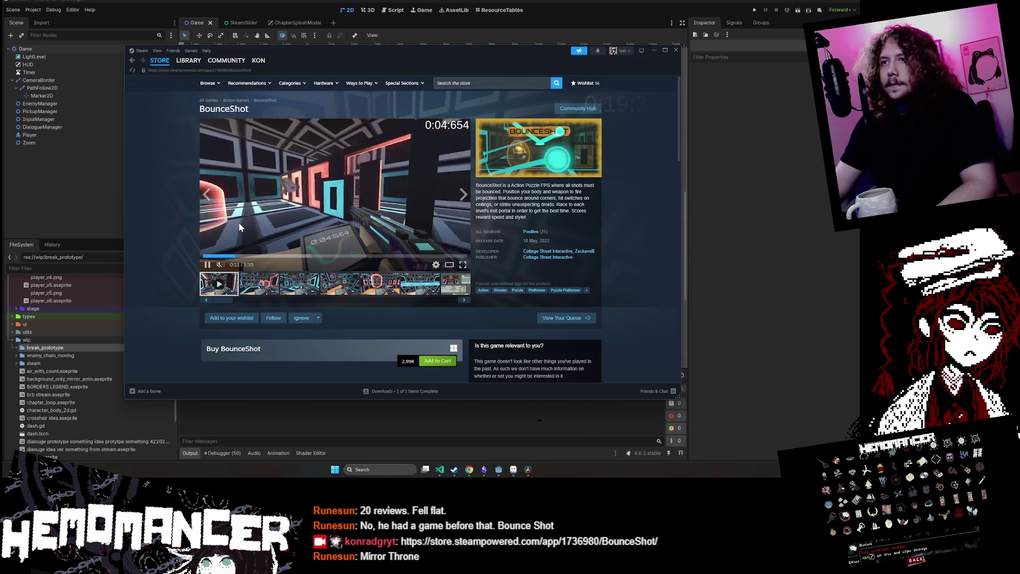
Search for 'Mirror Throne', open Mirror Throne: Auto Battler and add it to the wishlist
left_click(491, 83)
type("Mirror Throne")
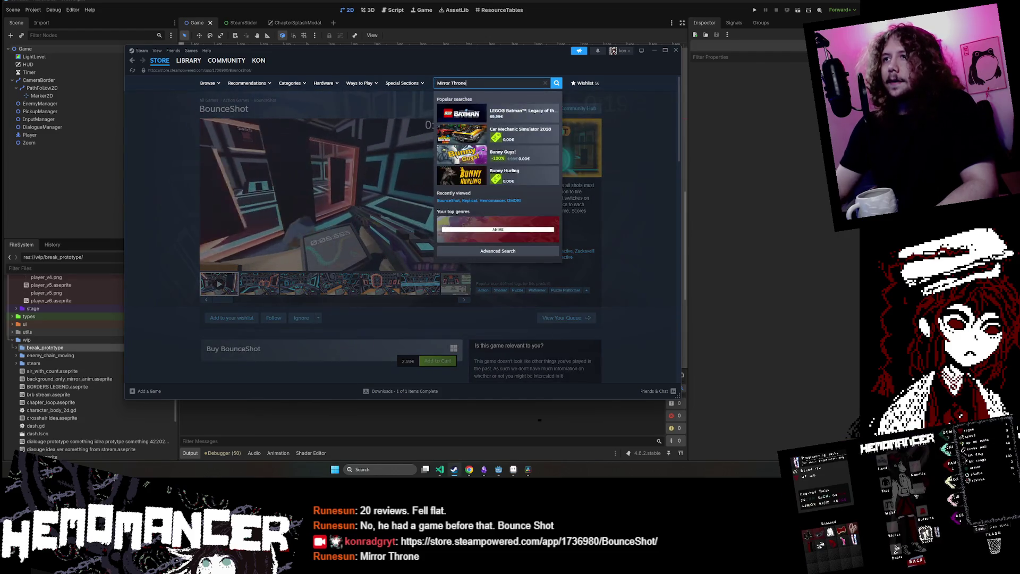
left_click(513, 111)
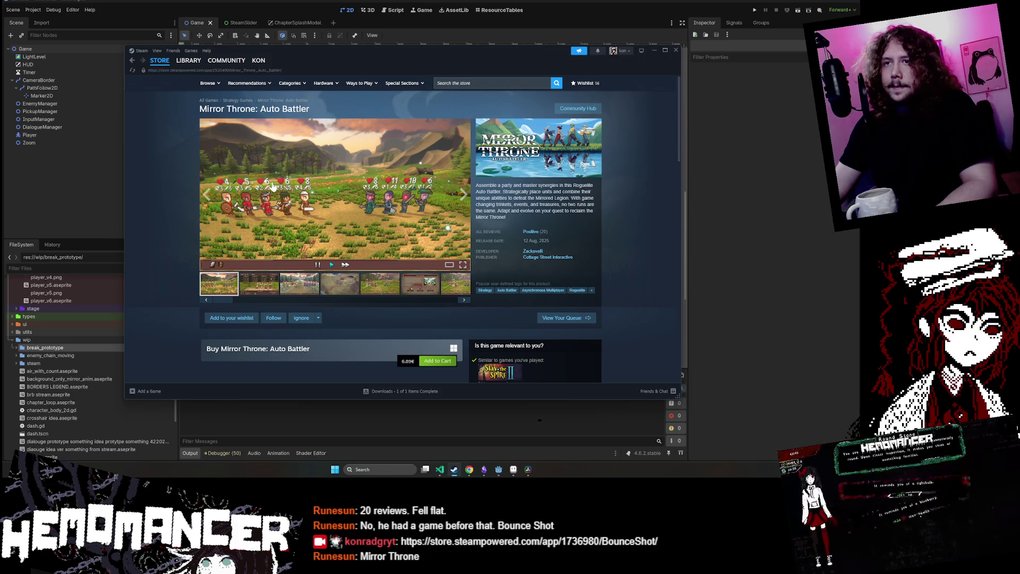
left_click(232, 317)
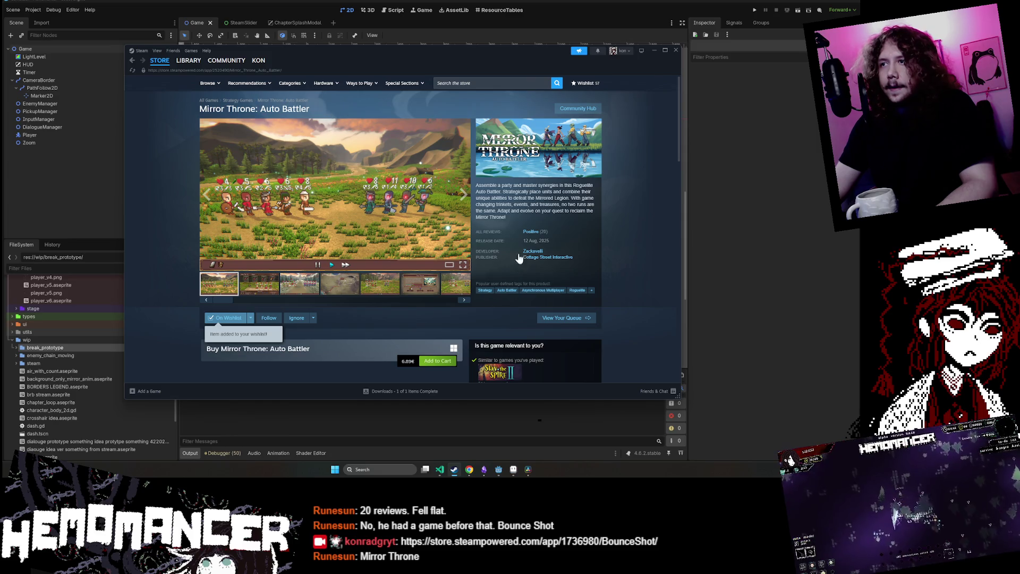
Copy the store page link and browse the game's screenshots and videos in the enlarged viewer
left_click(260, 71)
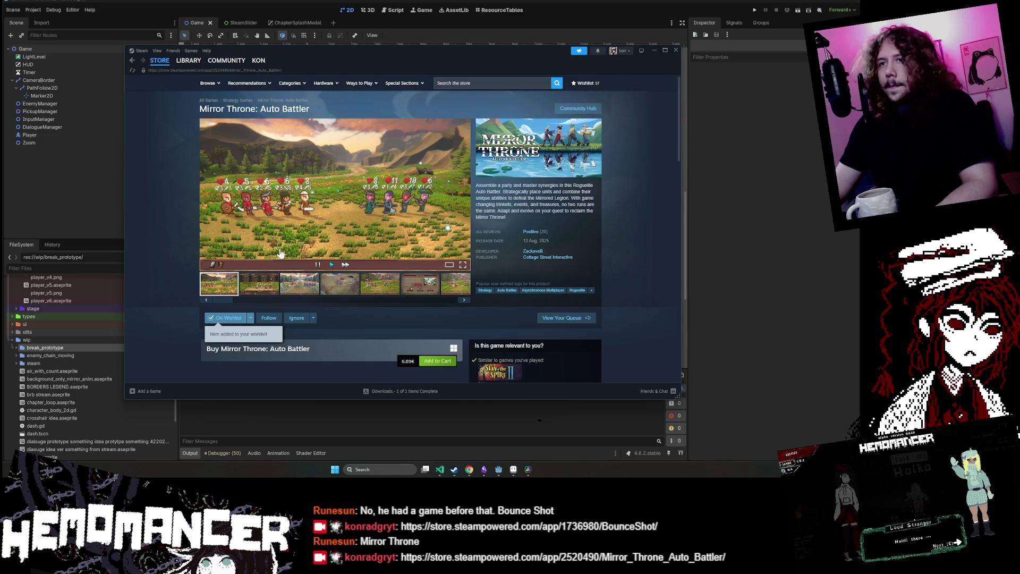
left_click(253, 291)
left_click(299, 292)
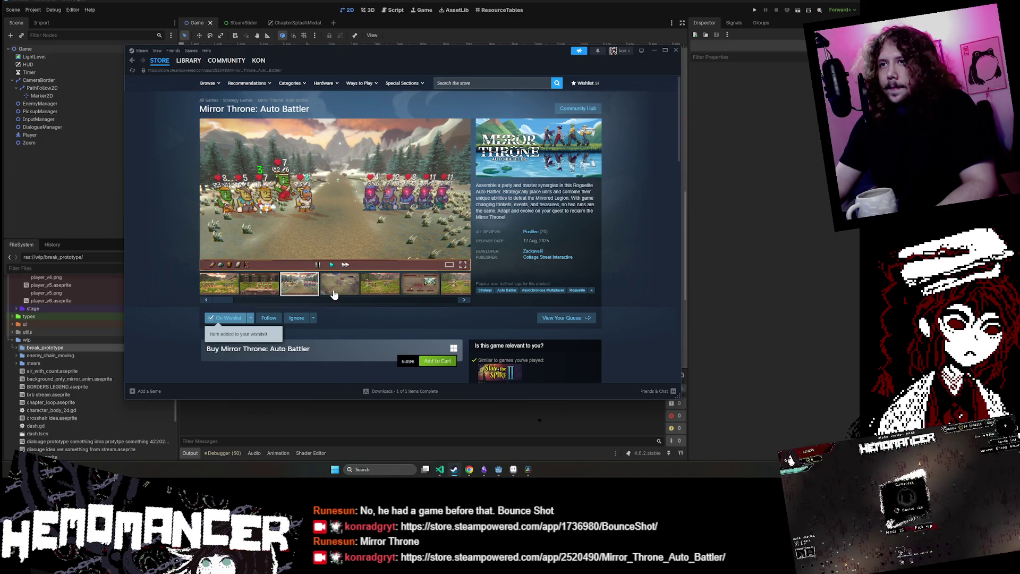
left_click(341, 214)
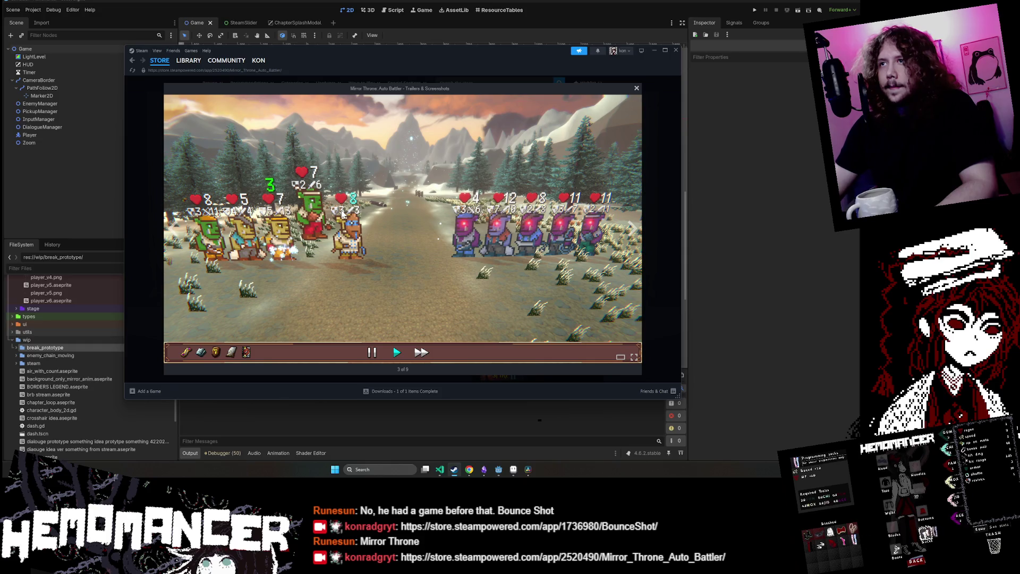
key("Right")
key("Right")
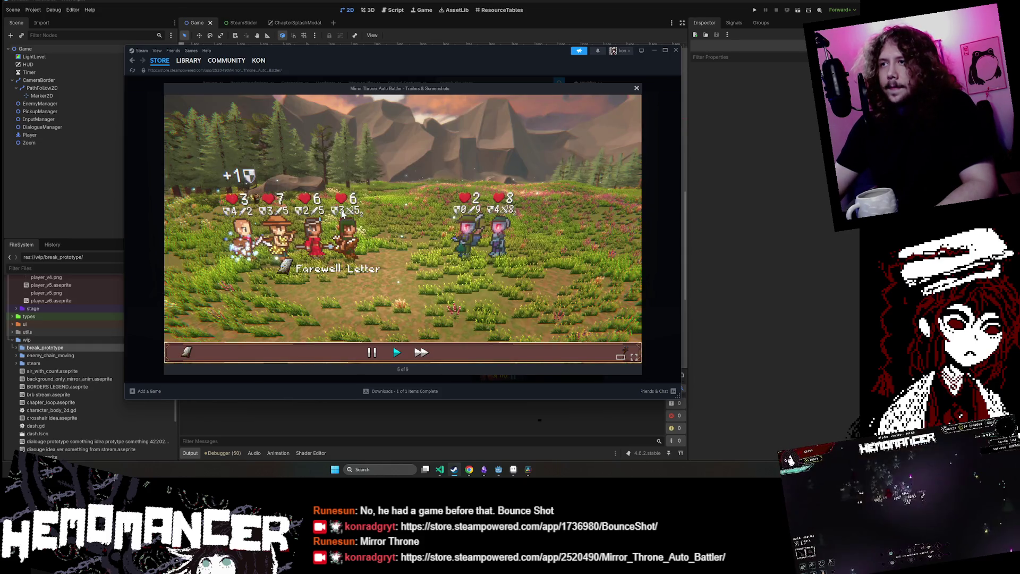
key("Right")
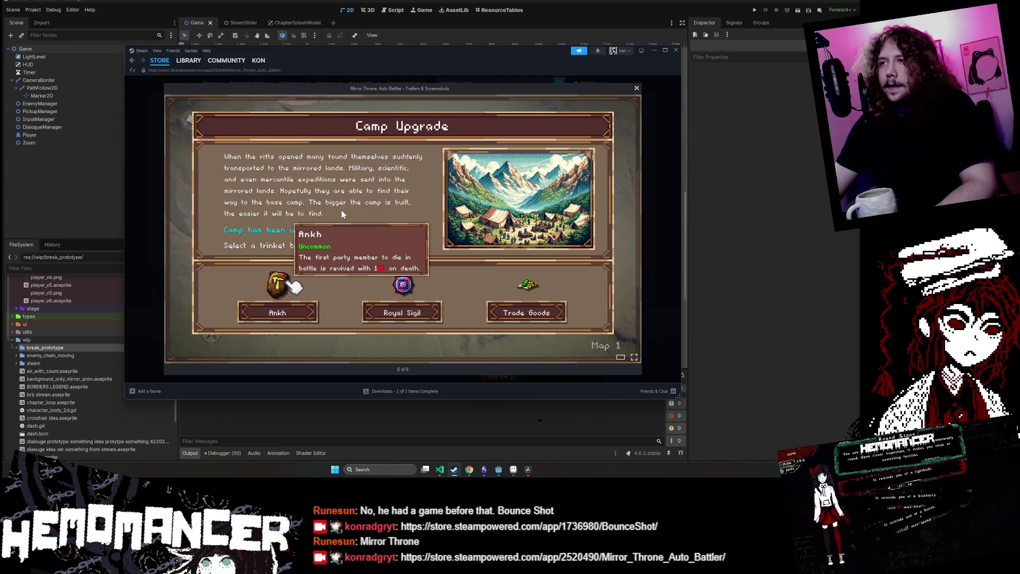
key("Left")
key("Left")
key("Left")
key("Right")
key("Right")
key("Right")
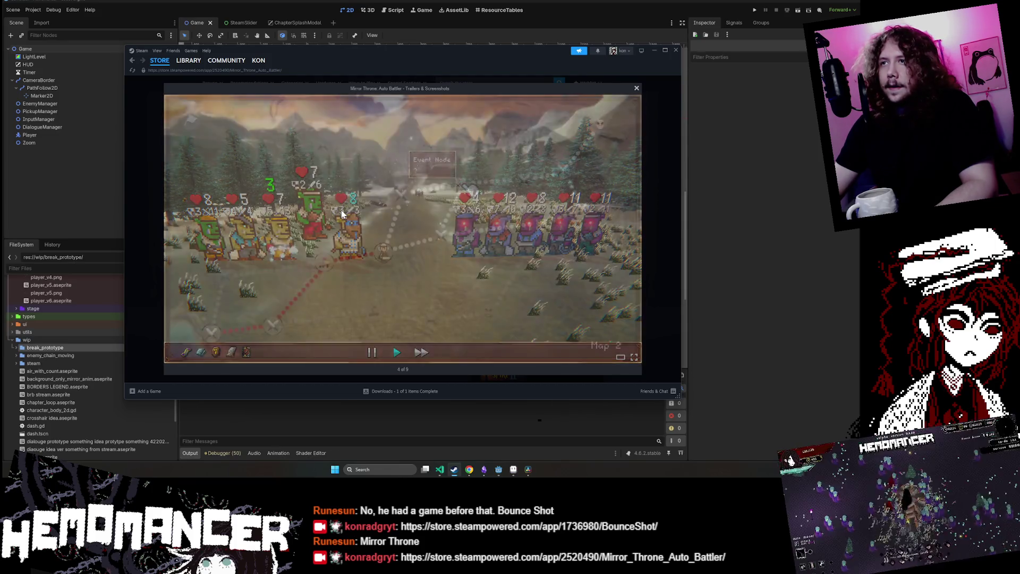
key("Right")
key("Right")
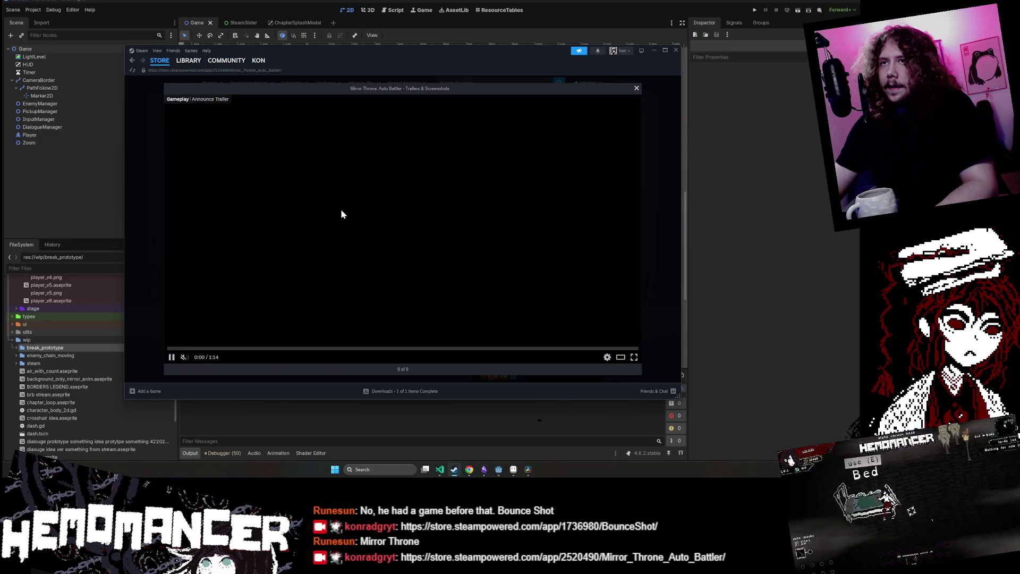
left_click(636, 88)
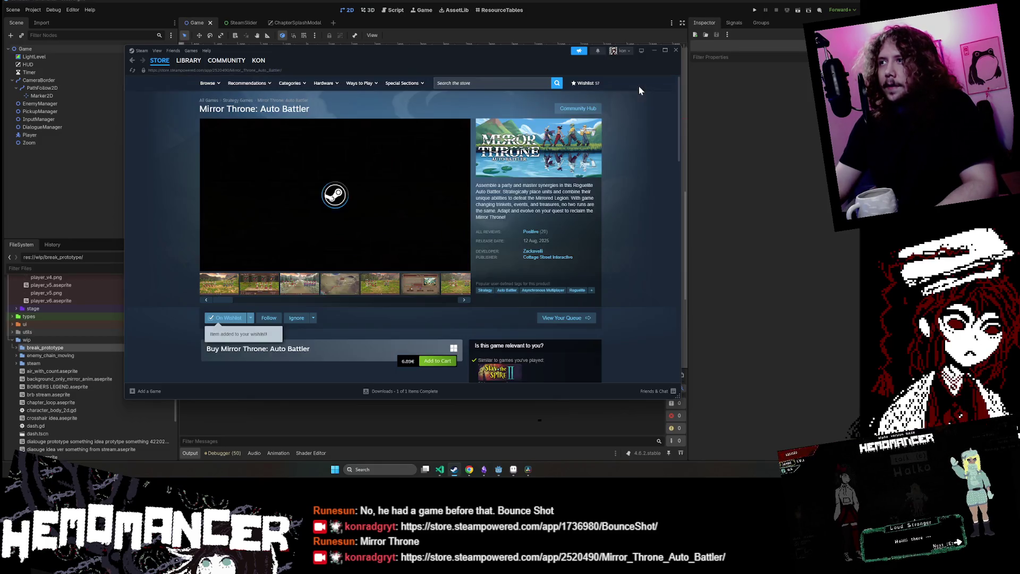
Expand and read the full game description, then pause the trailer
scroll(339, 234, "down", 15)
left_click(359, 231)
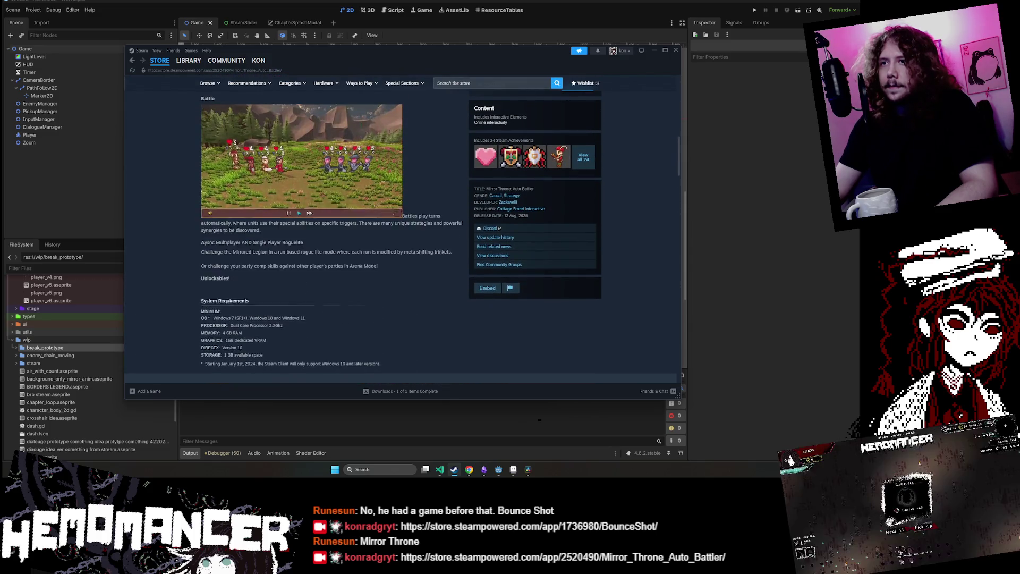
scroll(365, 215, "down", 2)
scroll(364, 215, "up", 2)
scroll(366, 215, "down", 1)
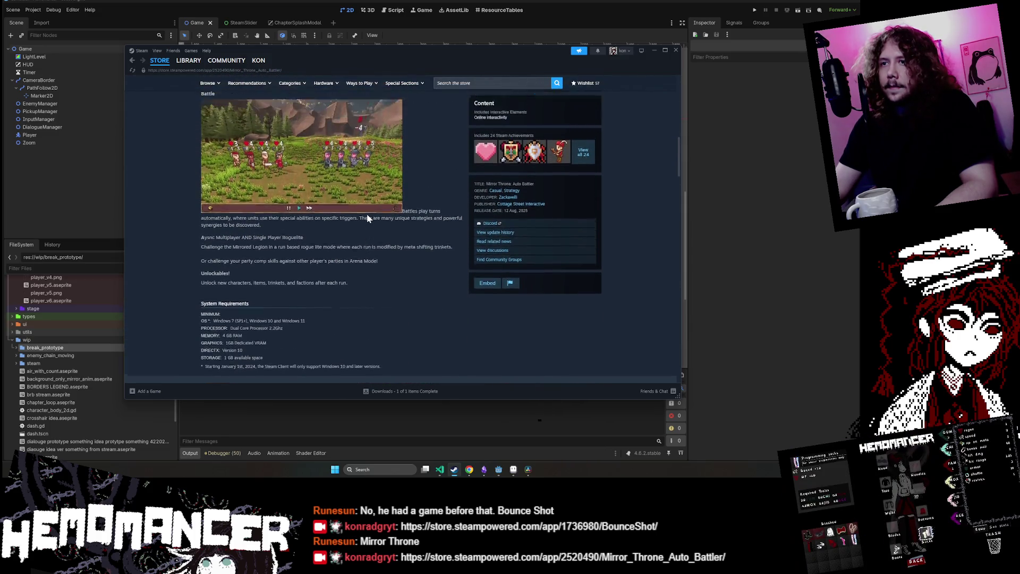
scroll(434, 302, "up", 15)
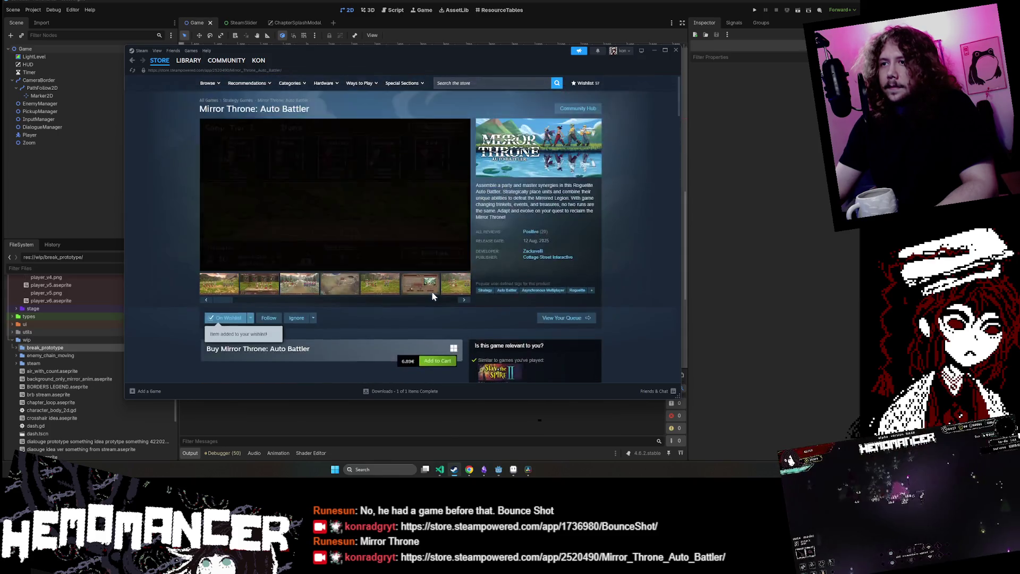
left_click(208, 265)
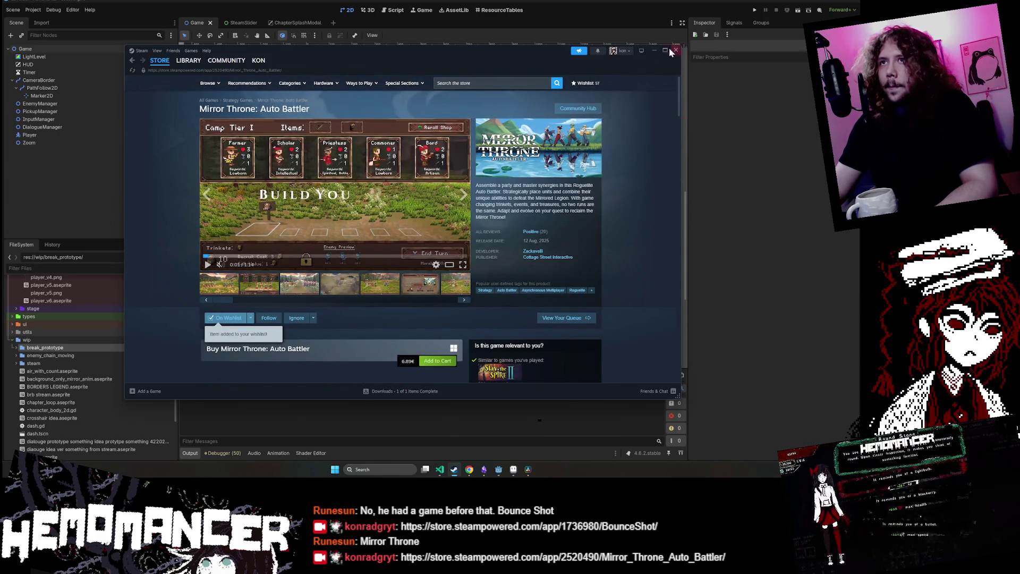
Briefly hide the Steam window, bring it back and play the first gallery trailer
left_click(652, 51)
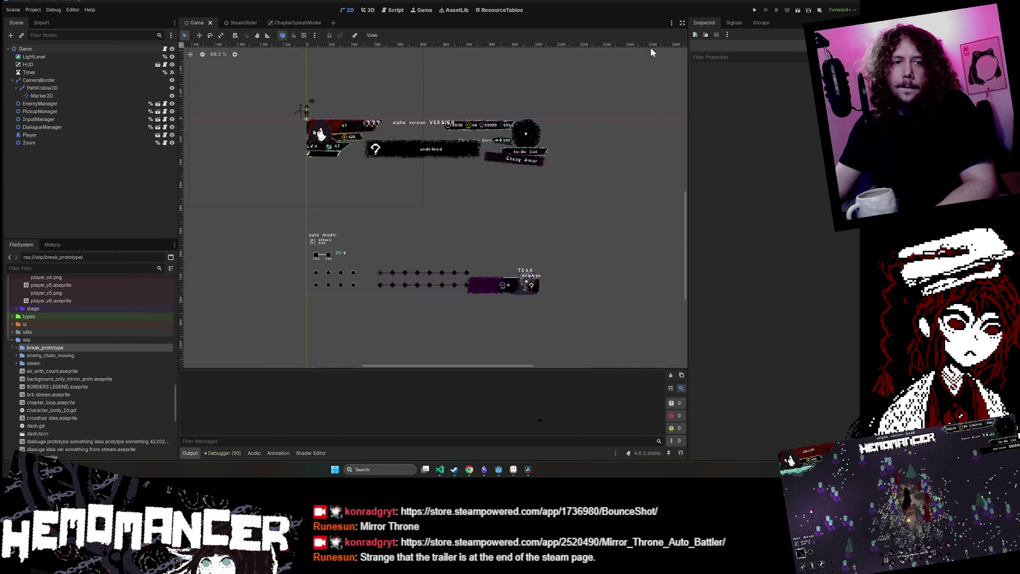
key("alt+Tab")
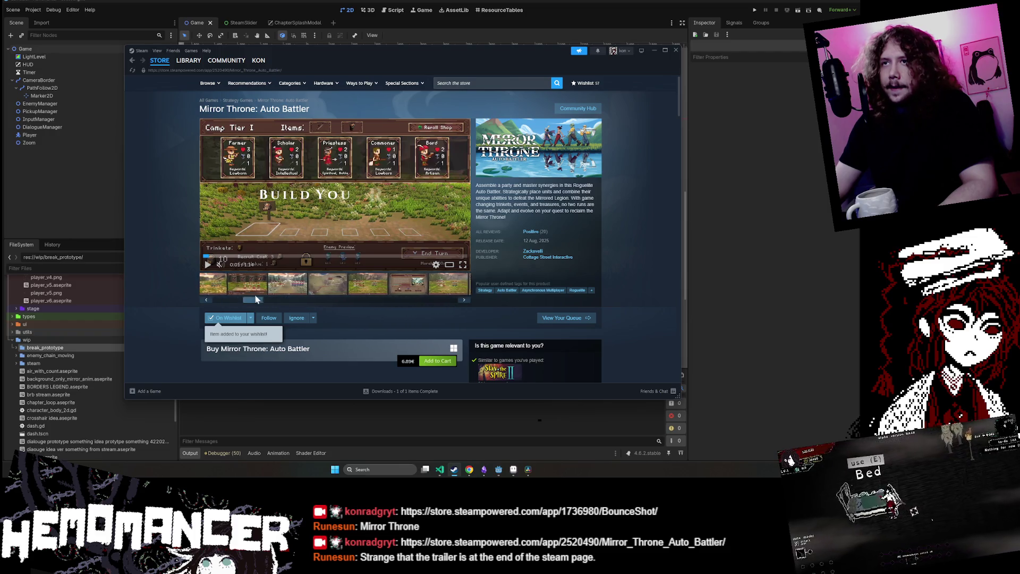
left_click(227, 281)
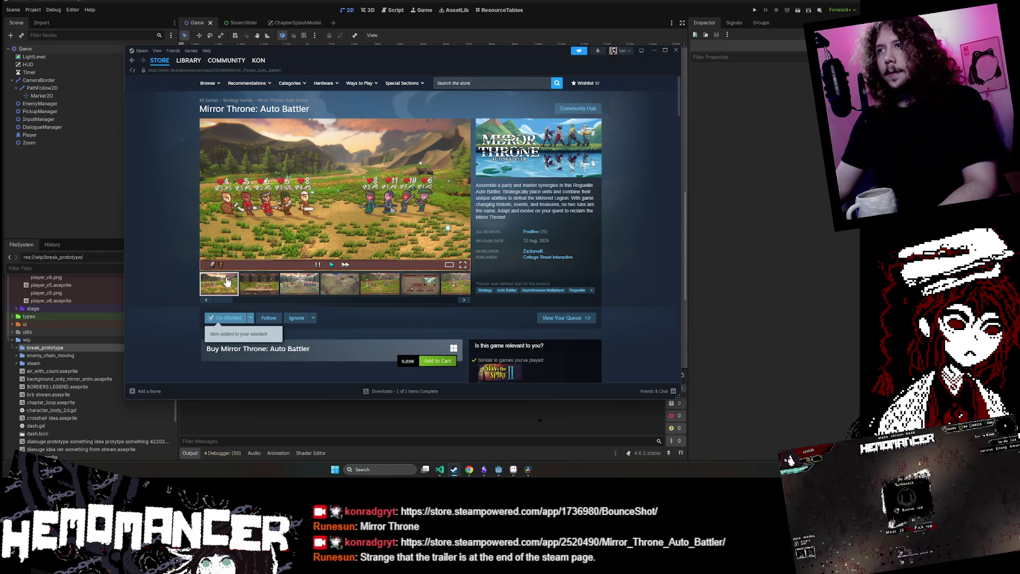
left_click(526, 82)
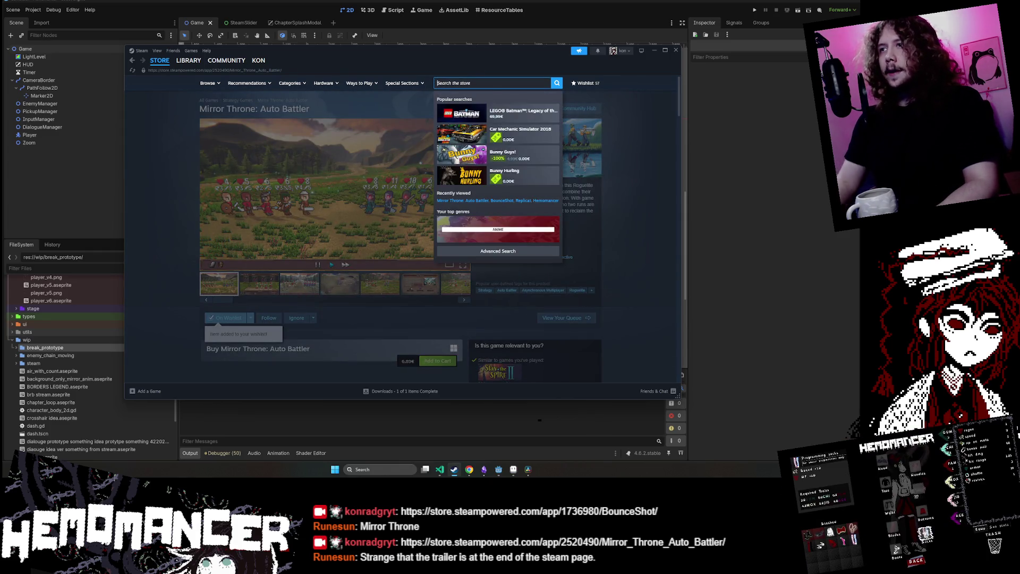
Look at the LEGO Batman and Car Mechanic Simulator 2018 store pages
left_click(553, 115)
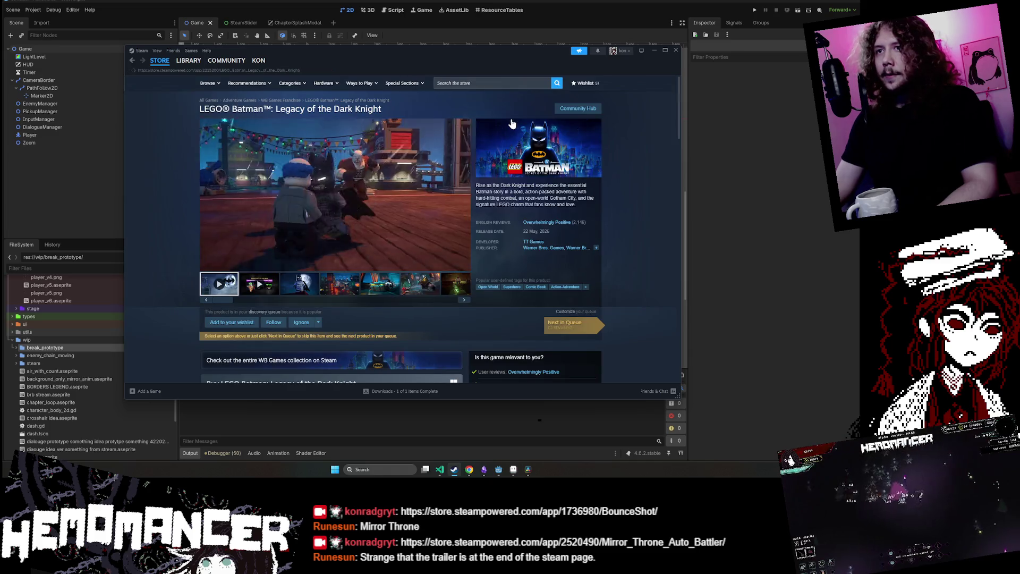
left_click(523, 83)
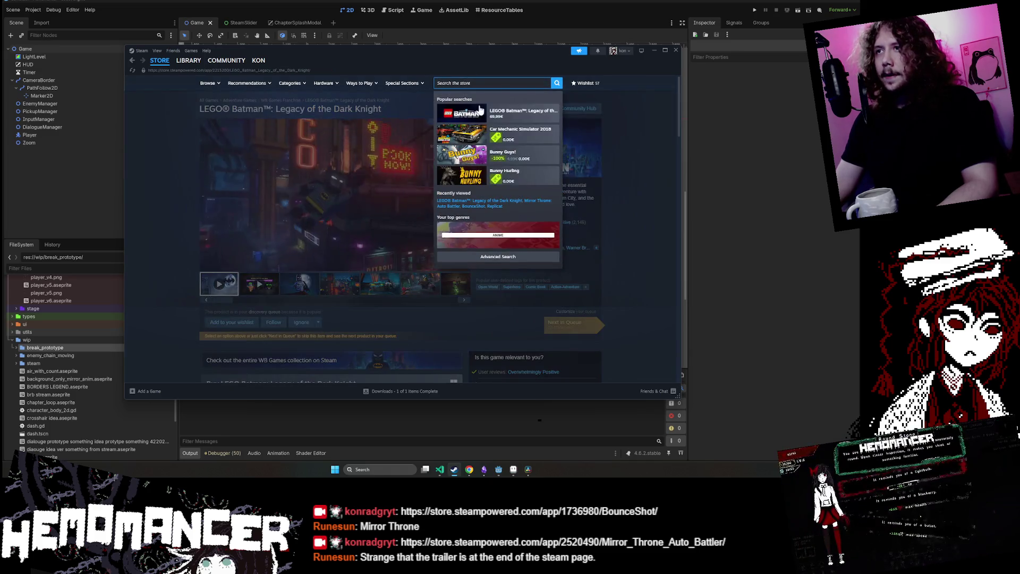
left_click(520, 141)
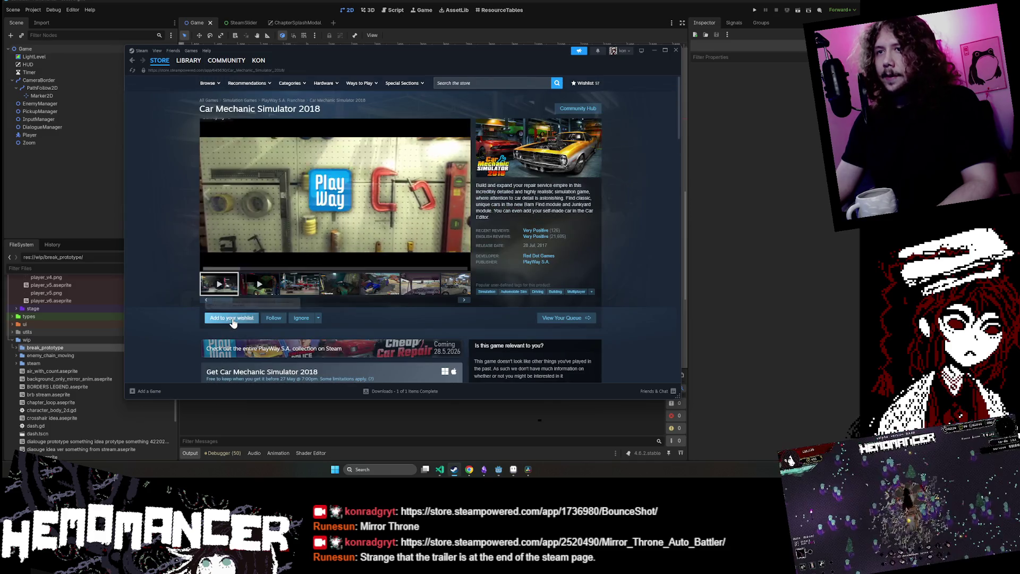
scroll(282, 244, "down", 3)
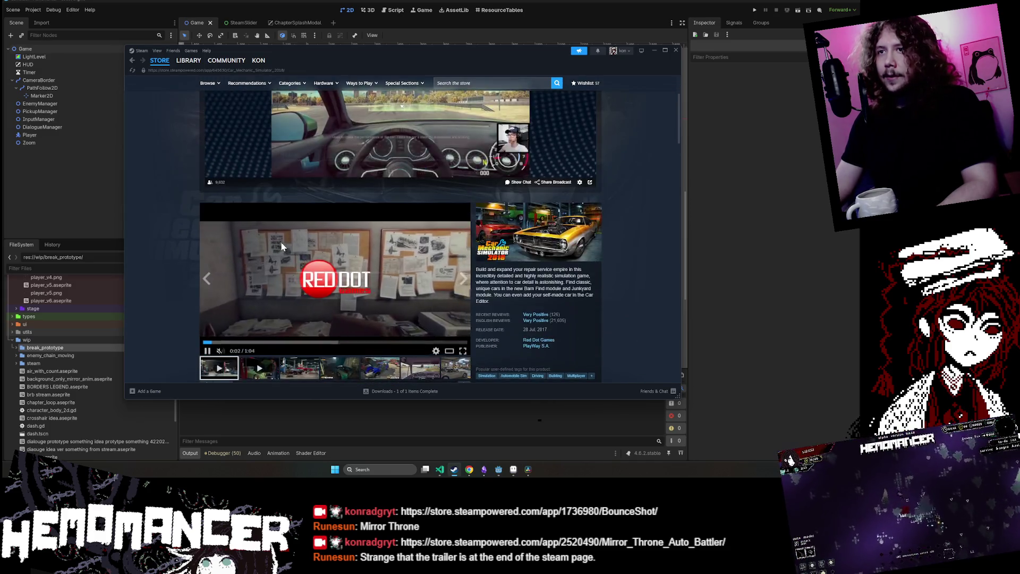
scroll(217, 299, "up", 3)
Search 'z', open Subnautica: Below Zero, watch its trailer, then minimize Steam
left_click(492, 82)
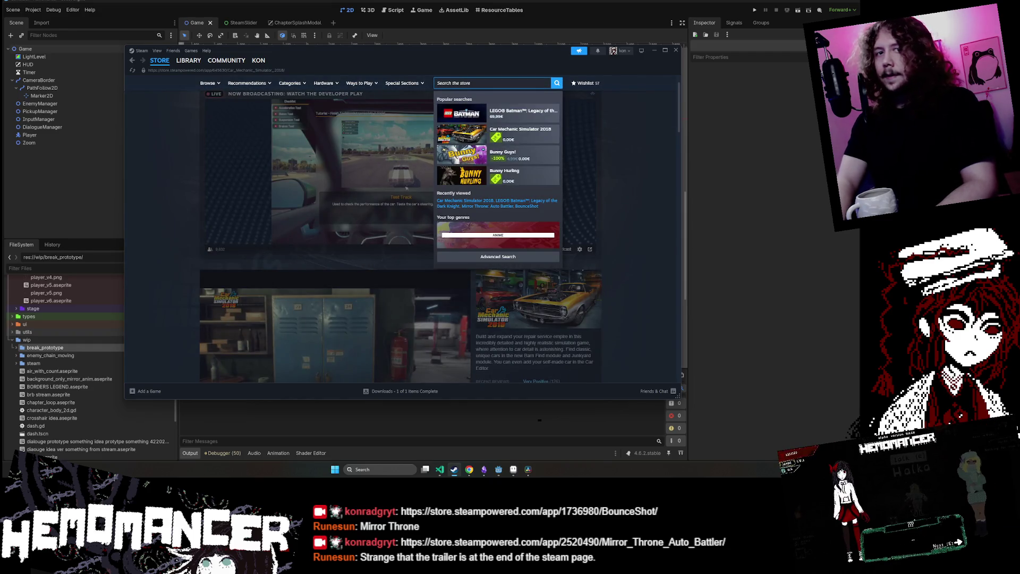
type("z")
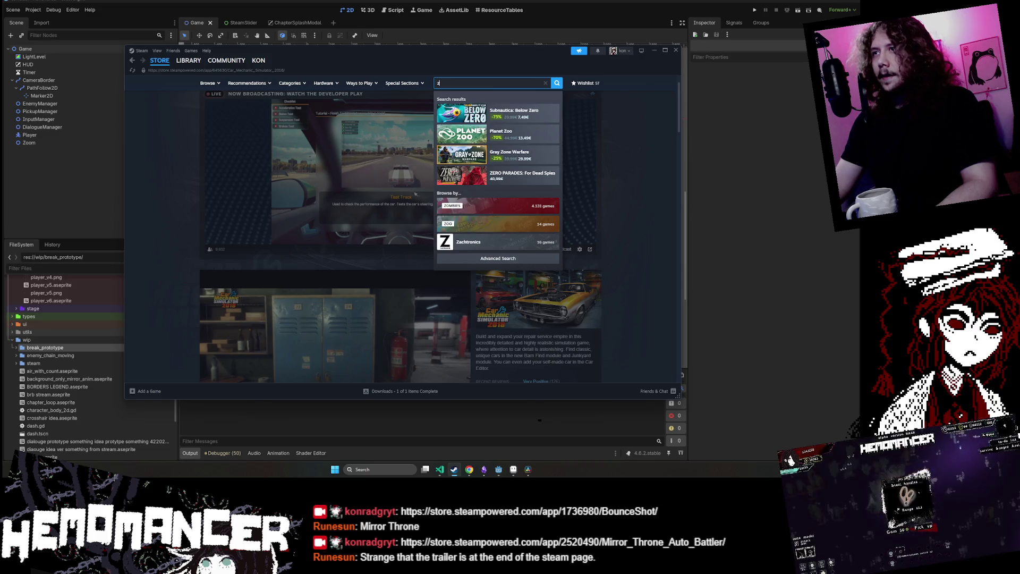
left_click(514, 123)
scroll(237, 225, "down", 2)
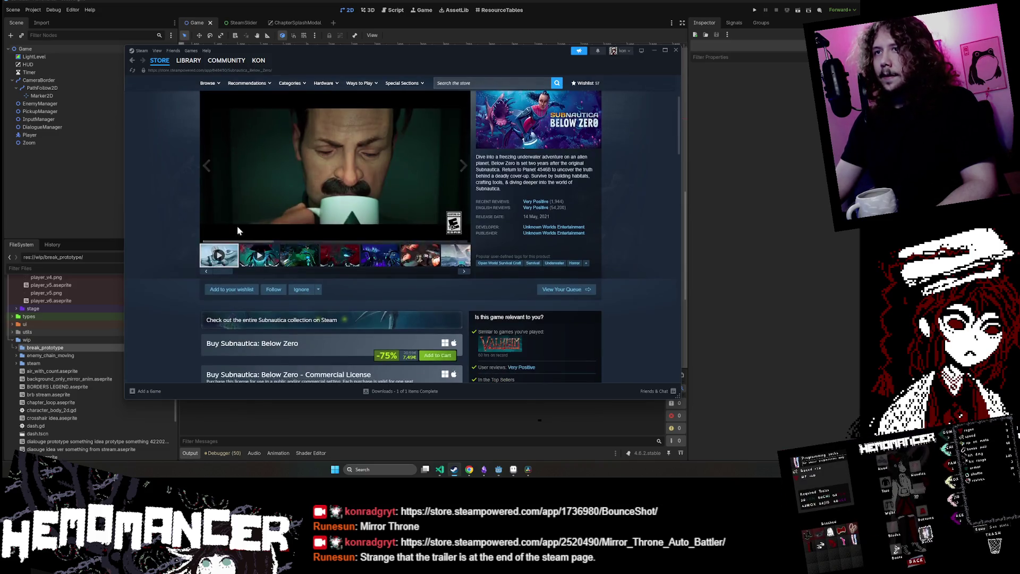
scroll(227, 274, "up", 1)
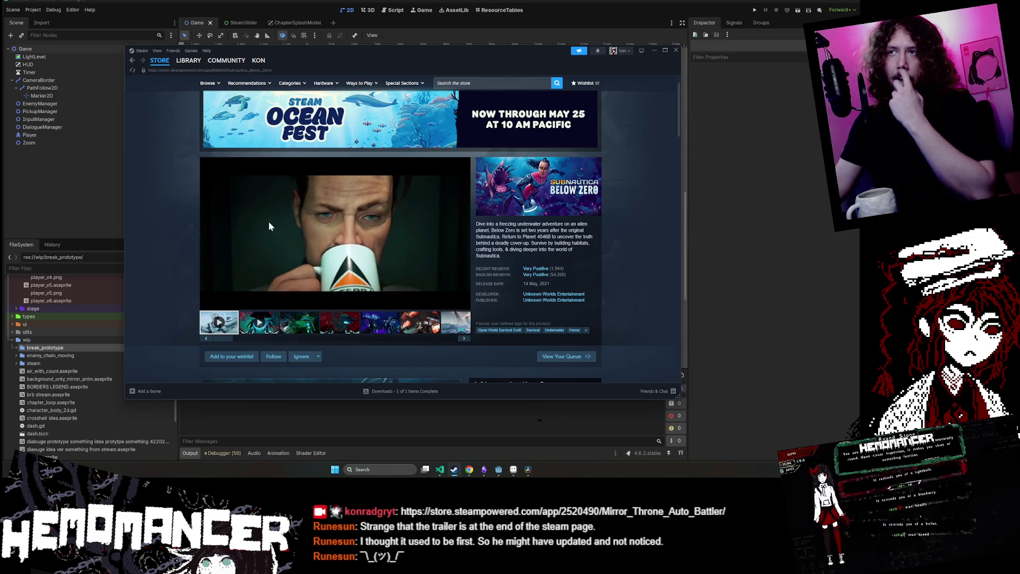
mouse_move(352, 215)
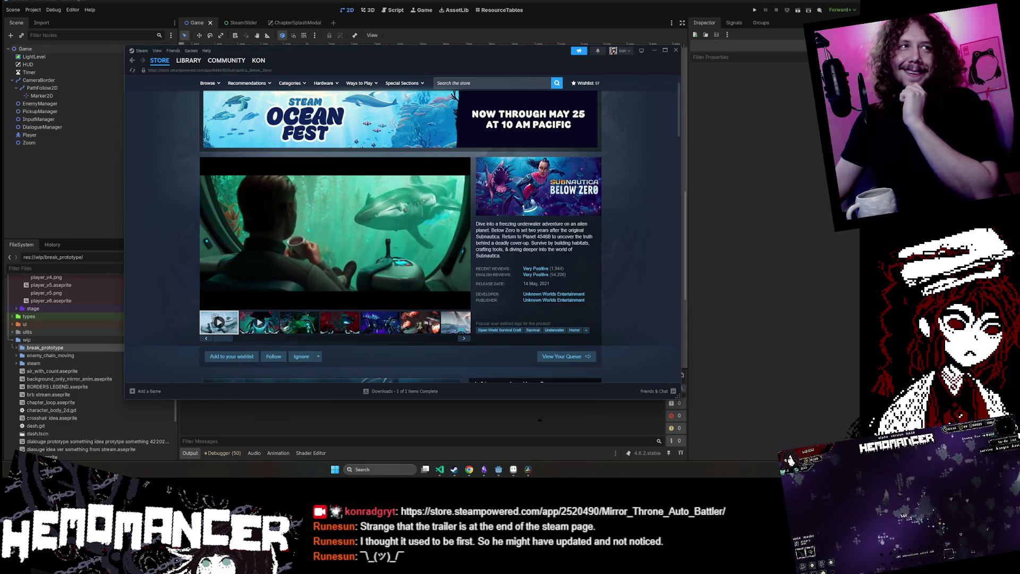
mouse_move(387, 250)
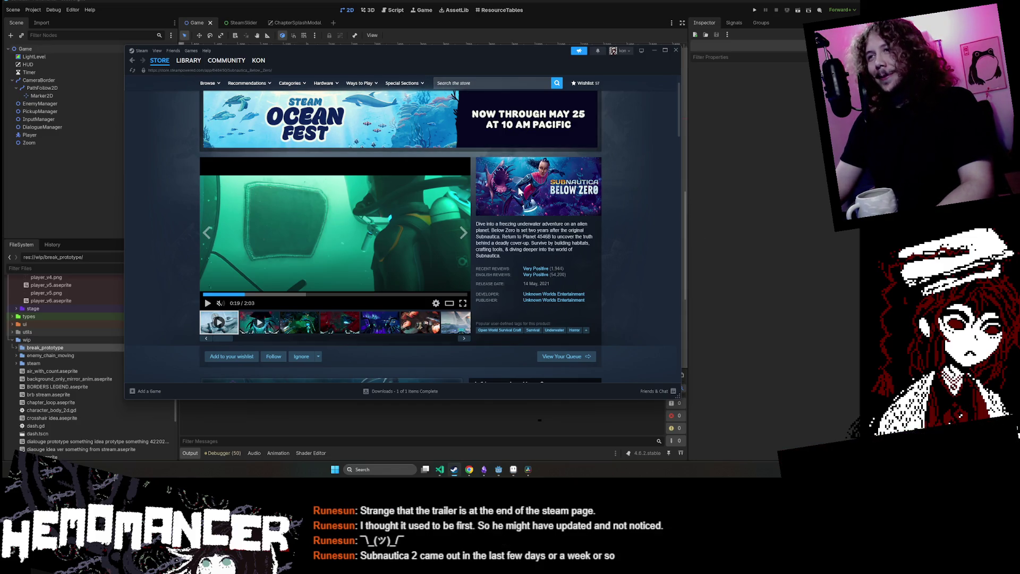
left_click(650, 48)
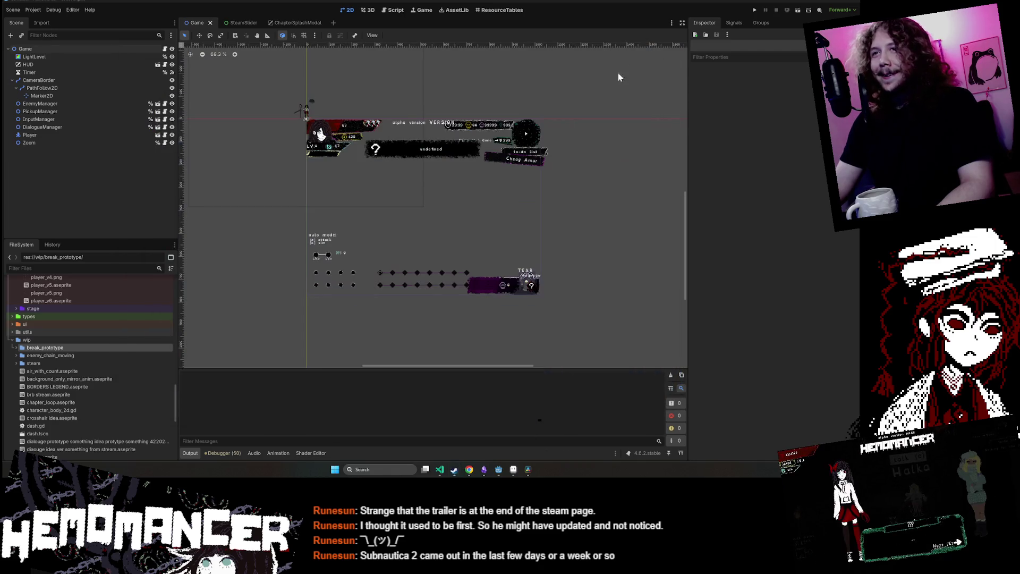
Bring Chrome forward to the Hemomancer Trello board and open the Bullet fest todo list card
mouse_move(486, 472)
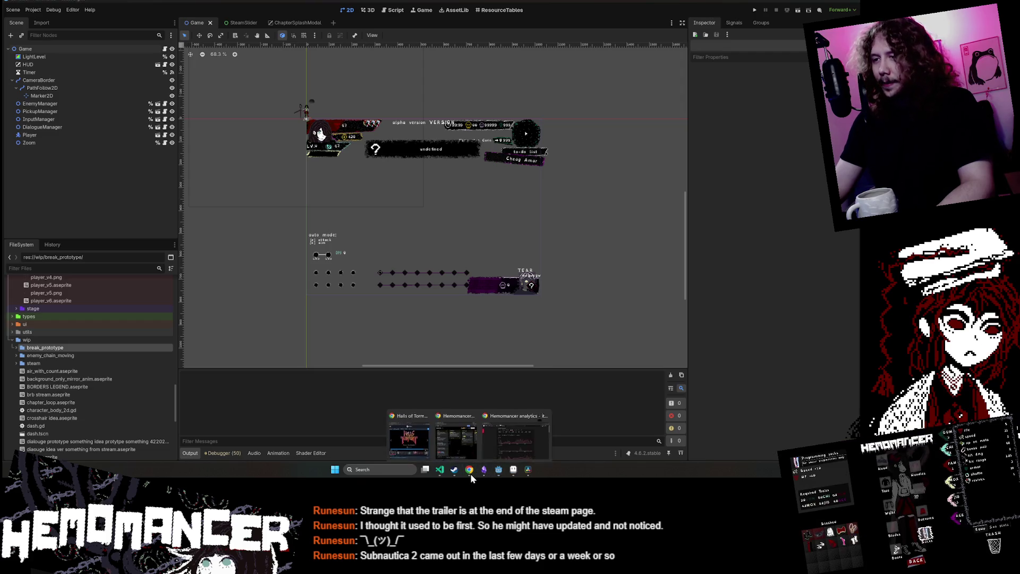
left_click(416, 448)
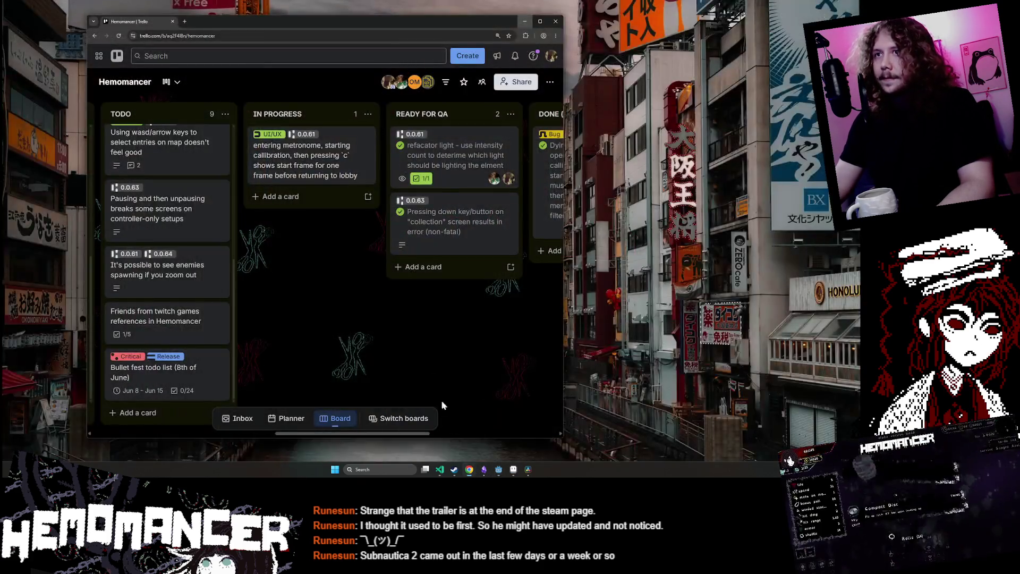
left_click(456, 436)
scroll(340, 202, "left", 3)
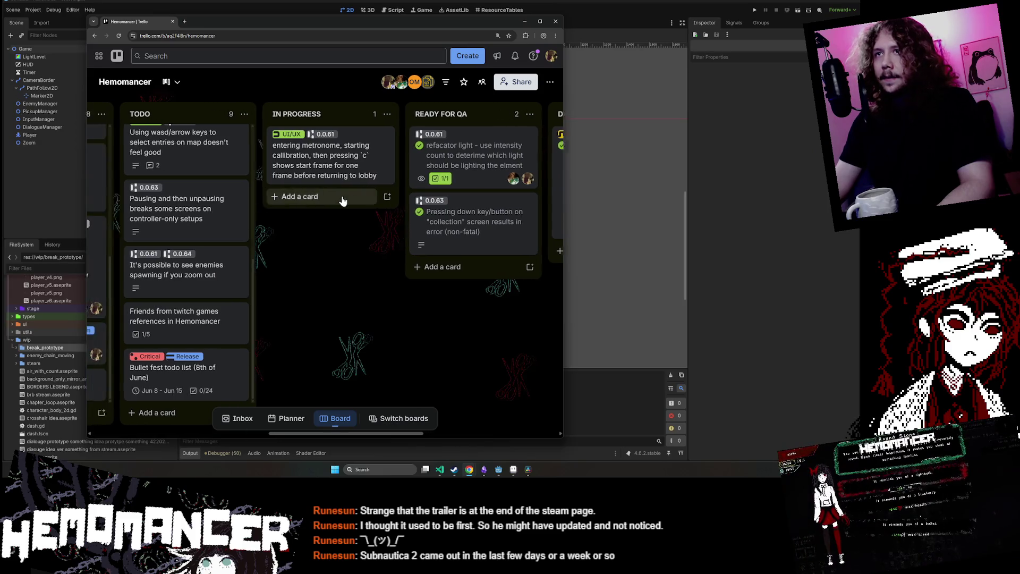
left_click(303, 372)
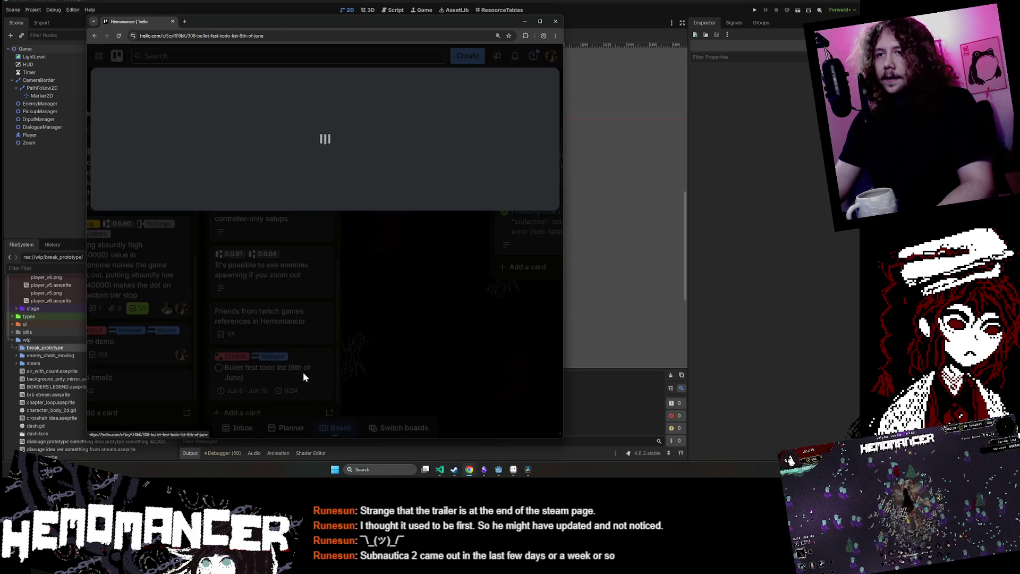
scroll(297, 352, "down", 5)
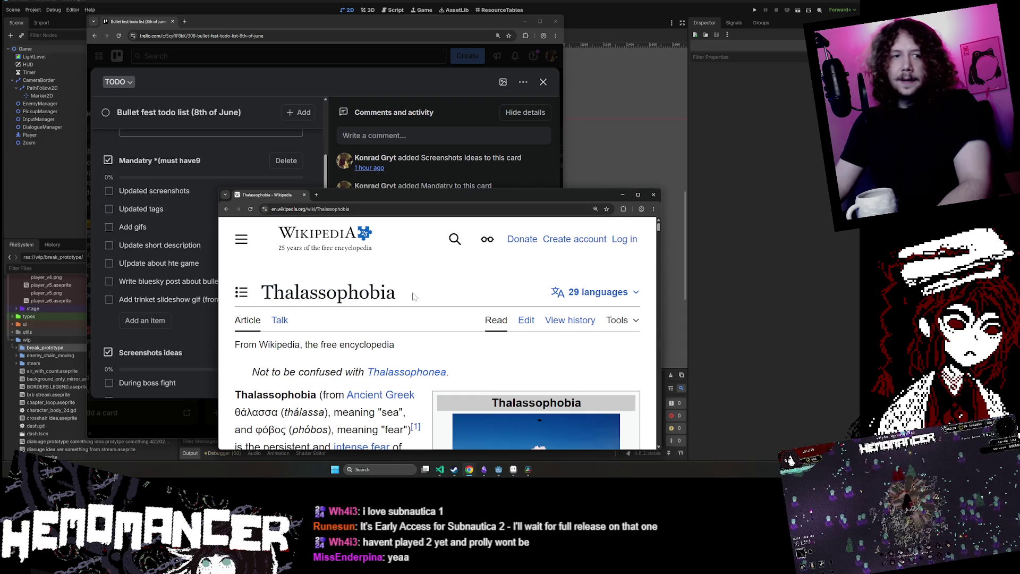
Skim the Thalassophobia article, close the Wikipedia window, then close the Bullet fest card
scroll(437, 329, "down", 1)
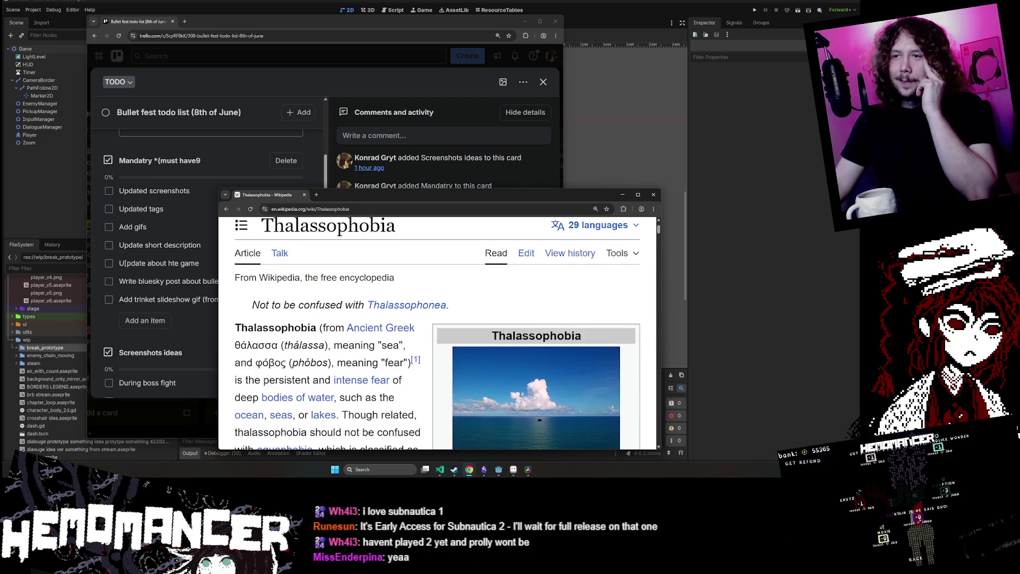
scroll(282, 228, "up", 1)
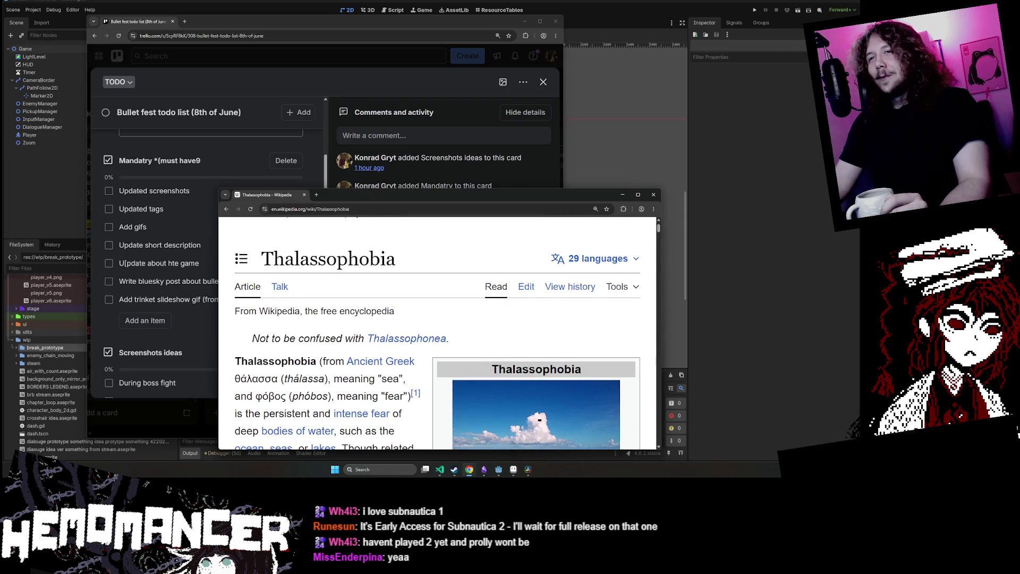
middle_click(290, 196)
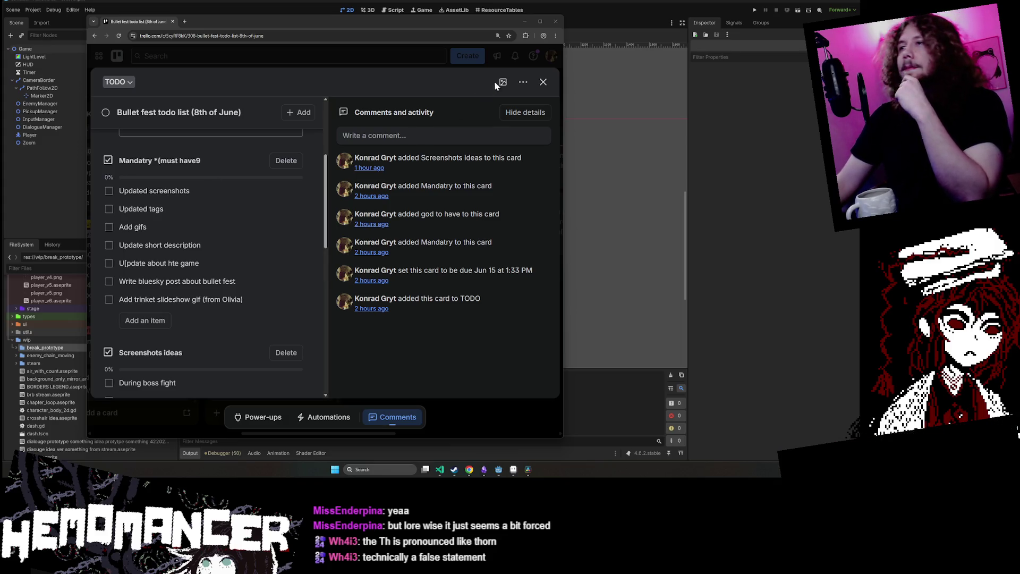
left_click(544, 81)
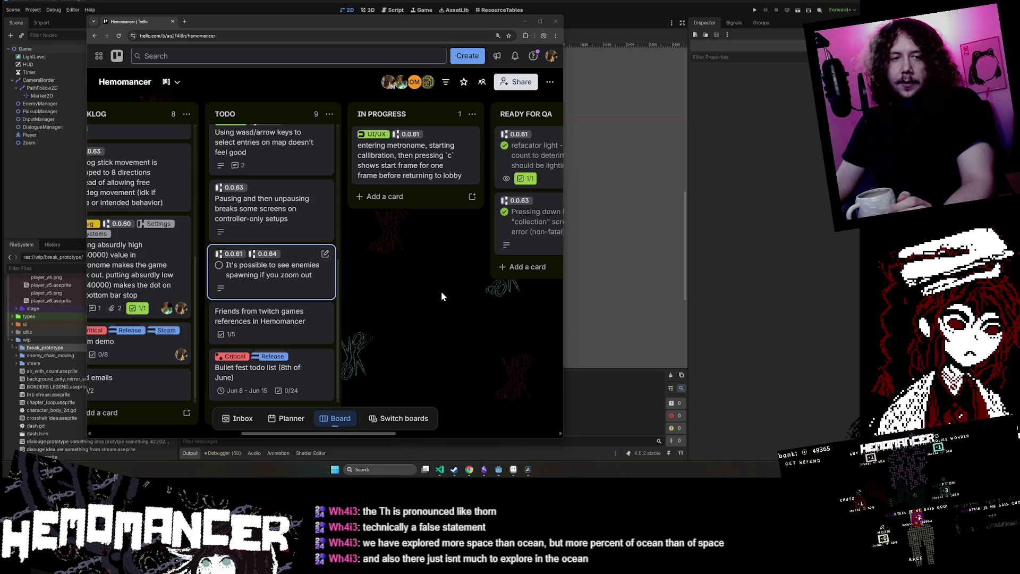
Minimize Chrome, run Hemomancer with F5, start it and check the World Map at the signpost
left_click(526, 22)
key("F5")
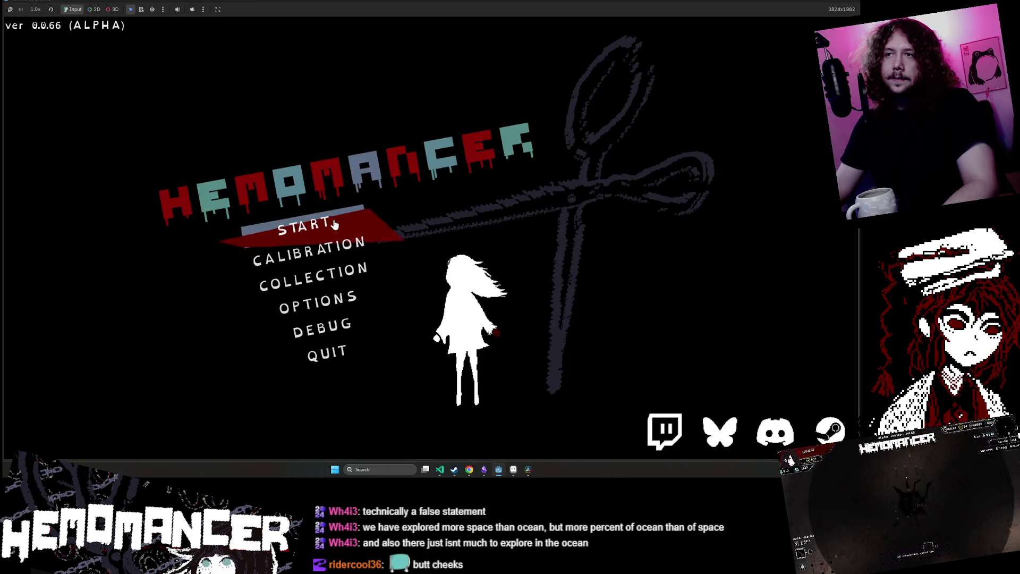
left_click(332, 227)
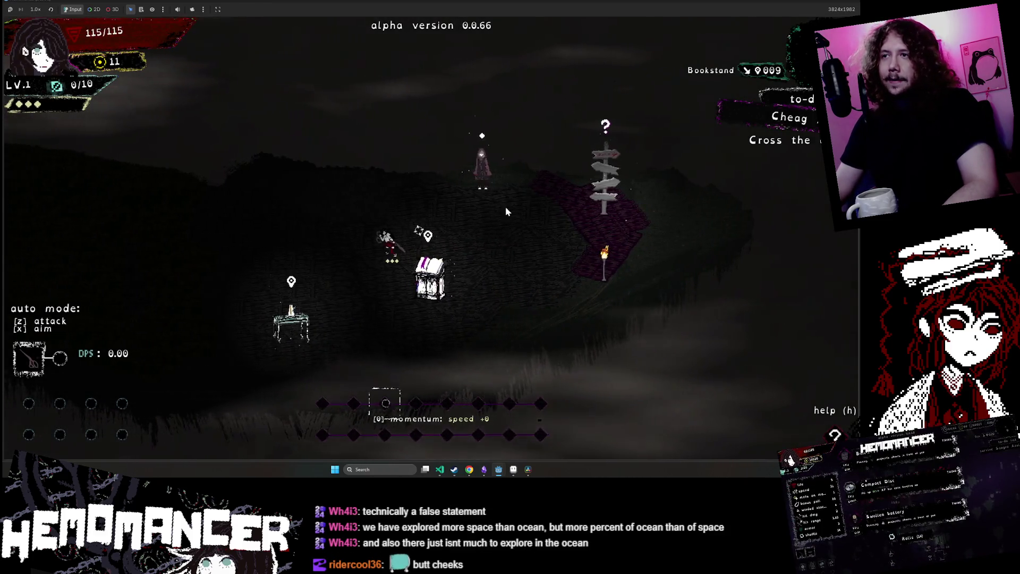
key("d")
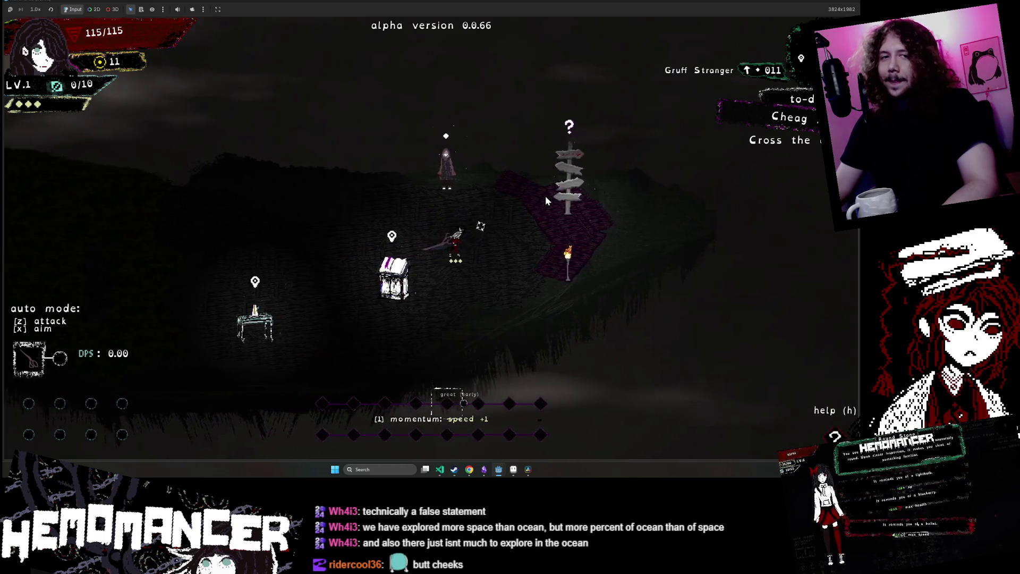
key("d")
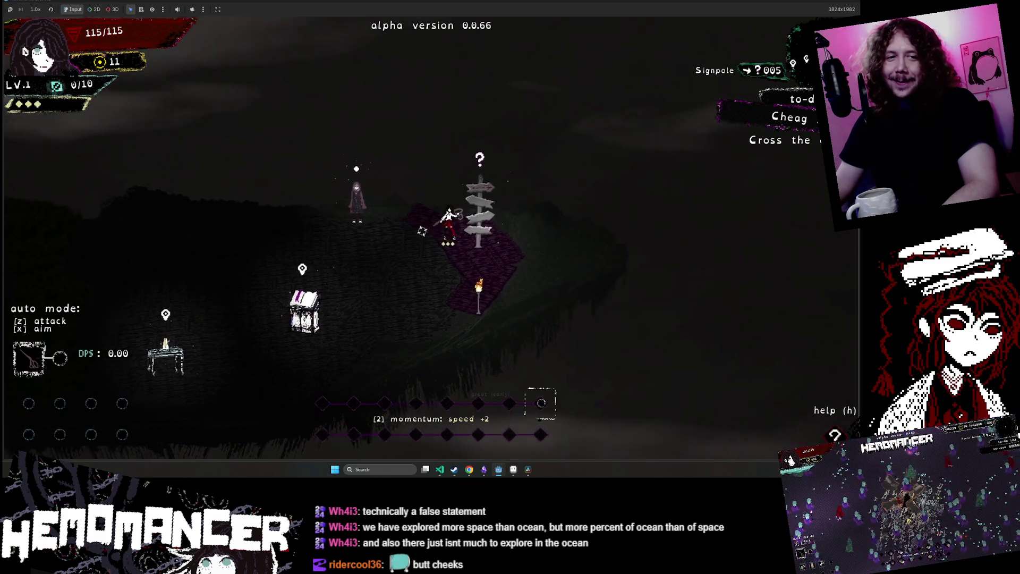
key("e")
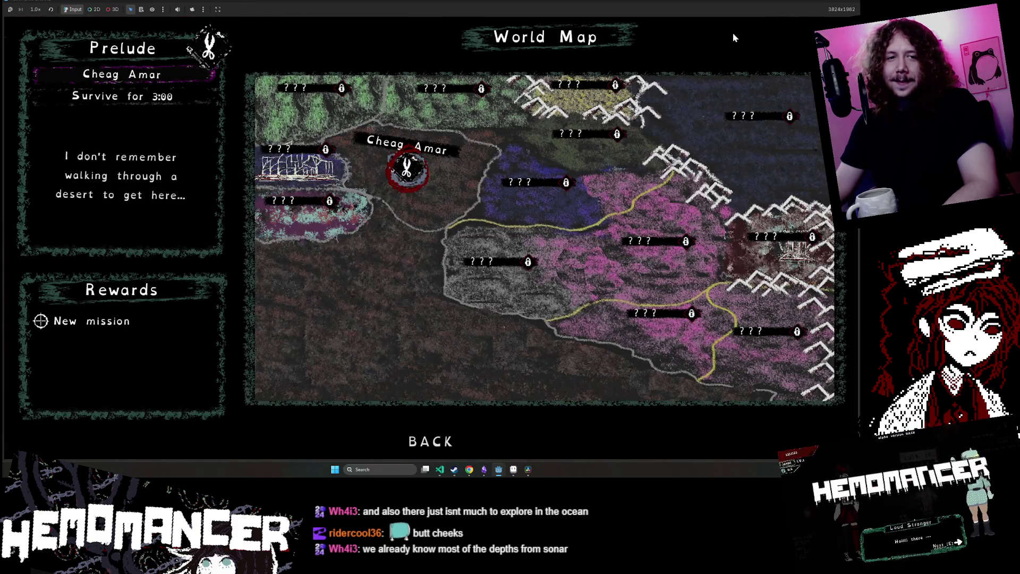
key("Escape")
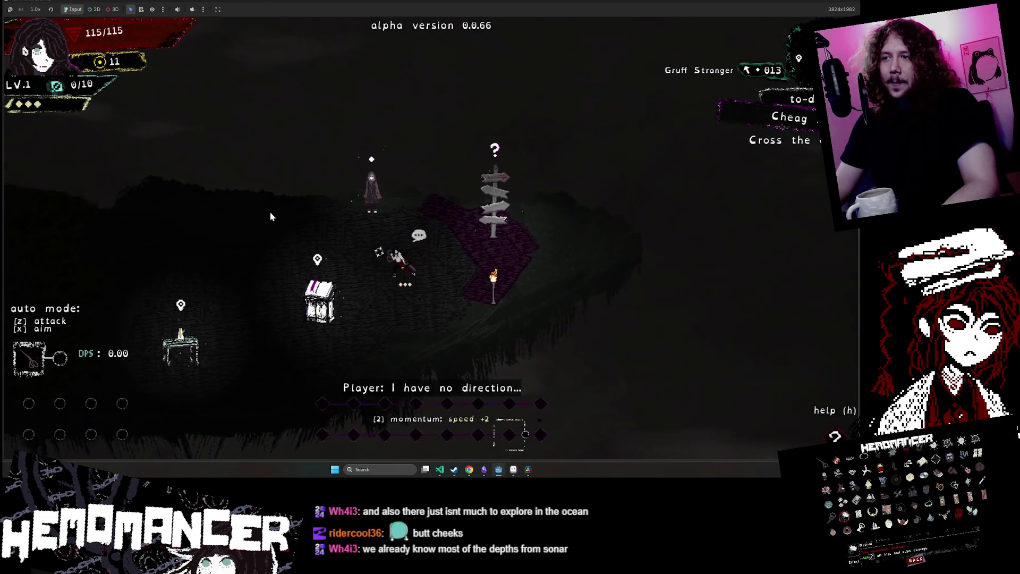
Walk left past the Bookstand, return to the Signpole and embark on the Prelude mission
key("a")
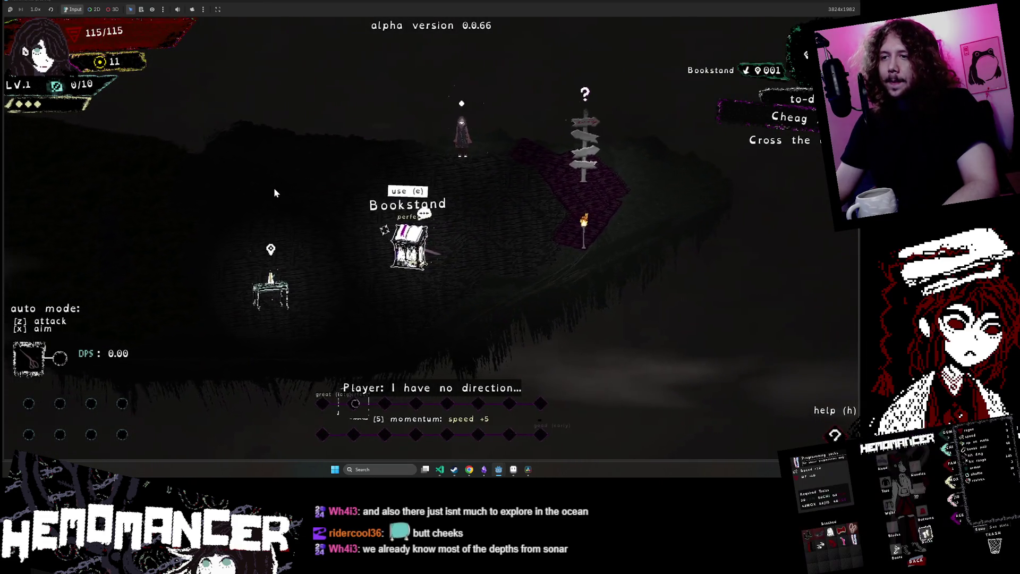
key("a")
key("a")
key("a")
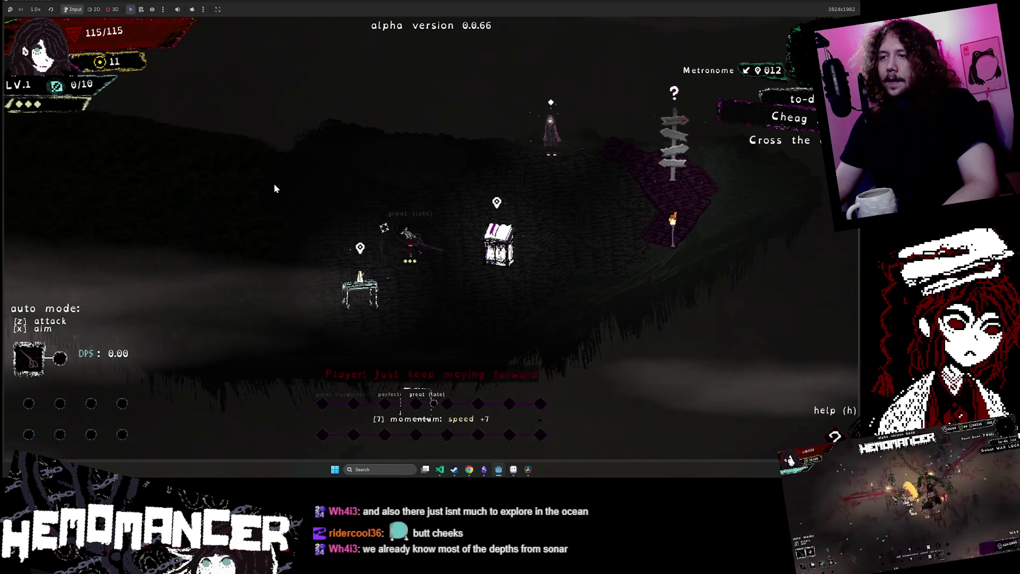
key("a")
key("a")
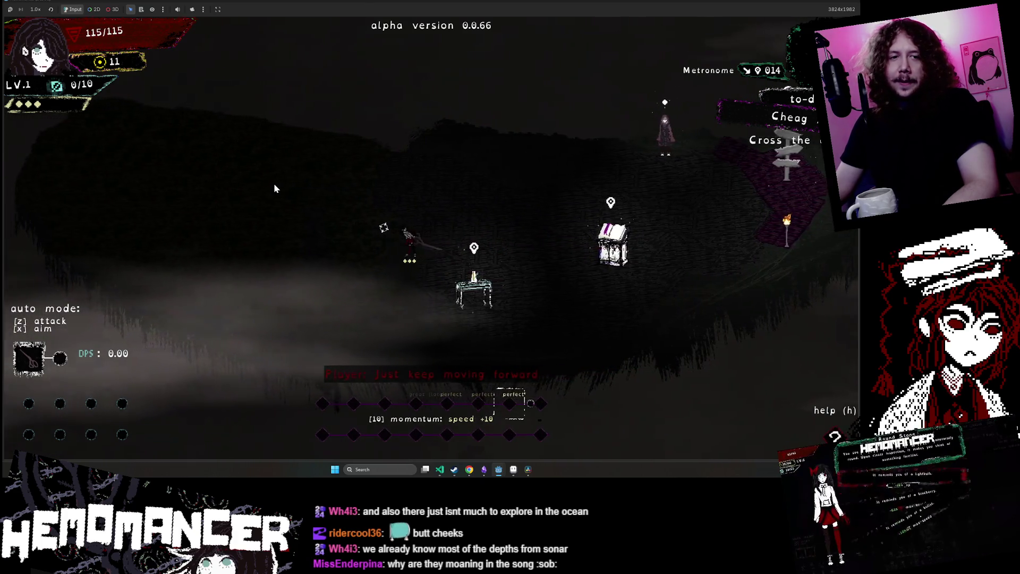
key("a")
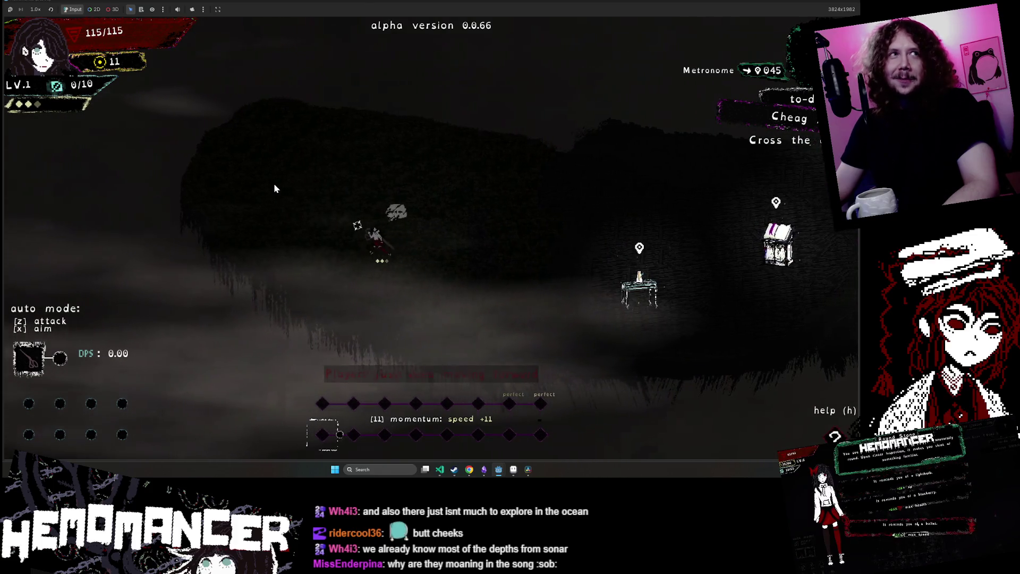
key("d")
key("d")
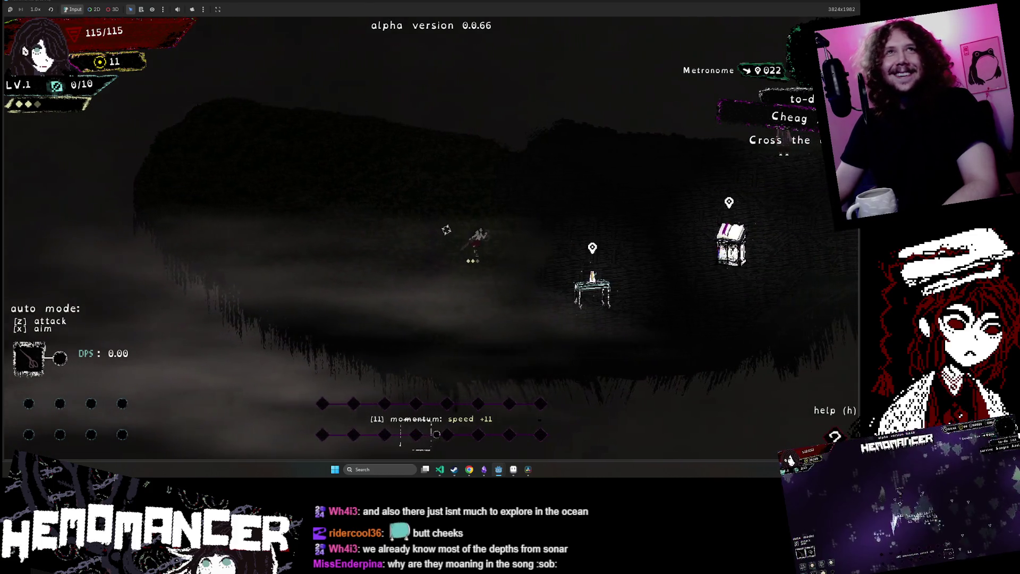
key("d")
key("d")
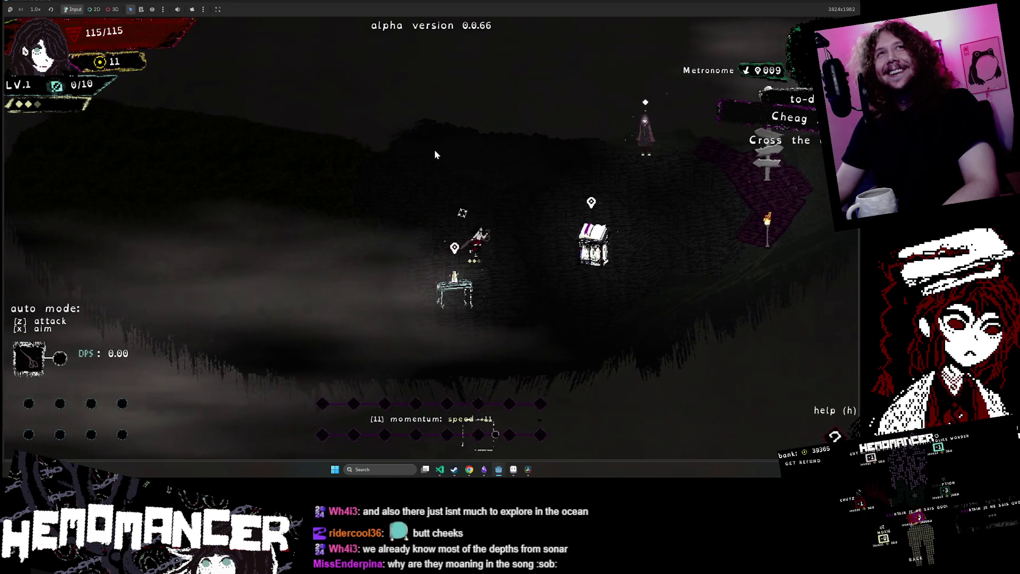
key("d")
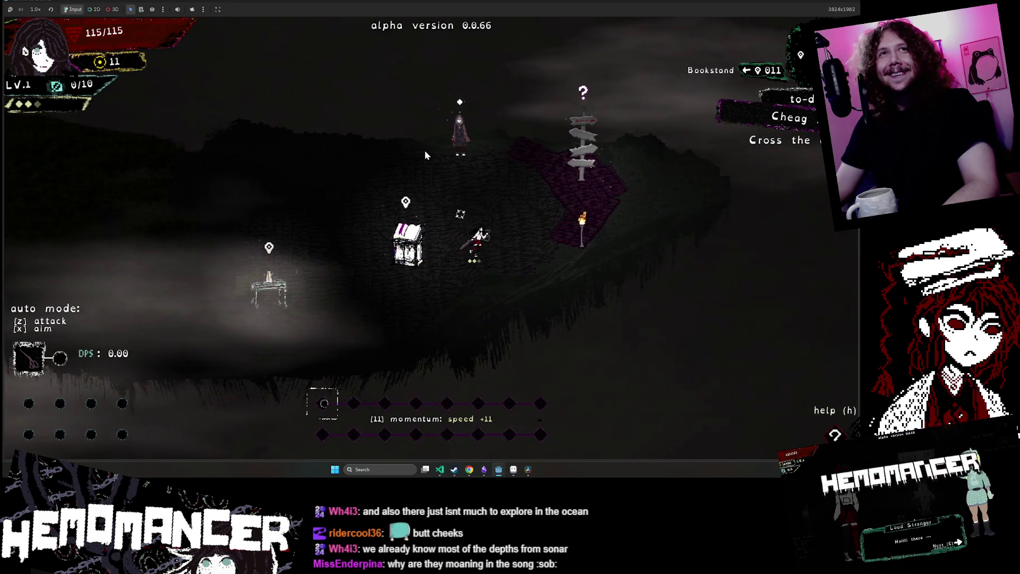
key("d")
key("w")
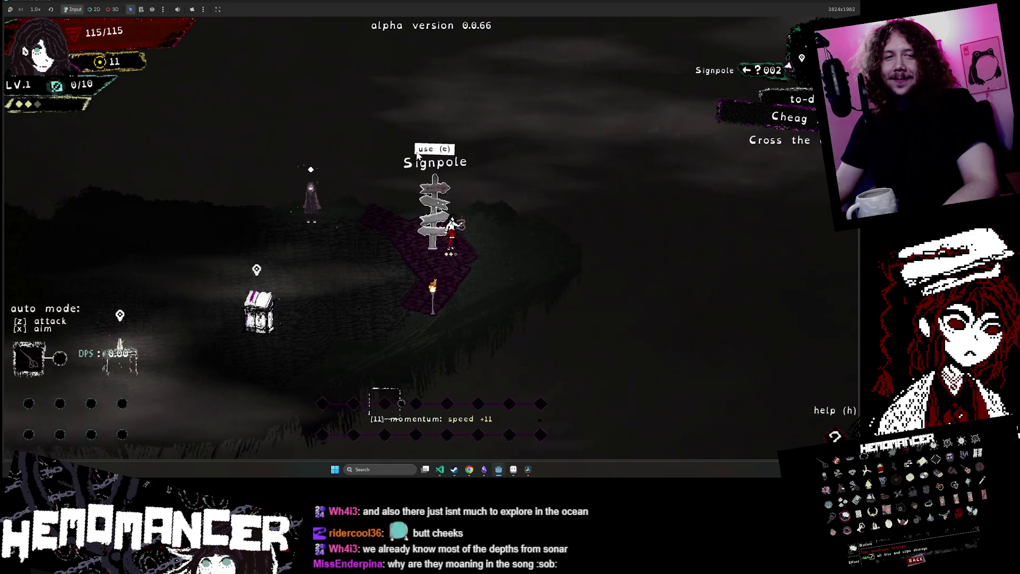
key("e")
left_click(393, 129)
Start the Prelude mission and walk to the Sign to read its message
key("e")
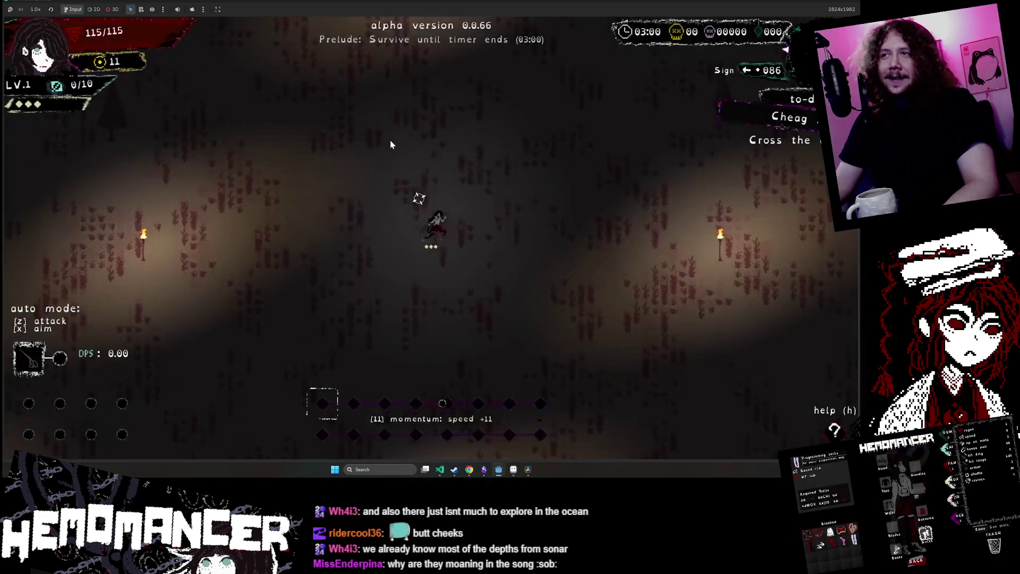
key("w")
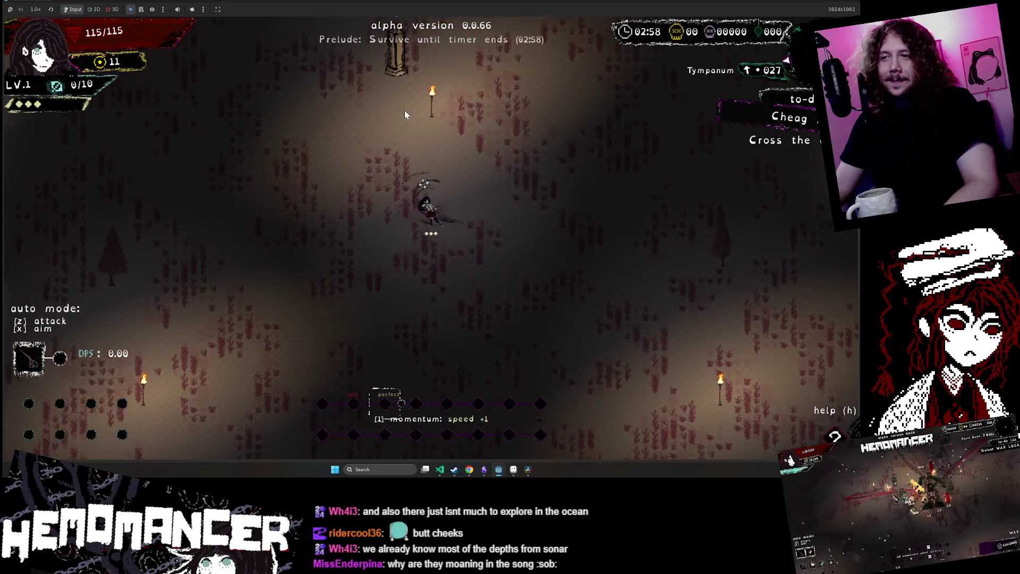
key("w")
key("a")
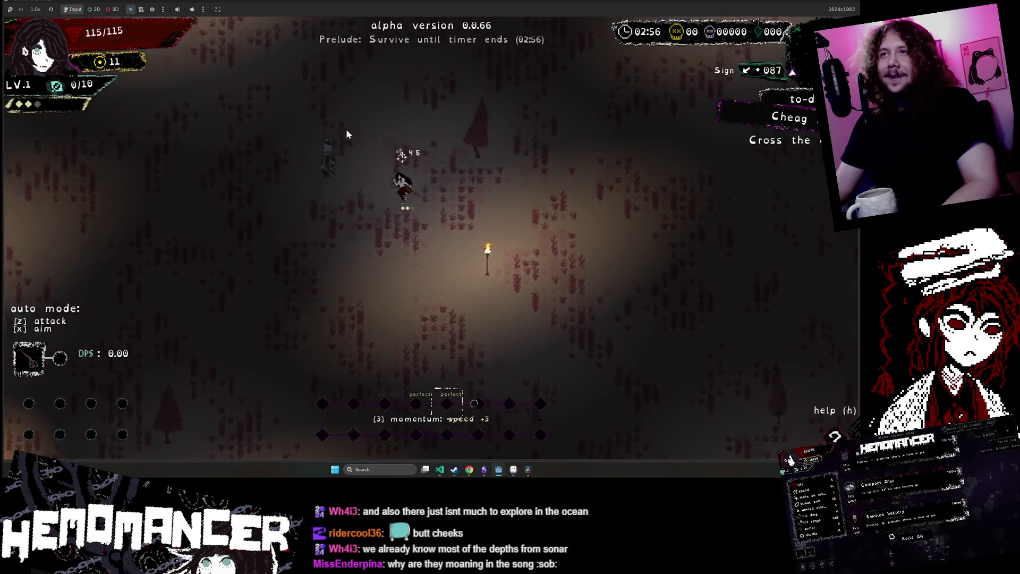
key("a")
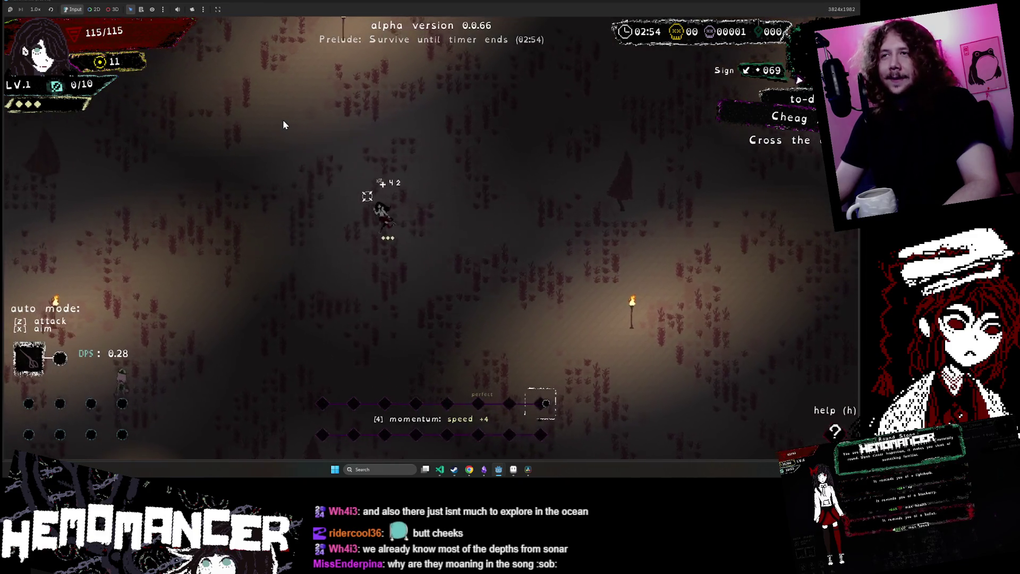
key("a")
key("s")
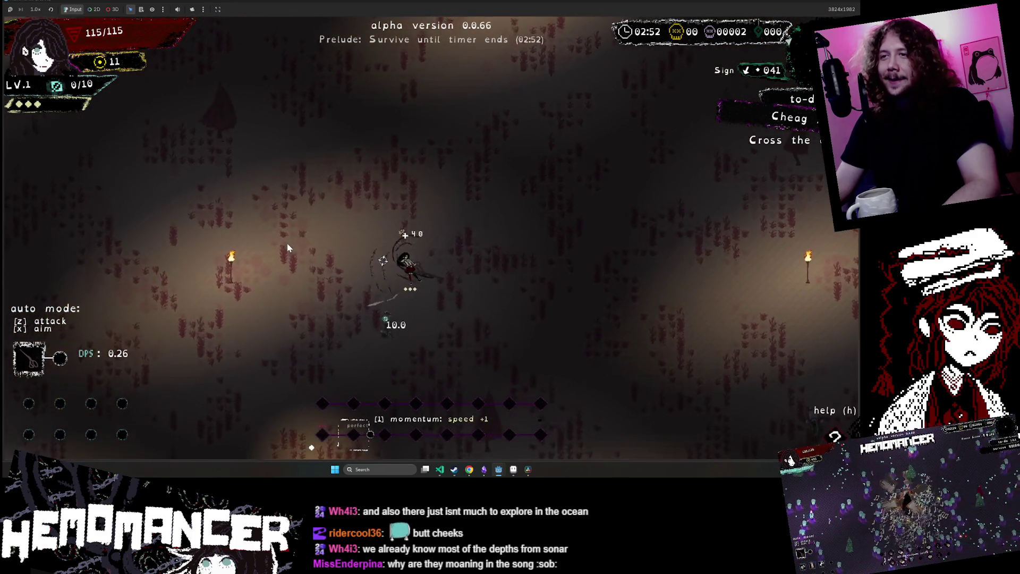
key("a")
key("s")
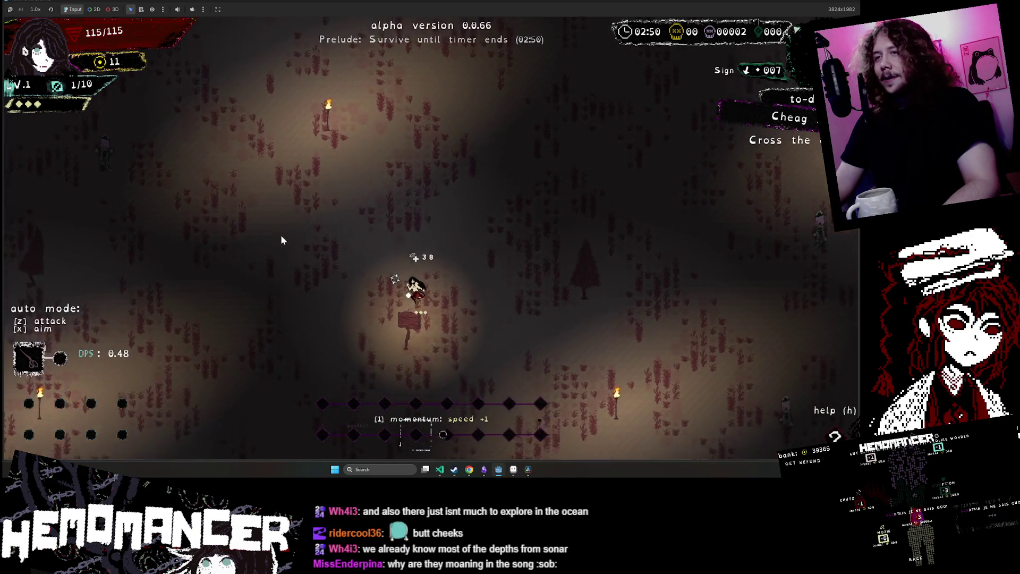
key("a")
key("s")
key("e")
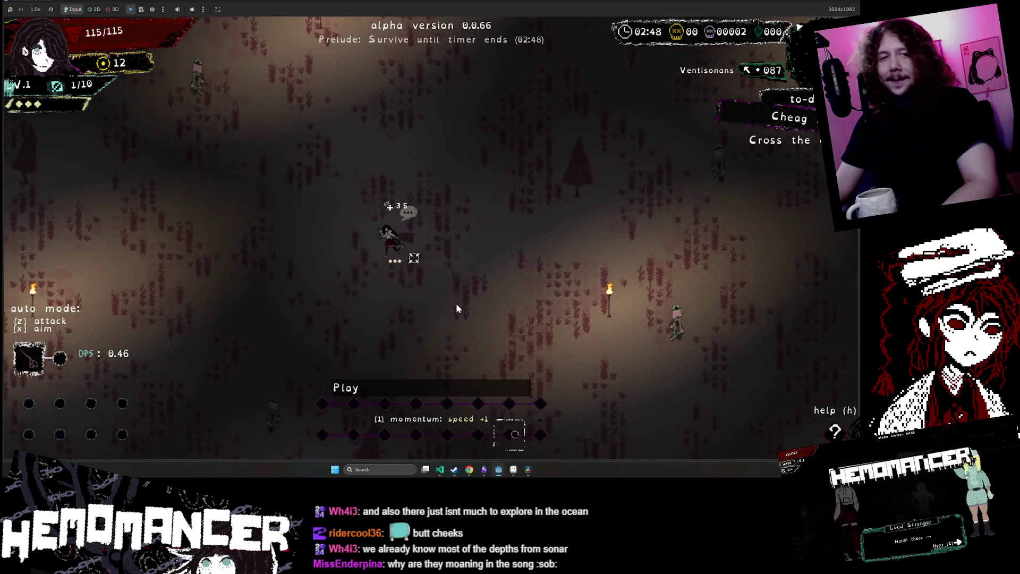
key("a")
key("s")
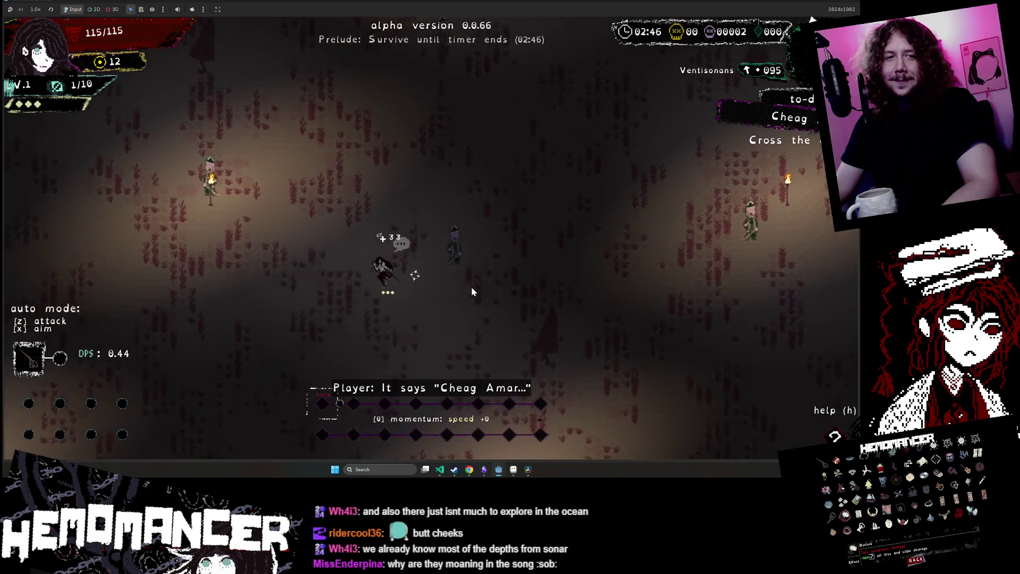
Move through the field attacking the surrounding enemies
key("w")
key("a")
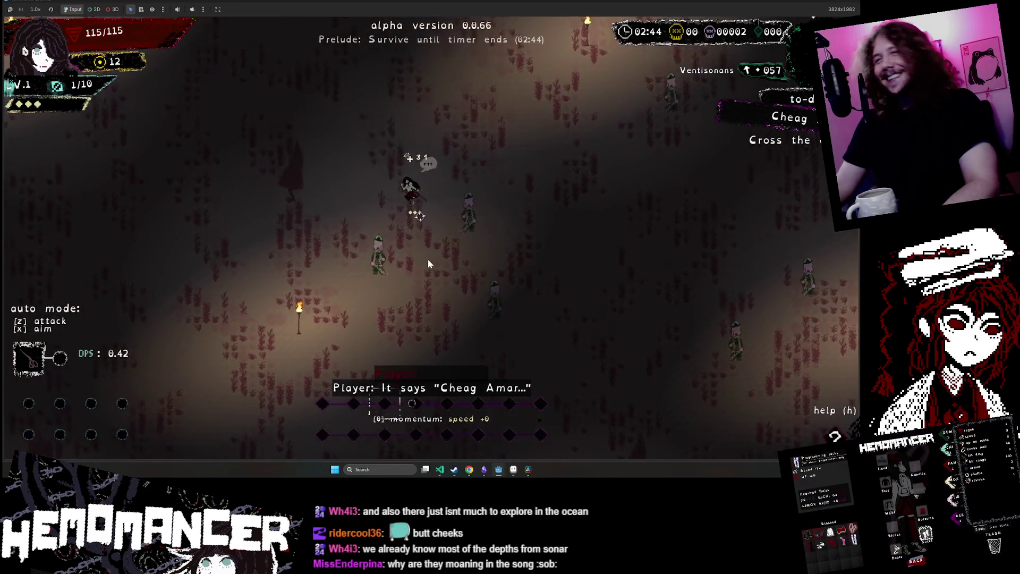
left_click(429, 259)
key("s")
key("d")
left_click(447, 288)
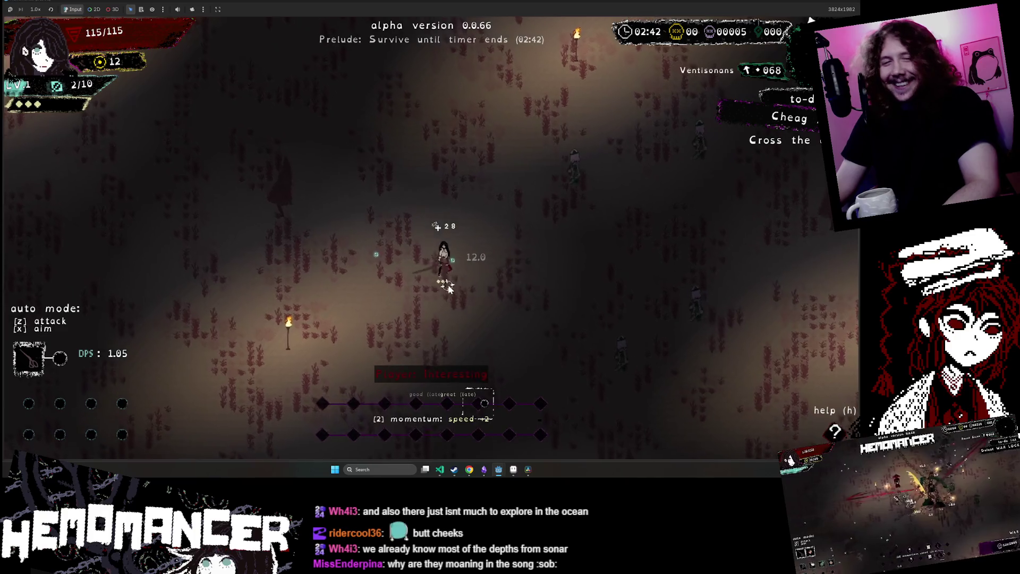
key("w")
key("a")
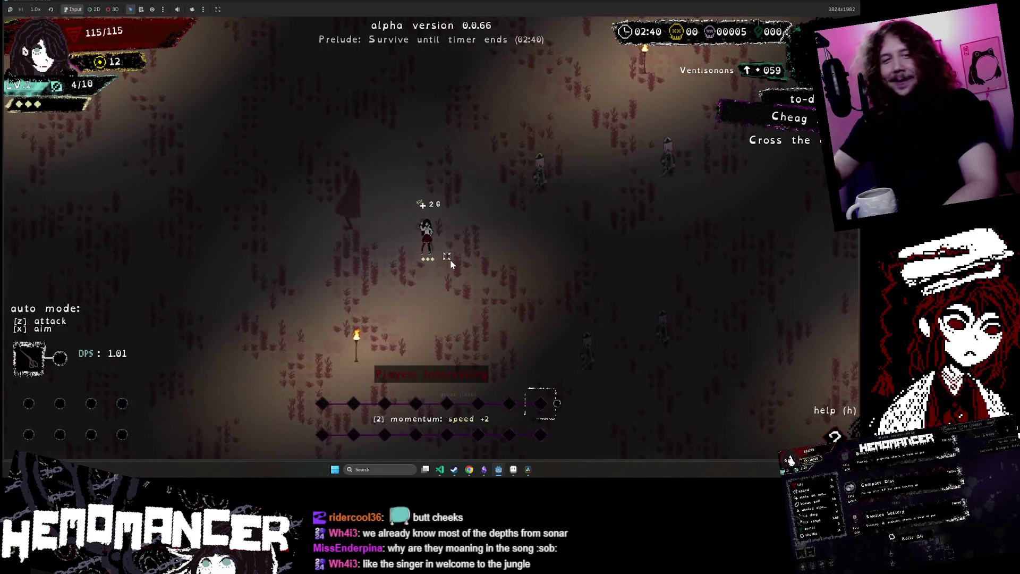
key("w")
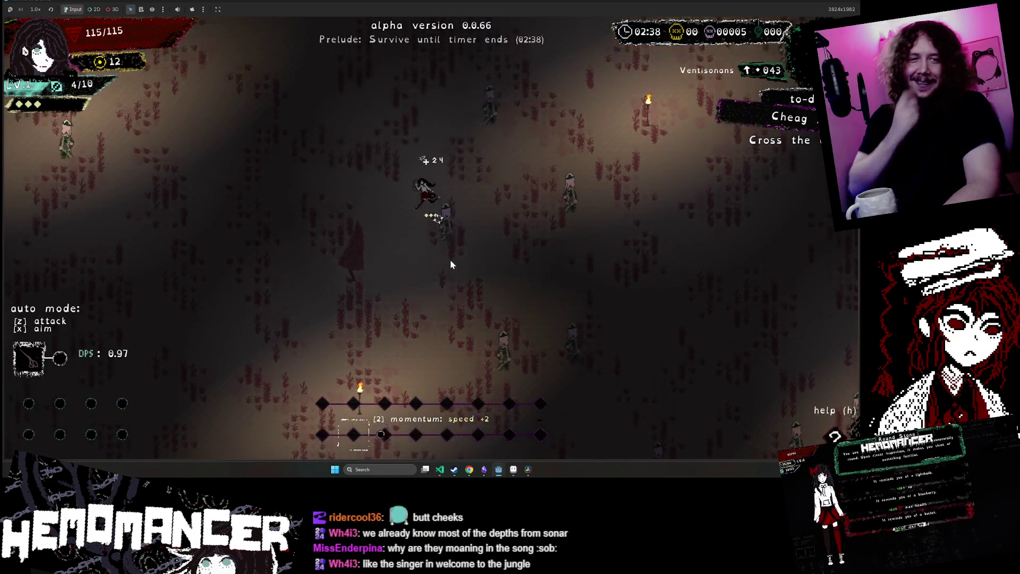
key("w")
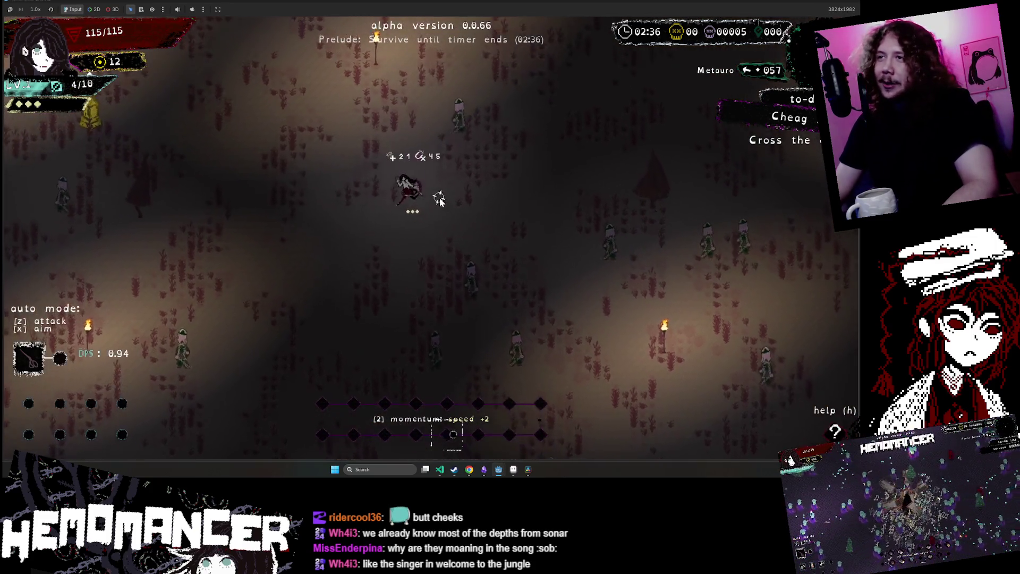
key("w")
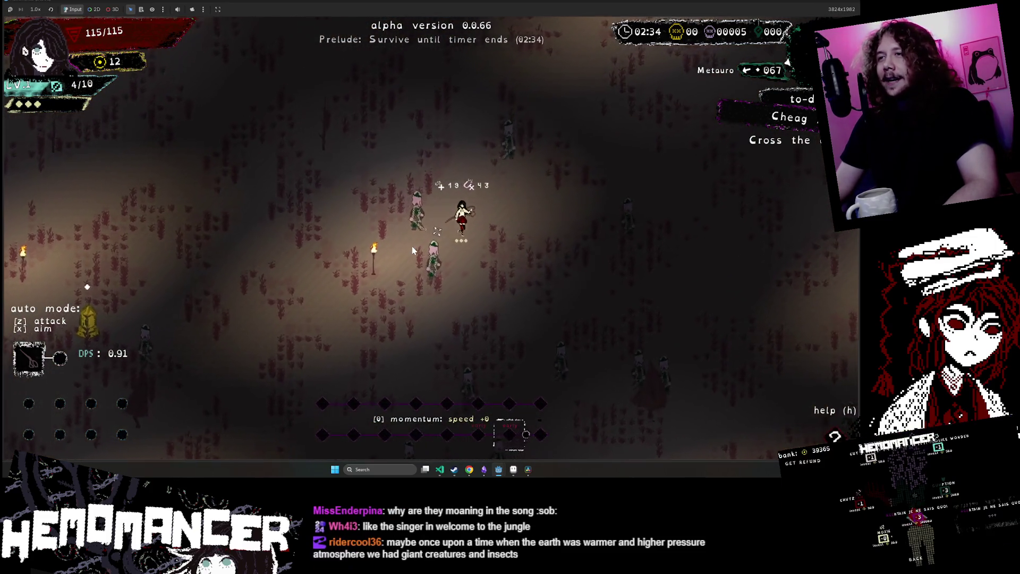
key("d")
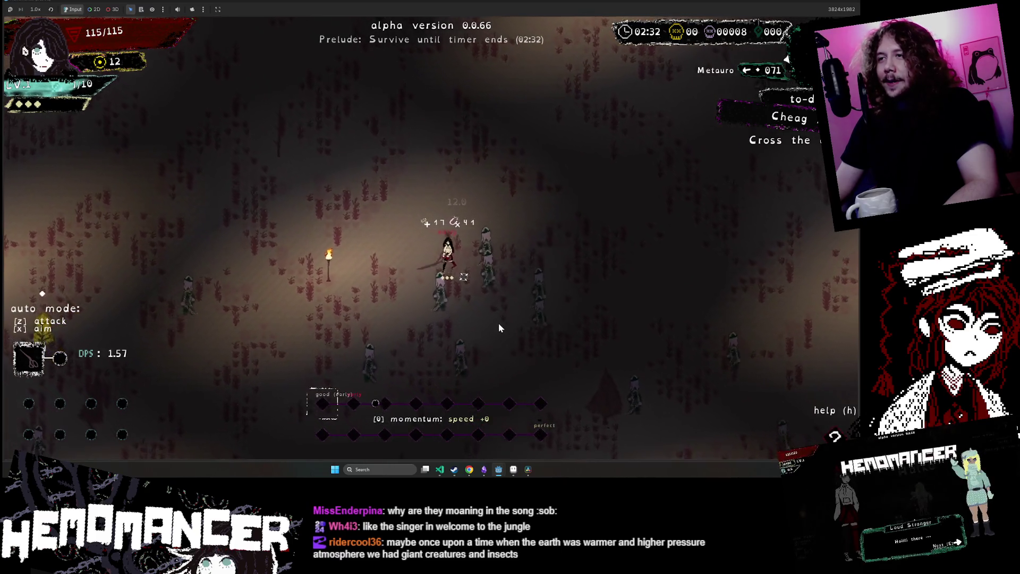
left_click(484, 308)
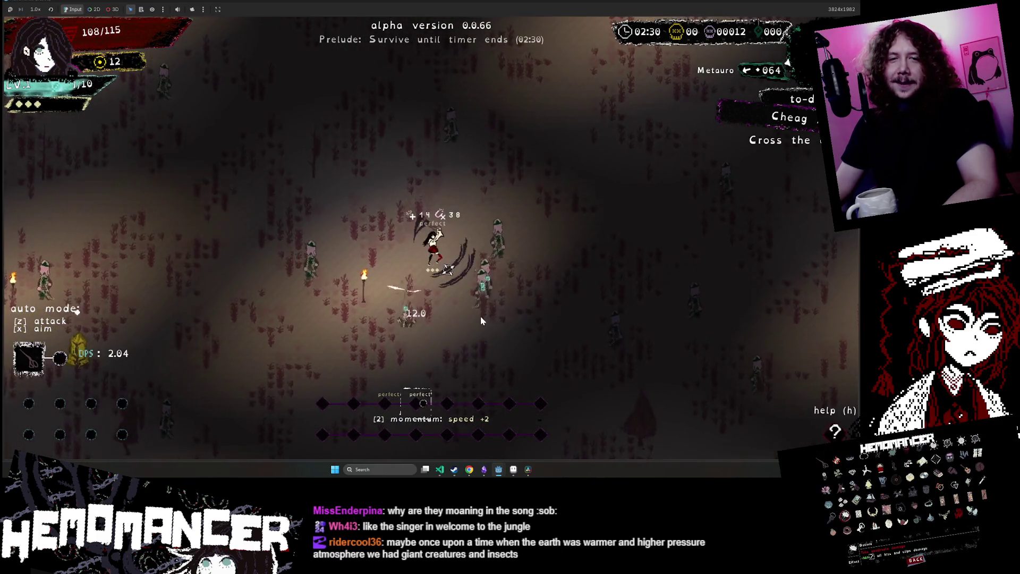
left_click(480, 316)
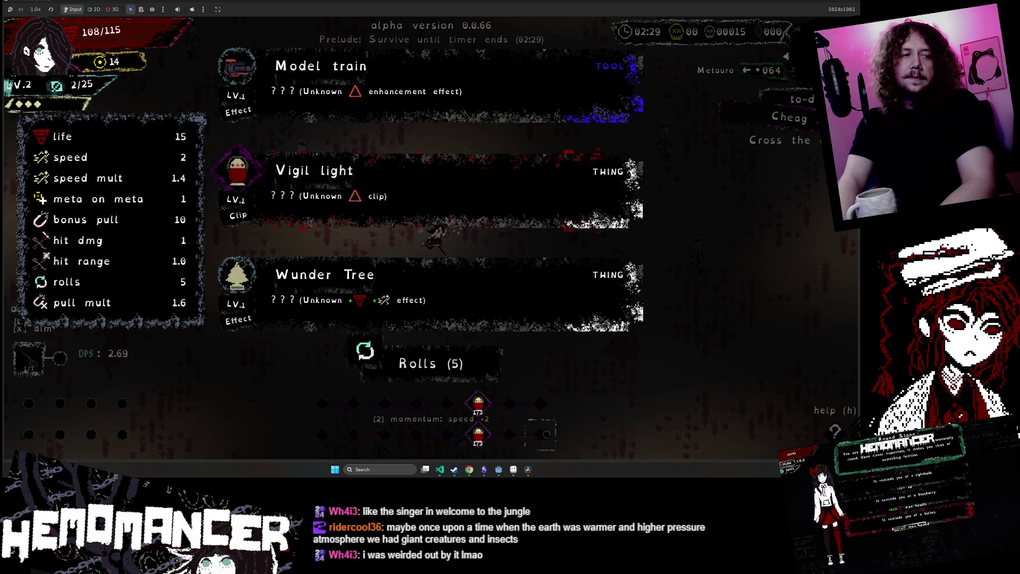
Browse the level-2 upgrade cards, then close the game window to stop the run
left_click(353, 404)
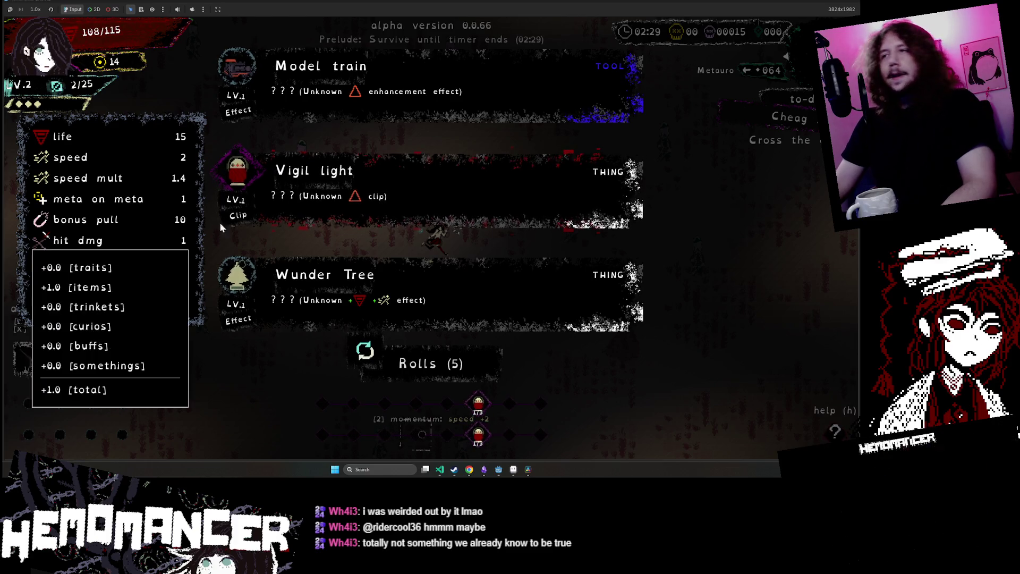
left_click(857, 2)
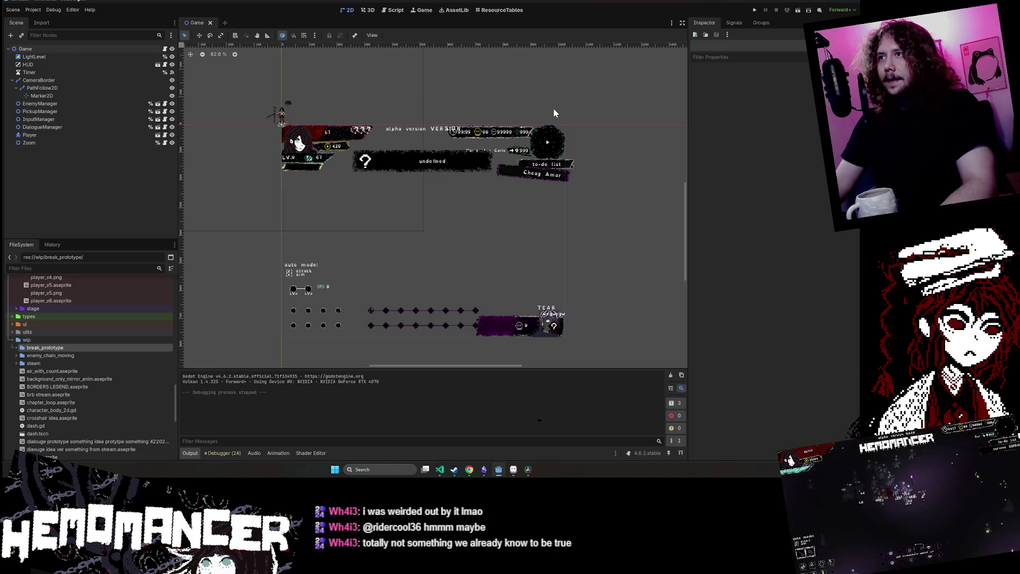
Open the steam folder, locate steam_wishlist_idea.aseprite and switch to Aseprite showing it
double_click(64, 363)
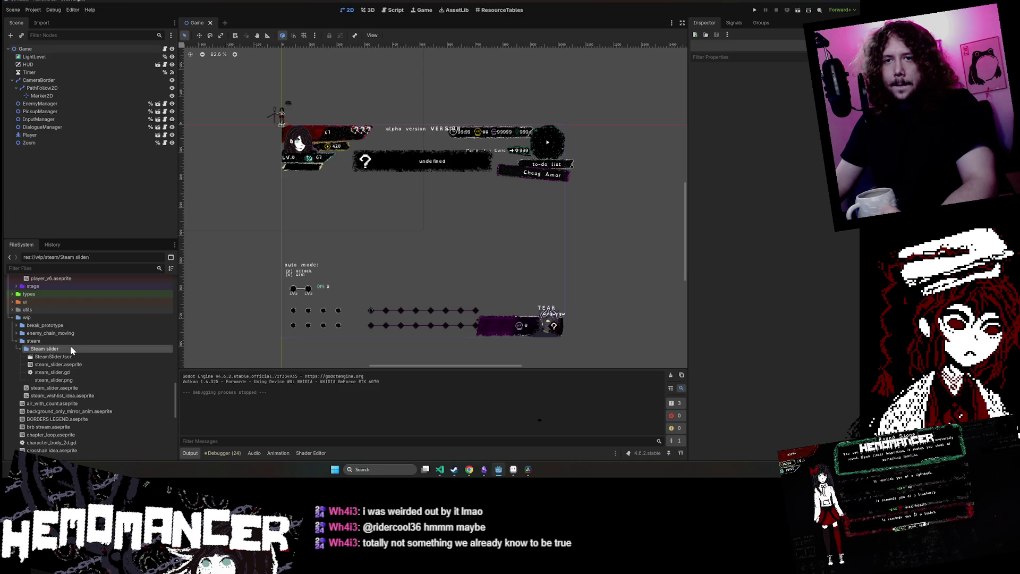
right_click(84, 364)
left_click(147, 446)
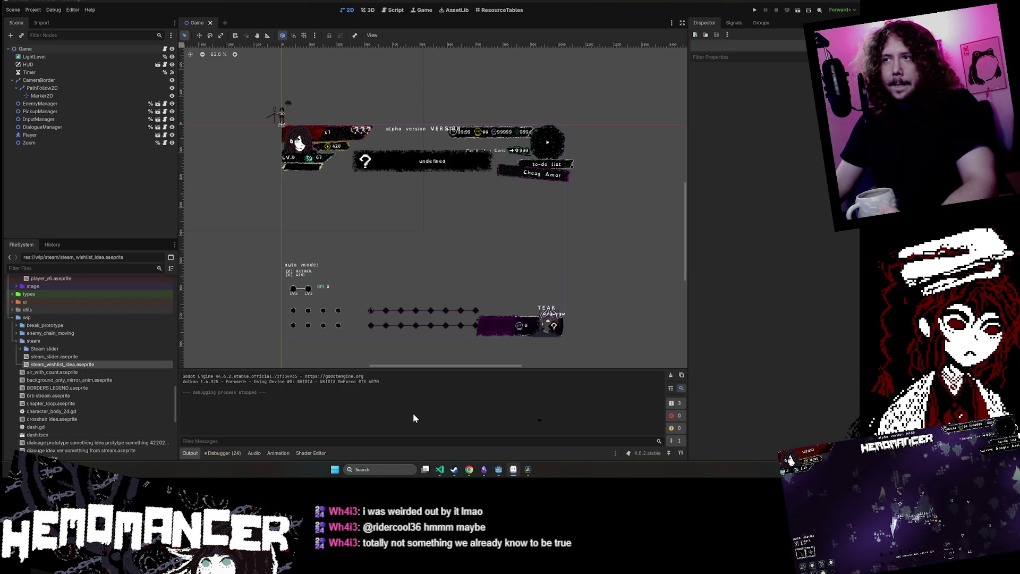
left_click(514, 471)
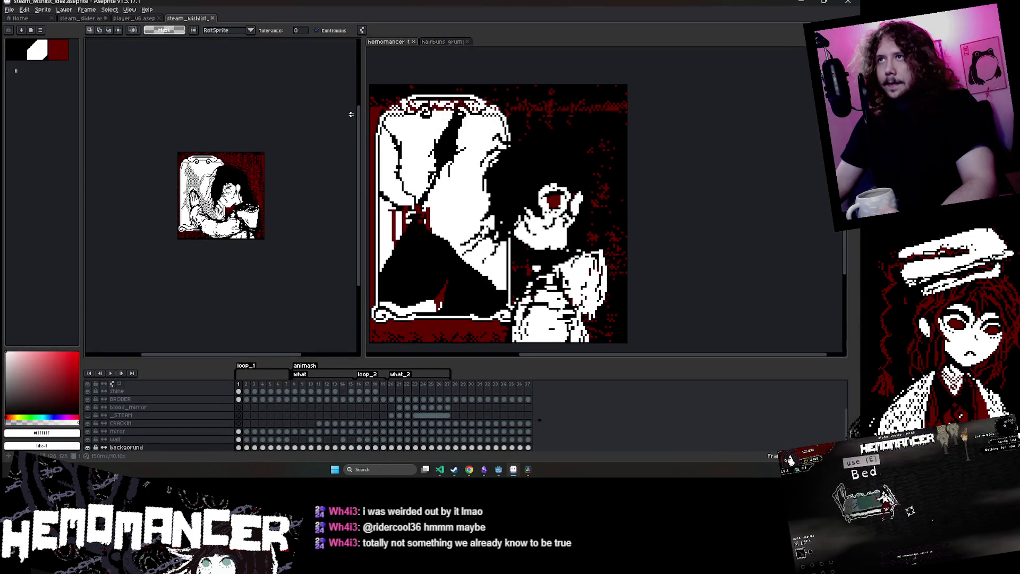
Pan the hemomancer canvas and widen the wishlist editor pane, centring its canvas
left_click(701, 160)
left_click_drag(692, 173, 819, 150)
left_click(246, 275)
scroll(255, 287, "up", 4)
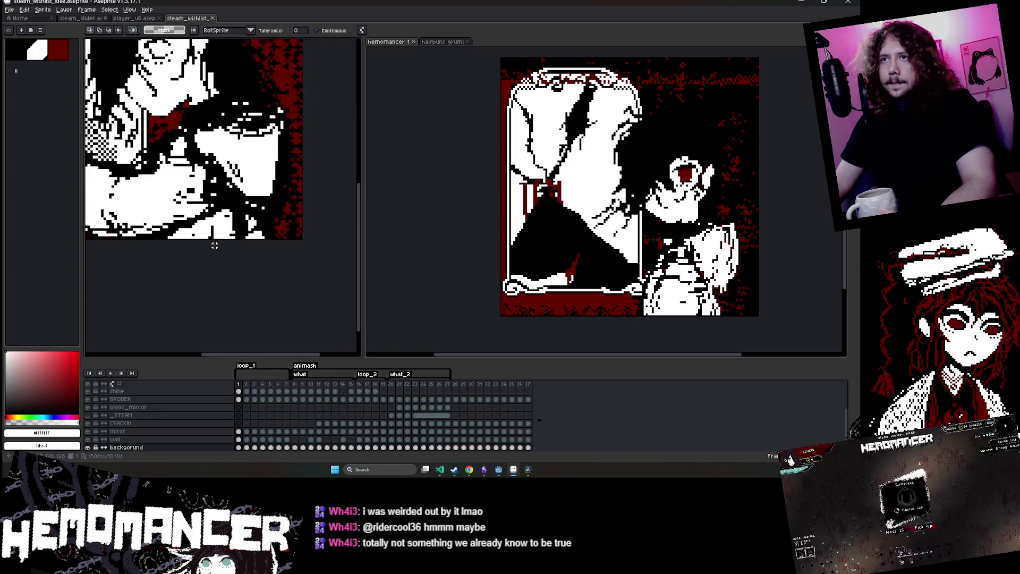
mouse_move(369, 190)
left_mouse_down()
mouse_move(502, 265)
mouse_move(541, 302)
left_mouse_up()
left_click_drag(458, 306, 576, 313)
Check hemomancer animation frames 10 and 36, then return to the wishlist animation
left_click(575, 313)
left_click(310, 391)
left_click(519, 392)
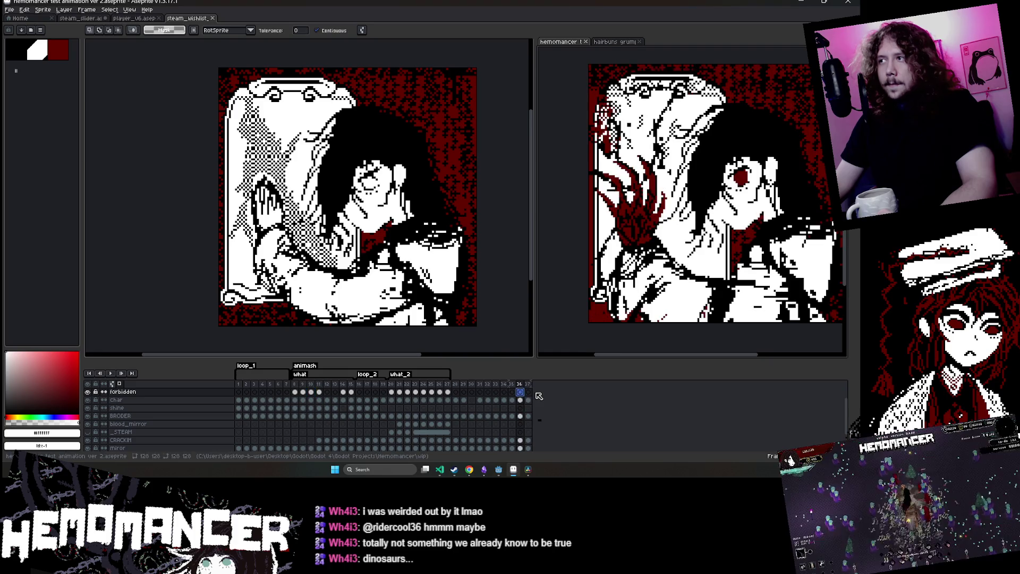
left_click(524, 299)
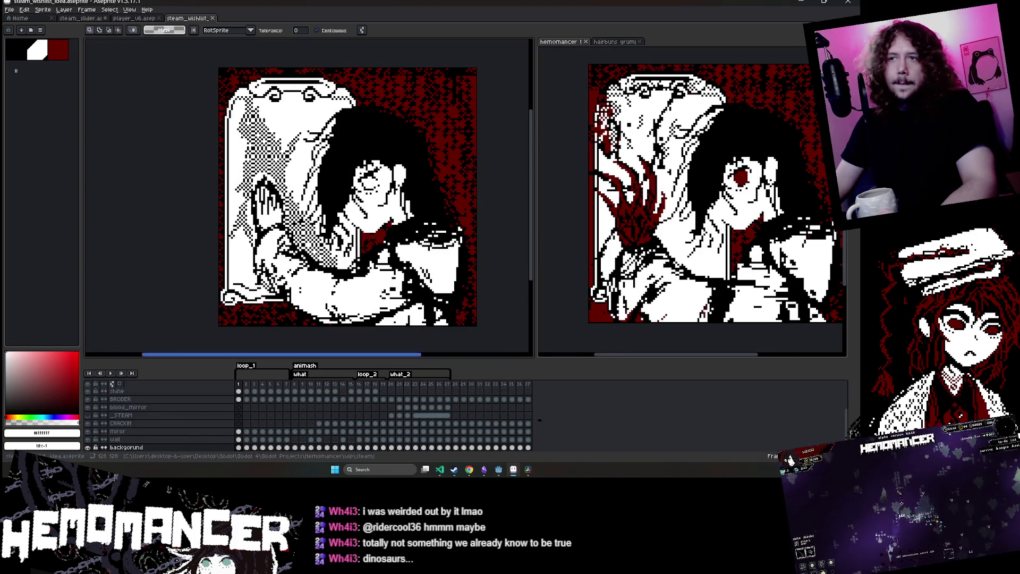
Play the wishlist animation, then clear the background cel on frame 28
left_click(108, 373)
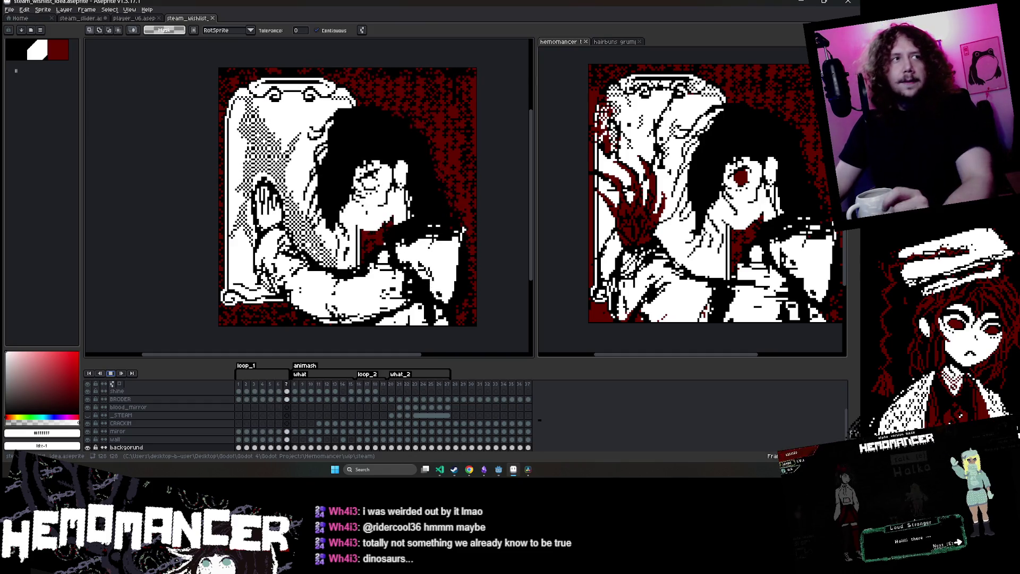
left_click(110, 372)
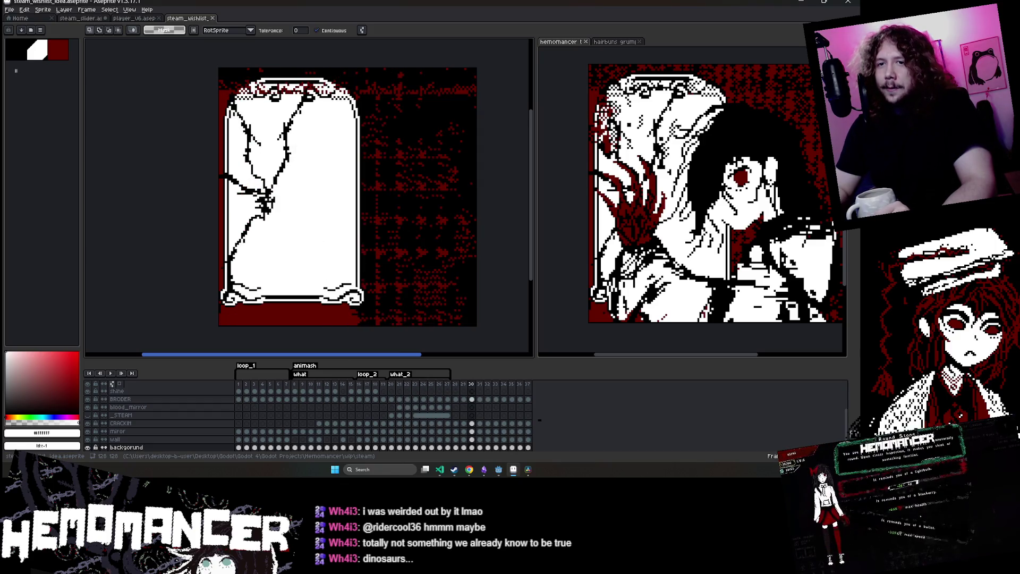
scroll(120, 421, "down", 1)
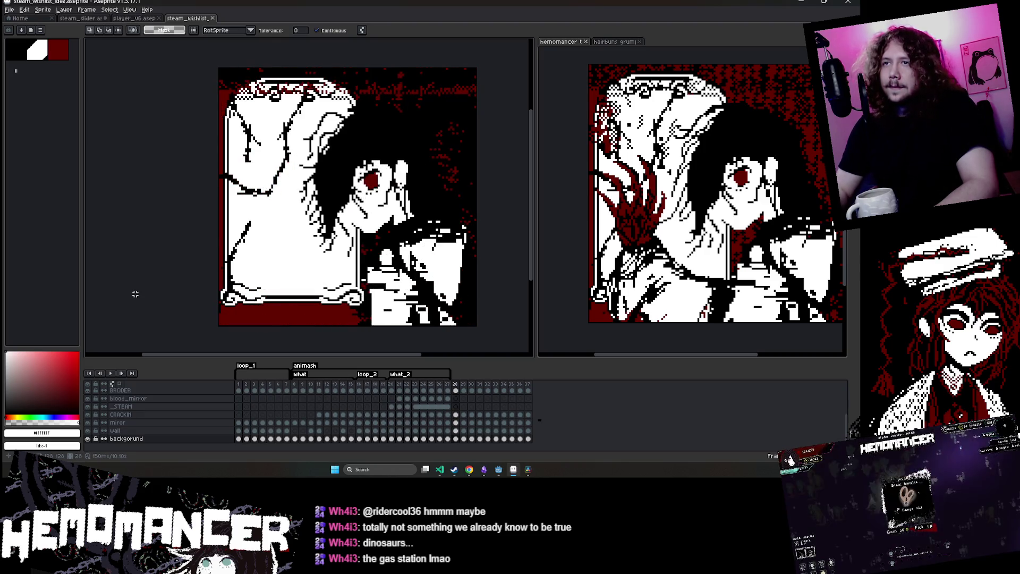
key("Delete")
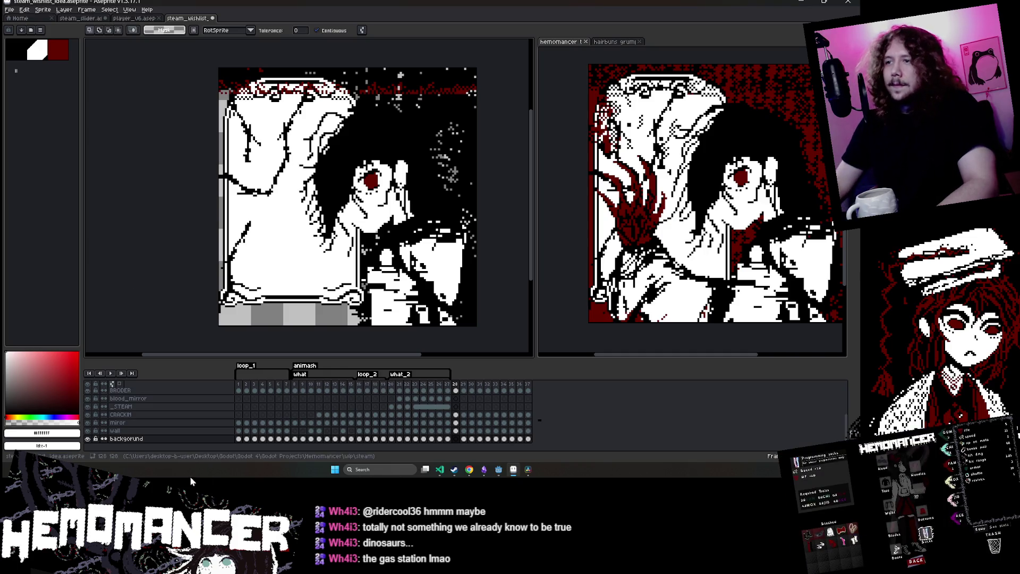
Delete the surplus trailing frames after WISHLIST so the timeline ends at frame 27
double_click(456, 386)
left_click(461, 249)
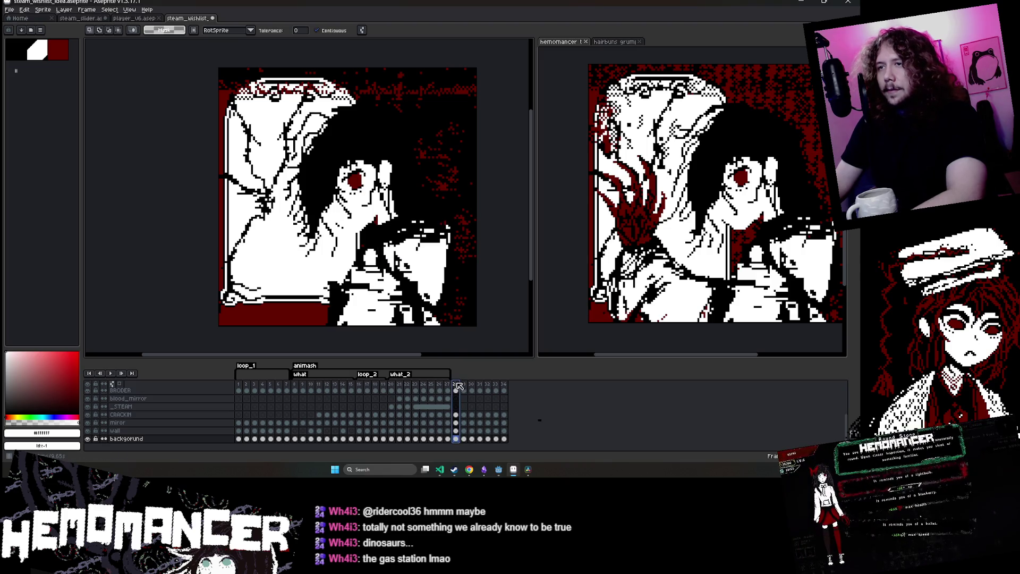
key("alt+c")
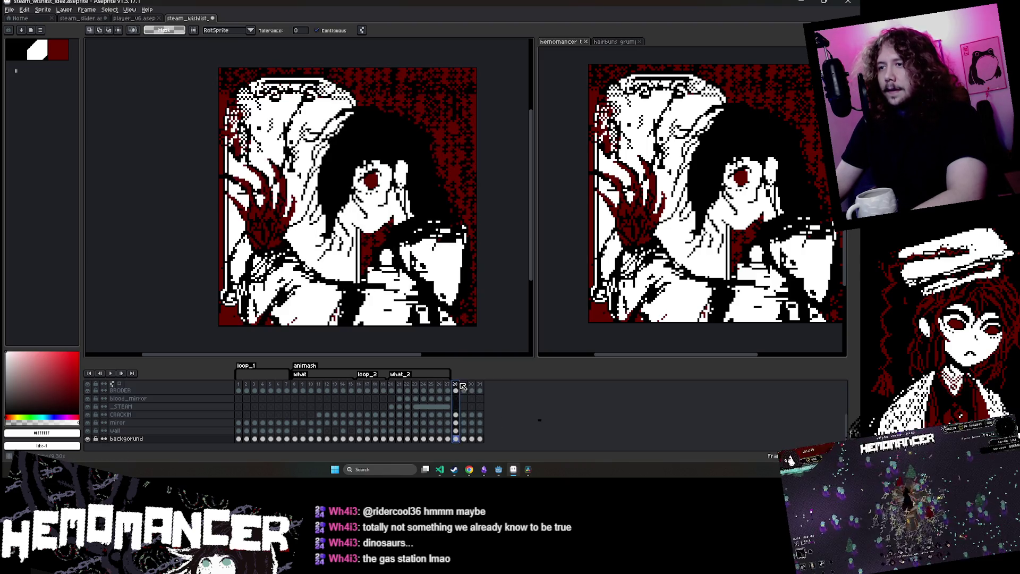
key("alt+c")
key("p")
left_click(463, 250)
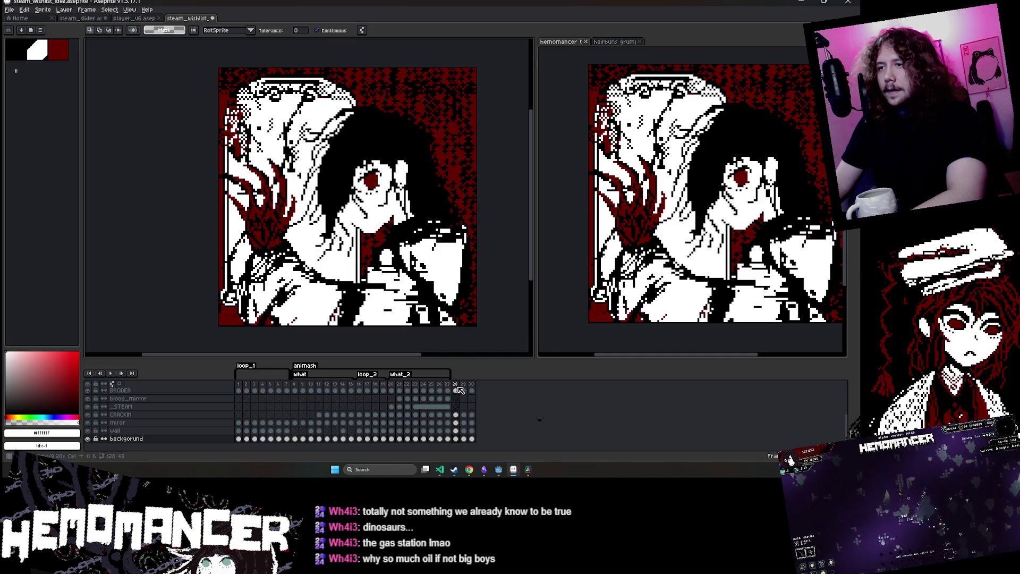
key("alt+c")
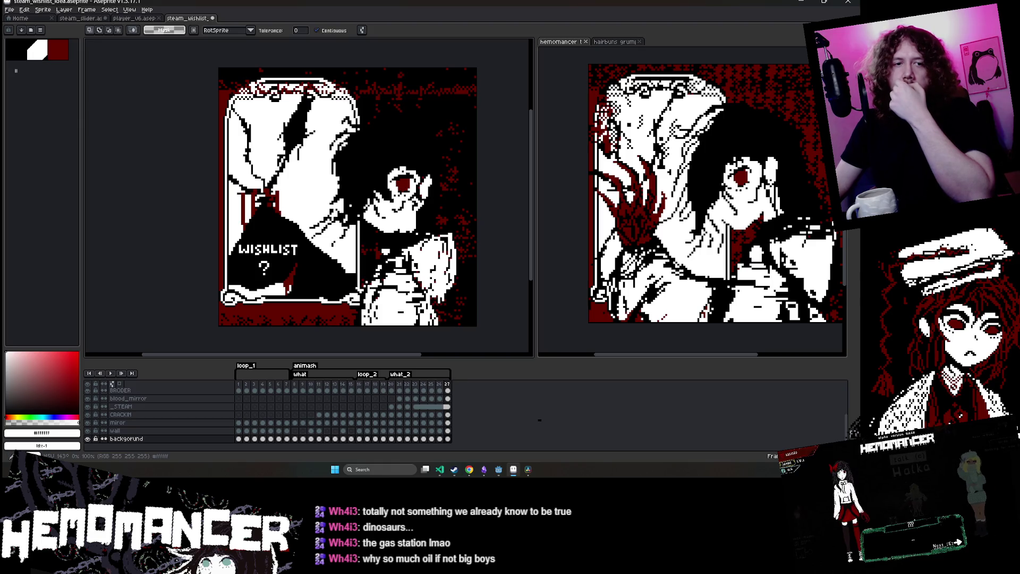
Confirm the repeat settings of loop_1, animash, what, loop_2 and what_2, then play from frame 1
left_click(241, 384)
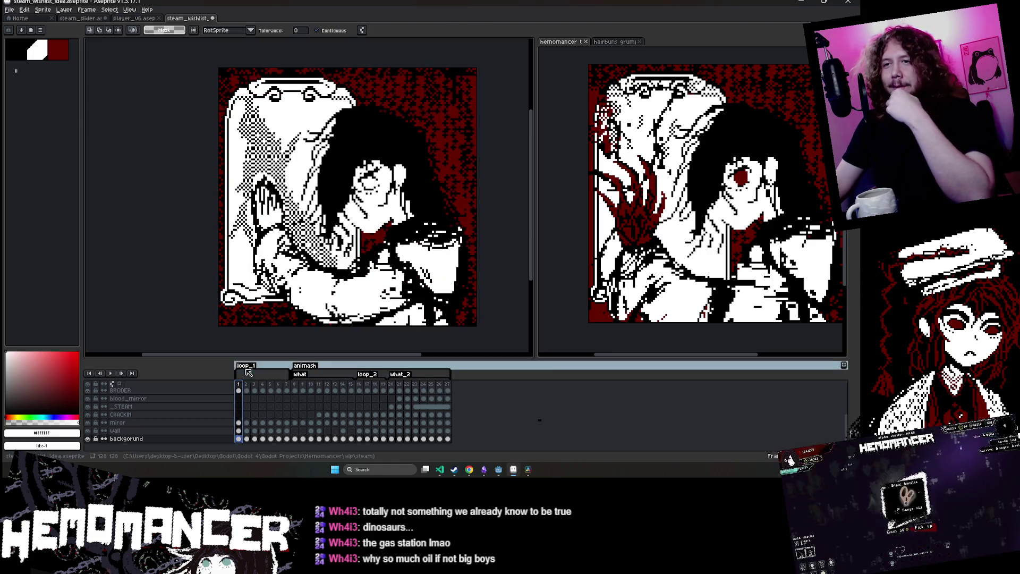
double_click(246, 366)
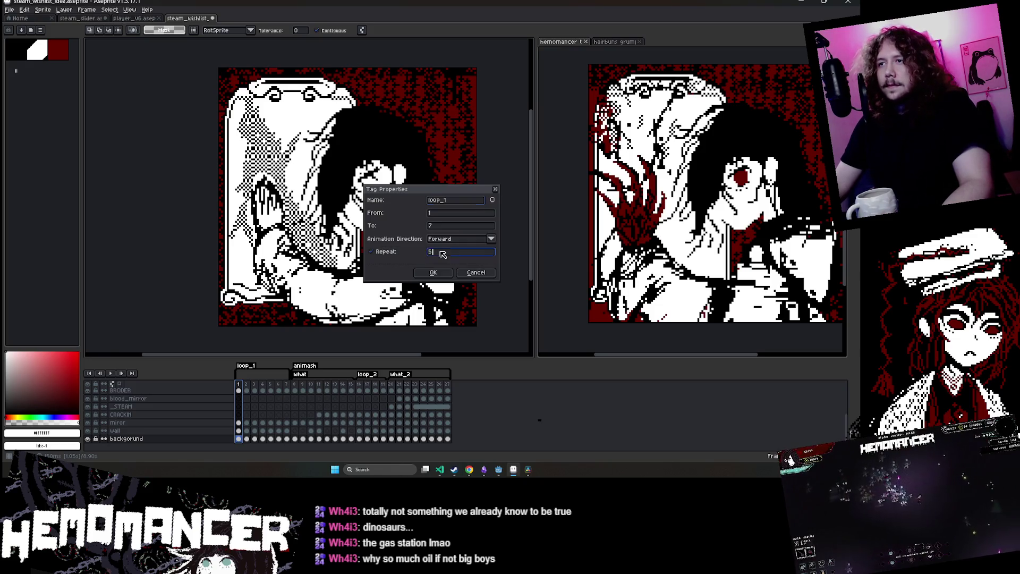
left_click(433, 272)
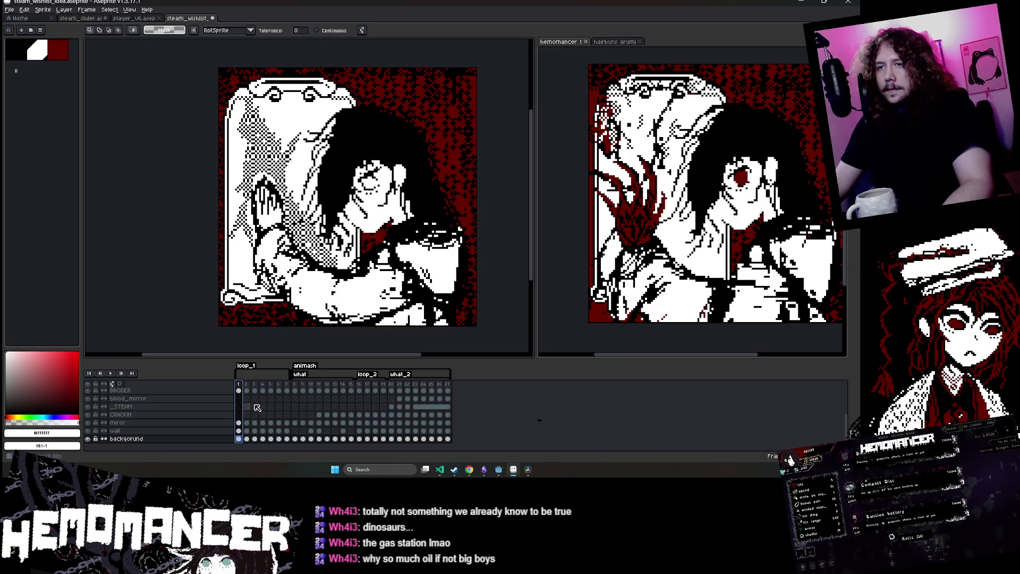
double_click(306, 366)
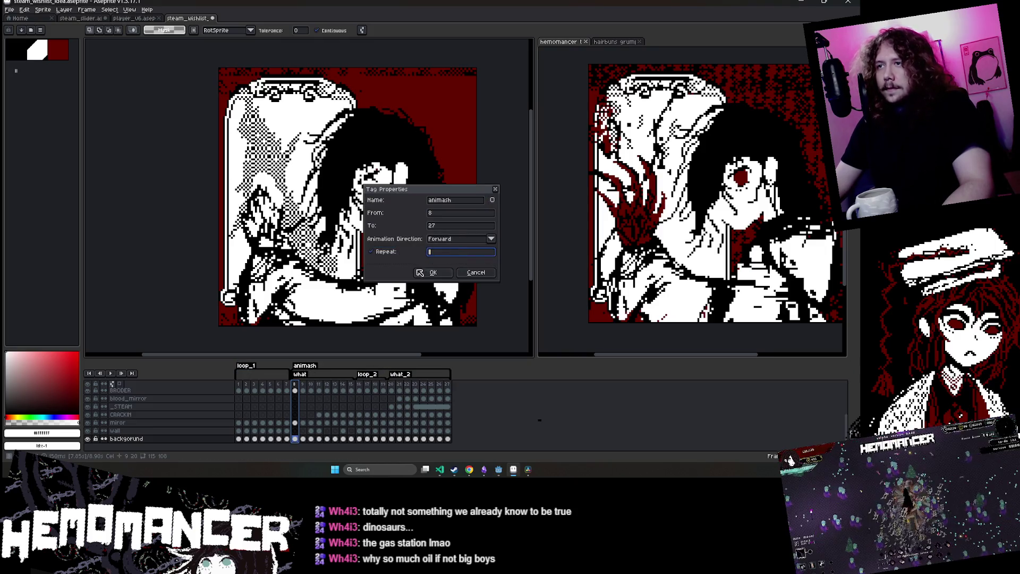
left_click(434, 273)
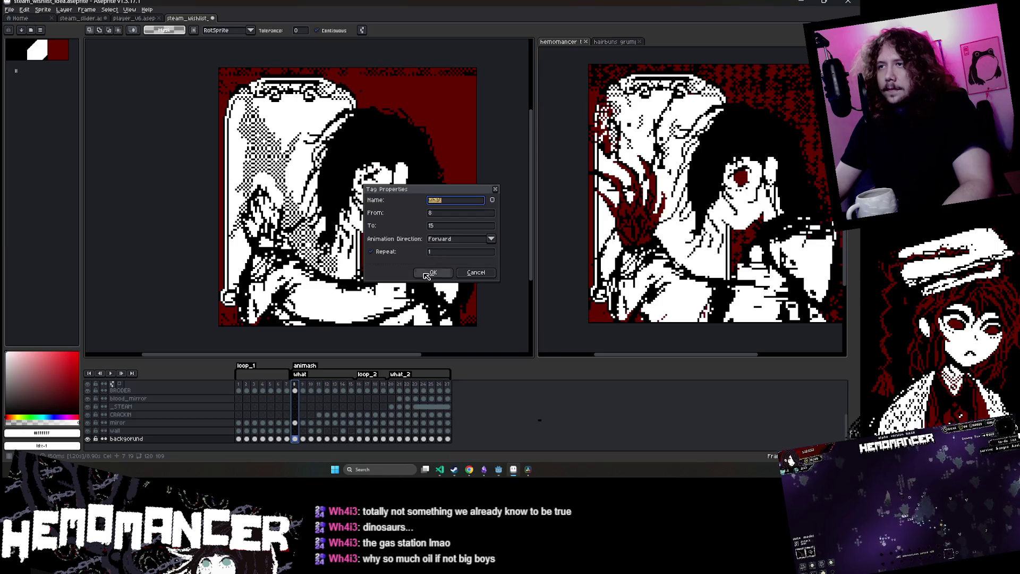
left_click(431, 272)
double_click(367, 374)
left_click(435, 276)
double_click(400, 374)
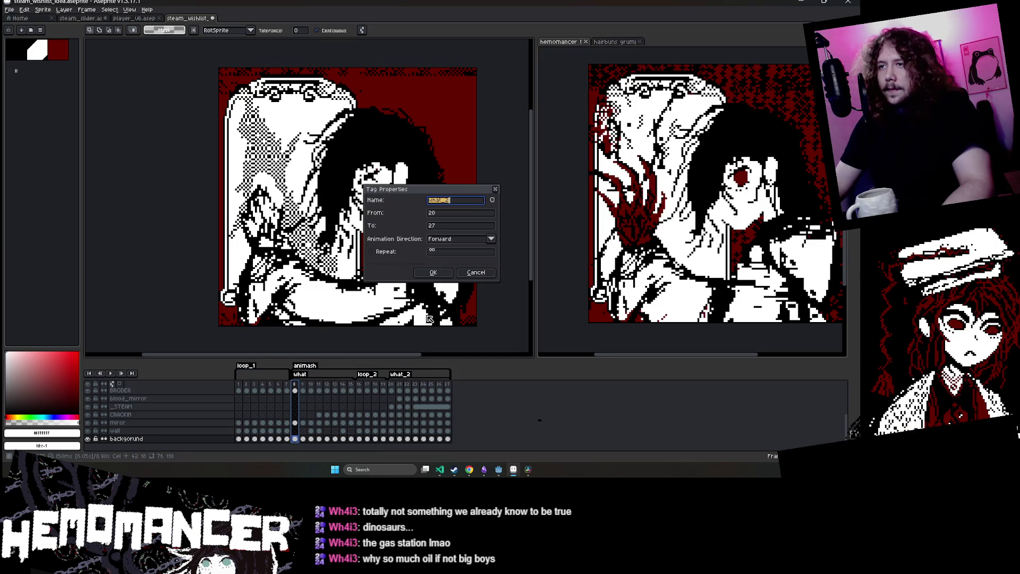
left_click(434, 273)
left_click(239, 384)
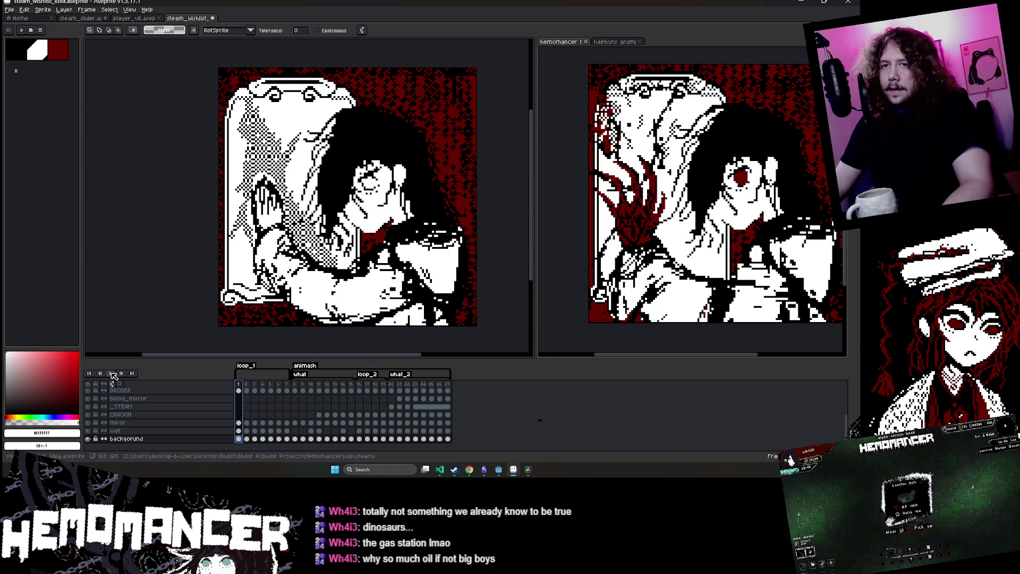
left_click(111, 373)
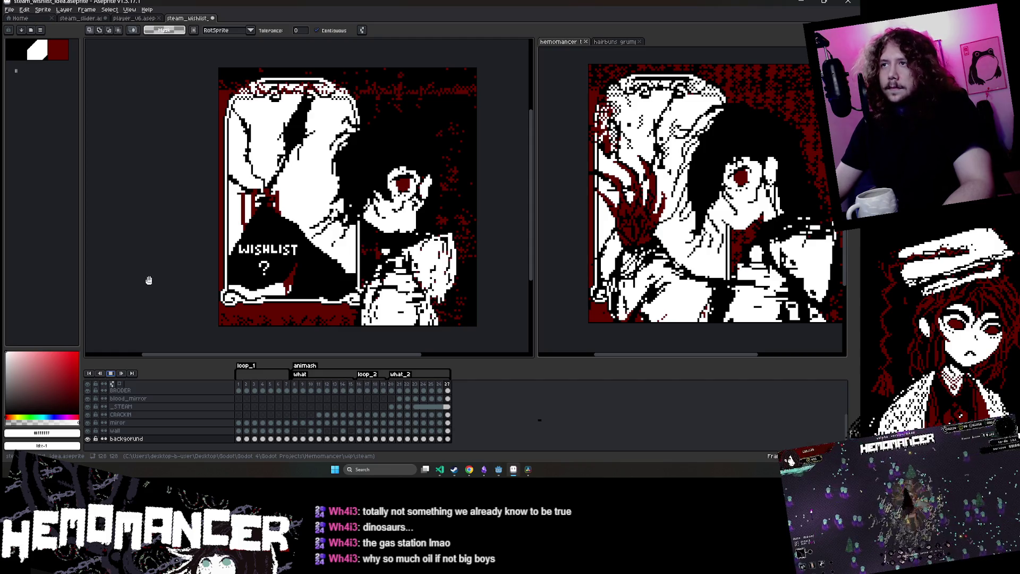
Give frame 27 a 300 ms duration and replay the animation from frame 1
left_click(111, 375)
double_click(447, 384)
type("300")
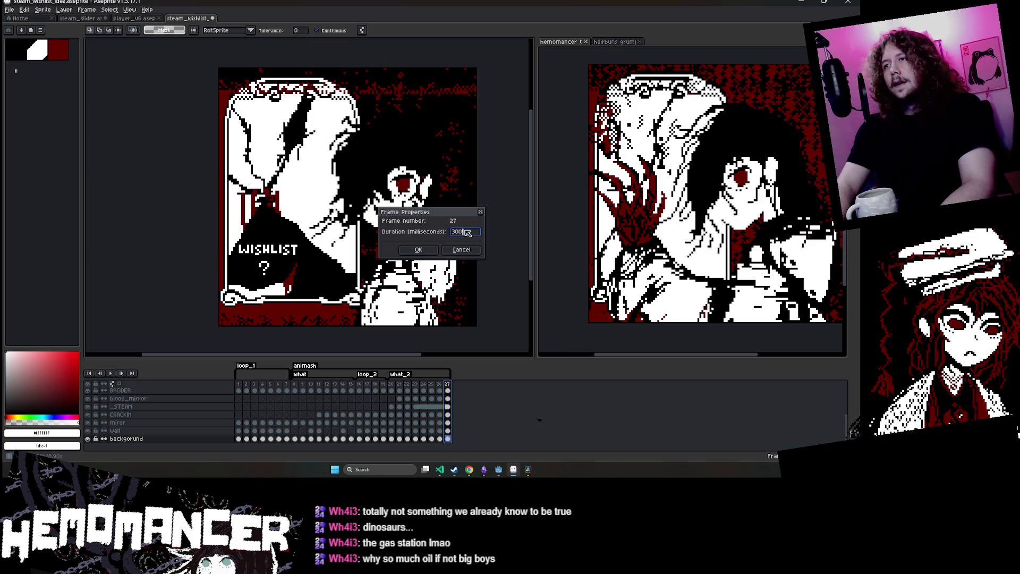
key("Return")
left_click(108, 375)
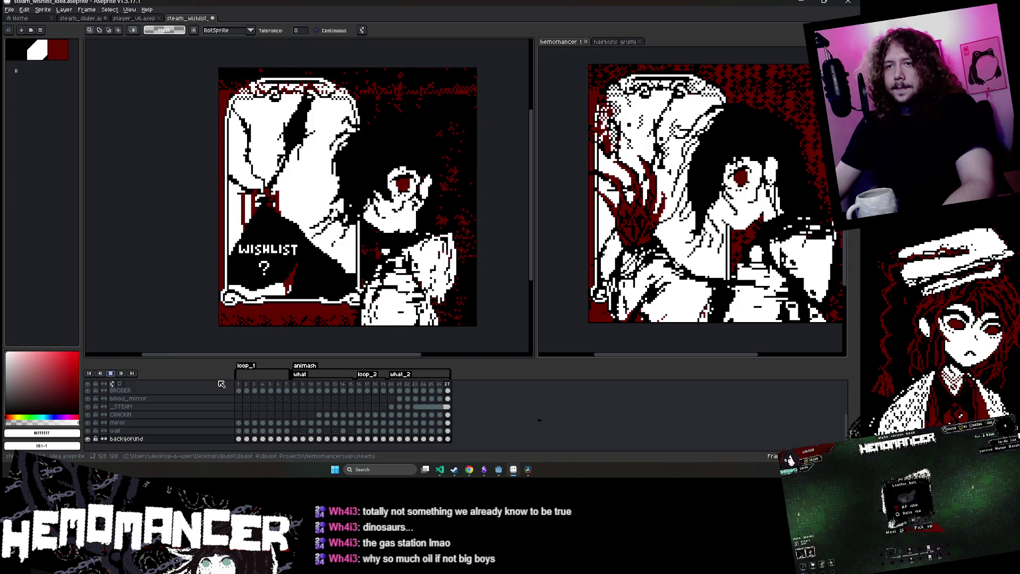
left_click(240, 386)
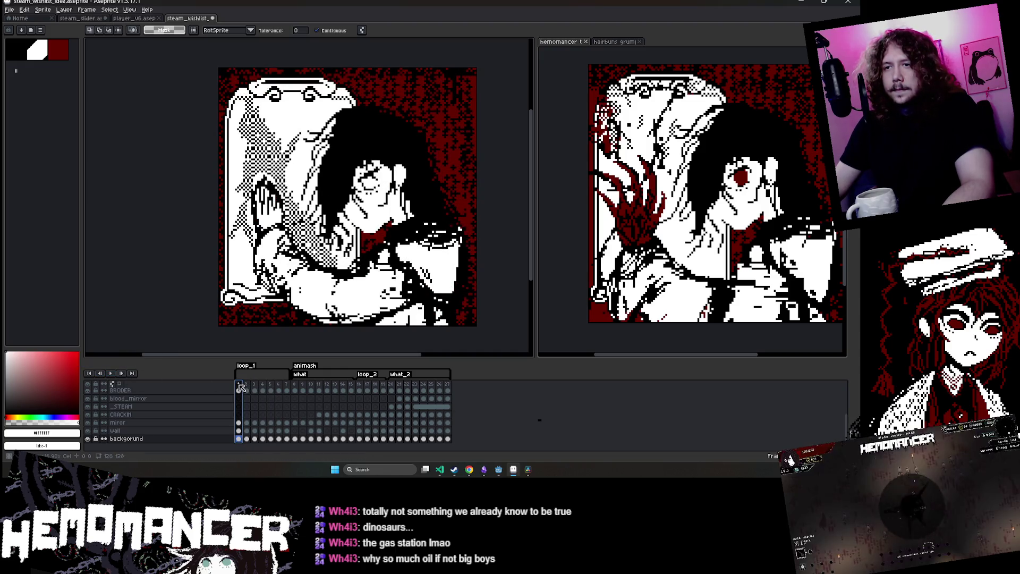
left_click(111, 375)
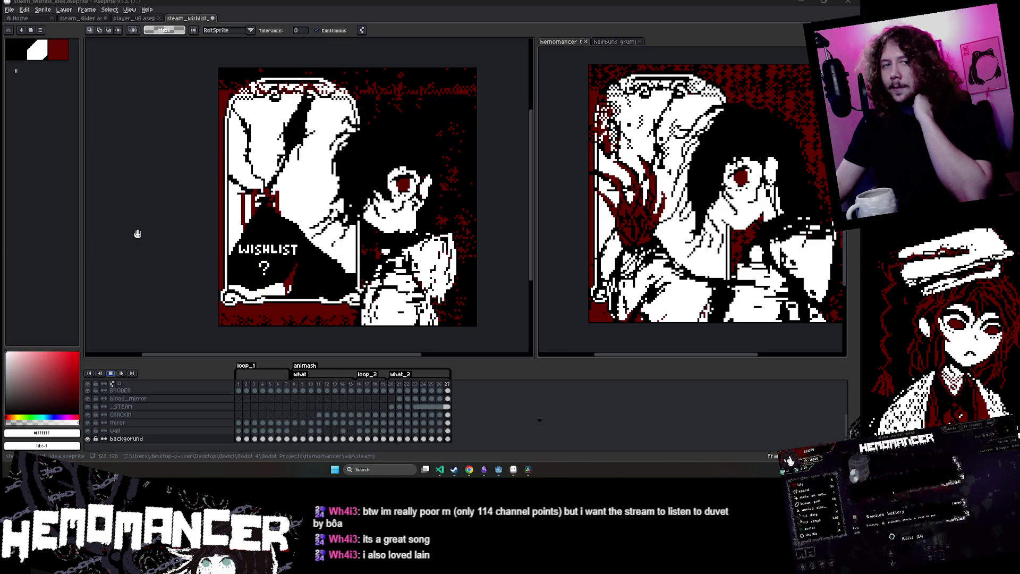
Pause and restart the animation preview, then save steam_wishlist_idea.aseprite with Ctrl+S
left_click(117, 375)
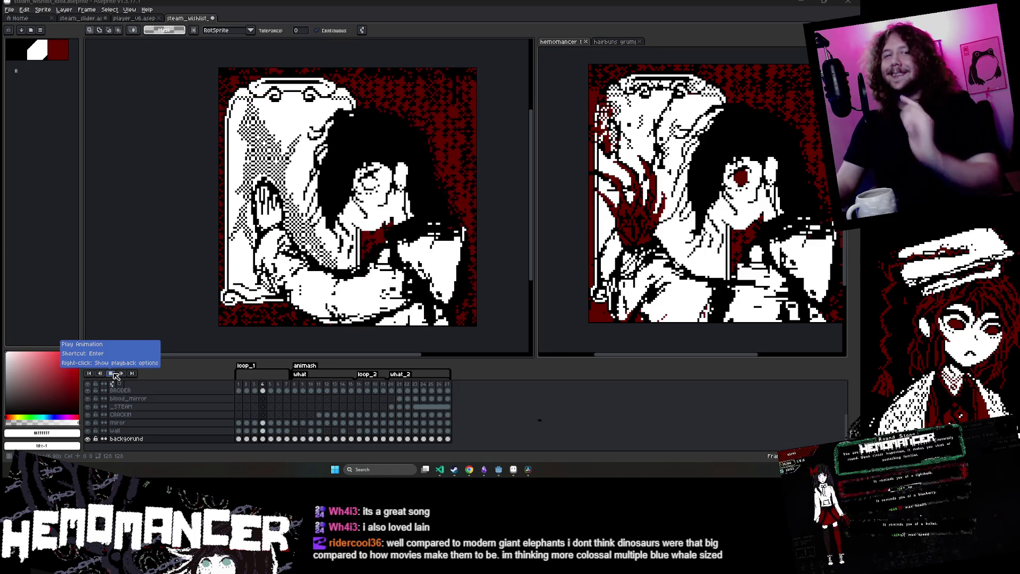
left_click(116, 375)
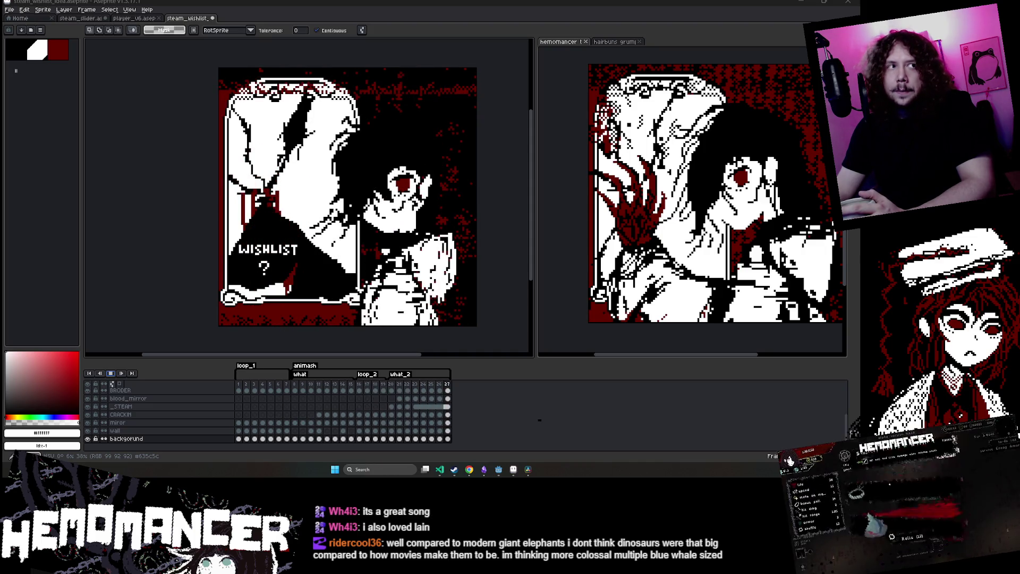
left_click(113, 372)
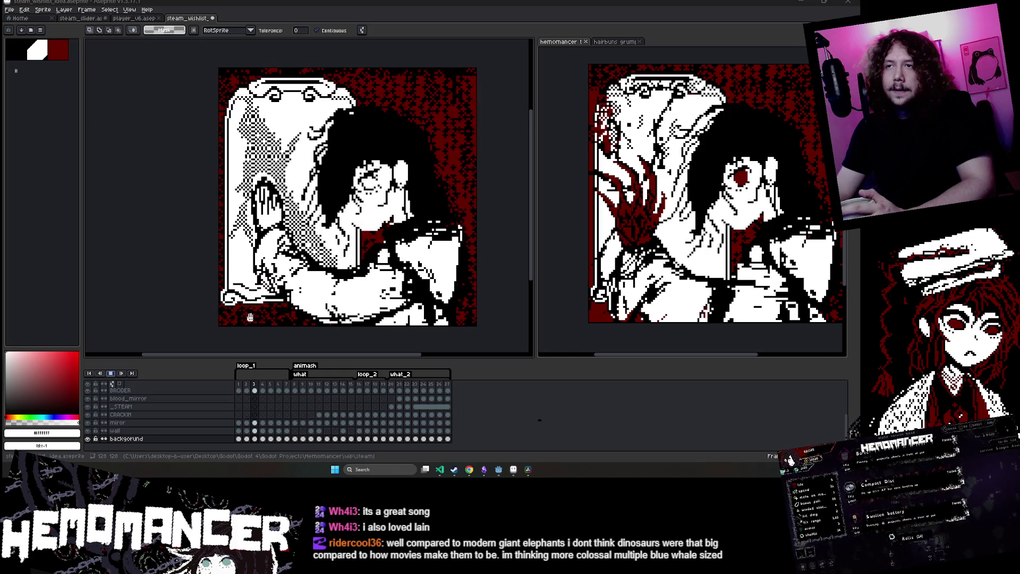
left_click(115, 372)
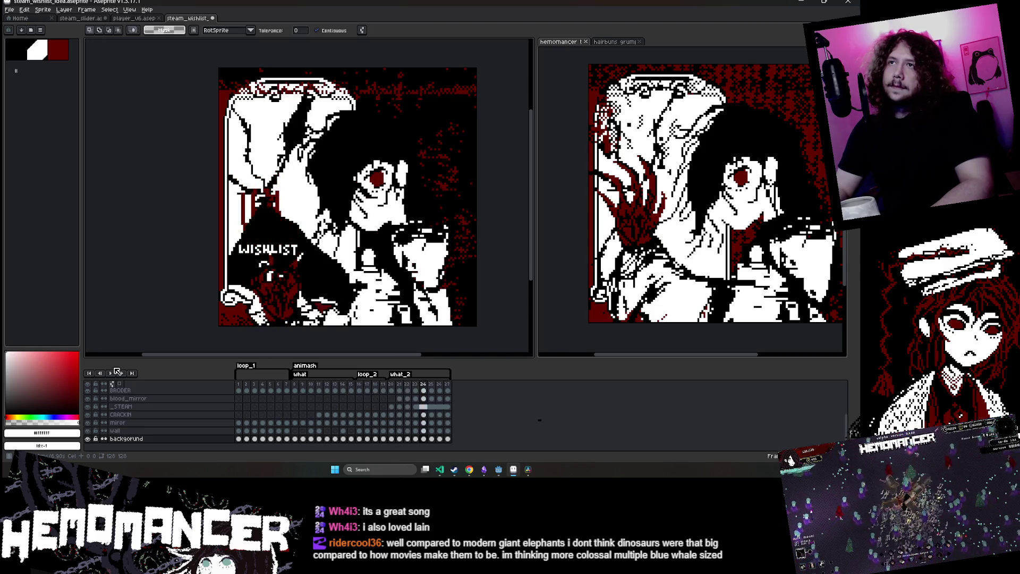
key("ctrl+s")
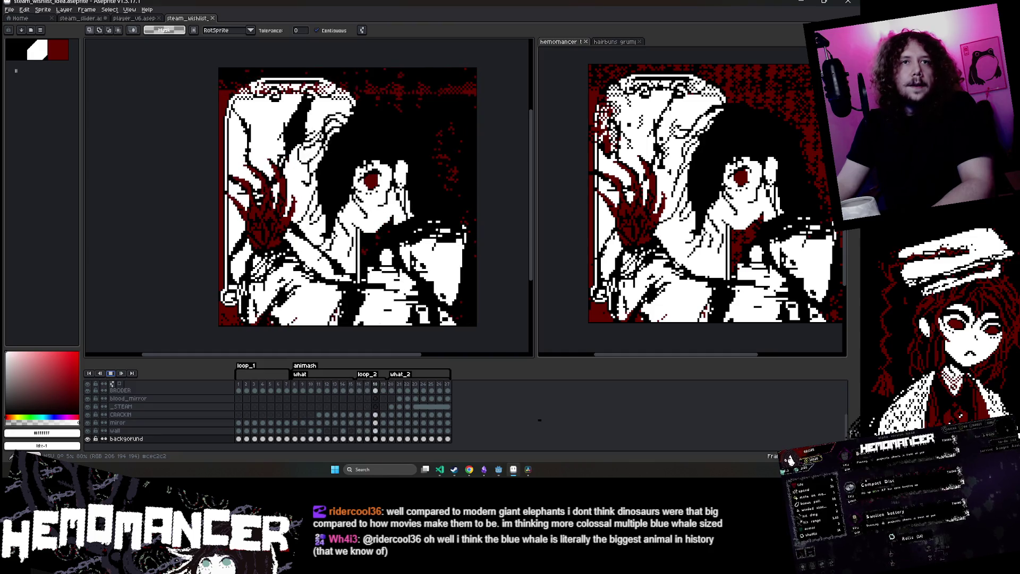
key("super+4")
left_click_drag(591, 323, 538, 143)
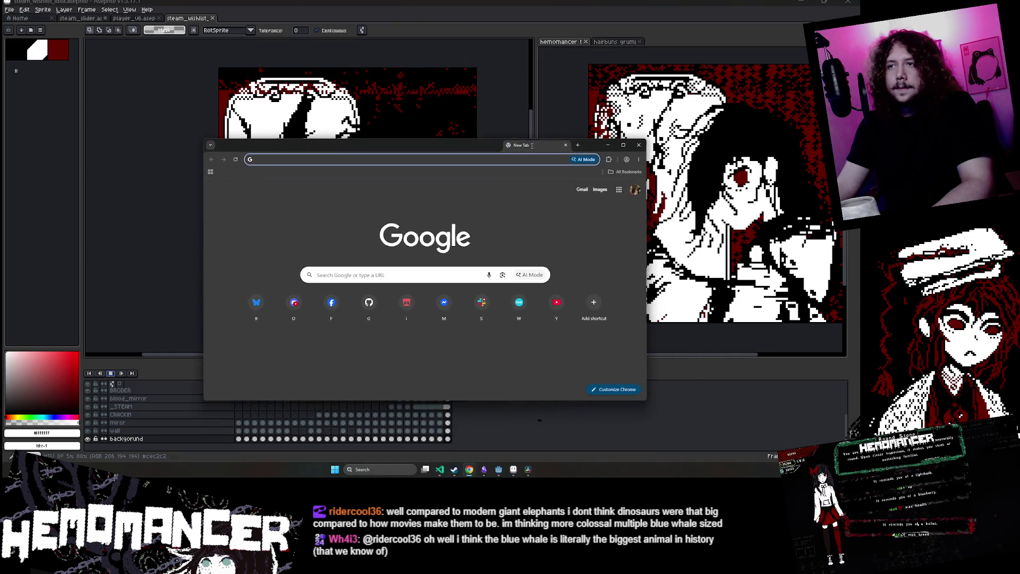
type("blue whale size")
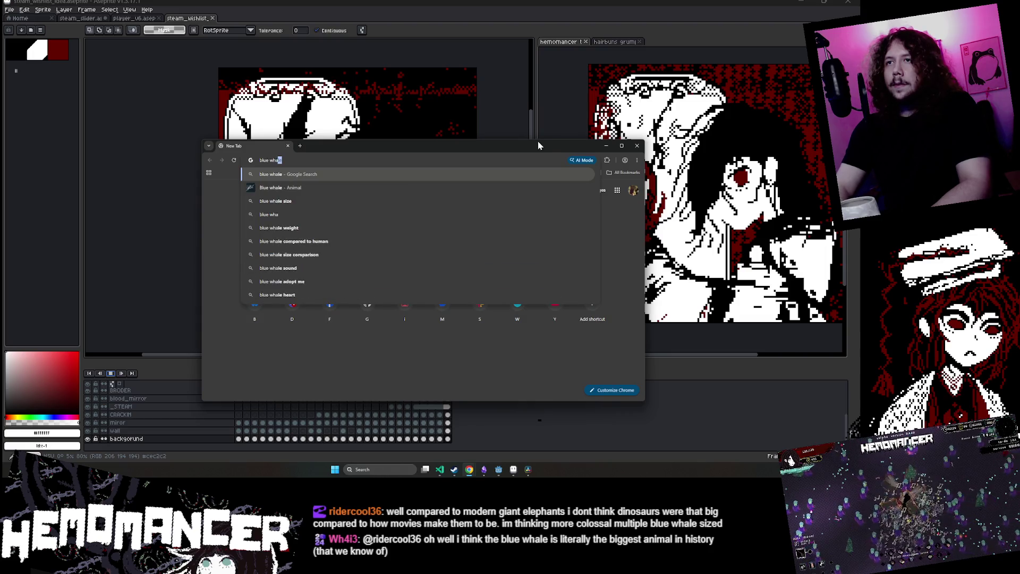
key("Return")
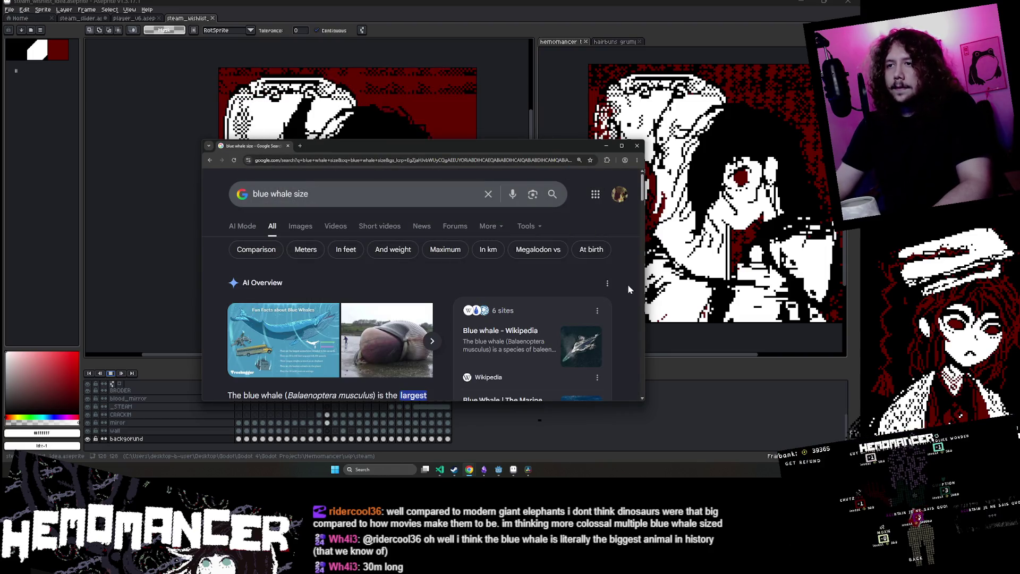
scroll(584, 266, "down", 10)
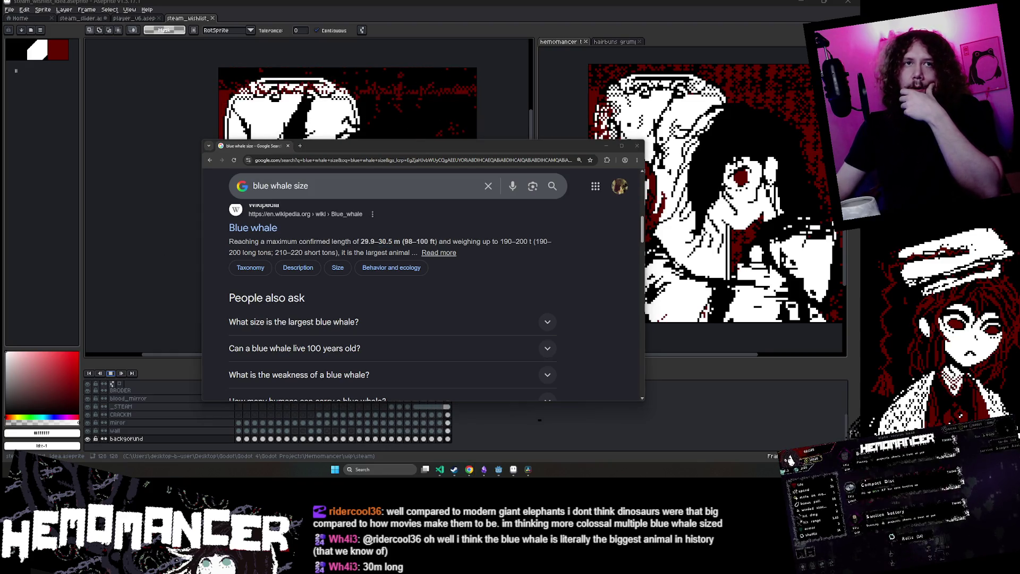
left_click(606, 145)
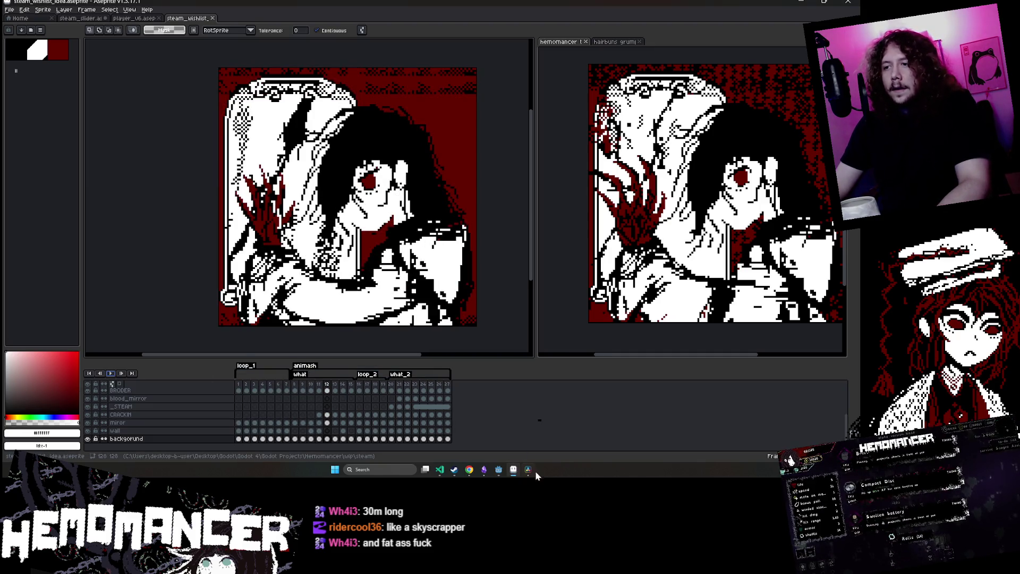
Stop playback and start a GIF export, accepting the warning about dropped layers and tags
mouse_move(472, 472)
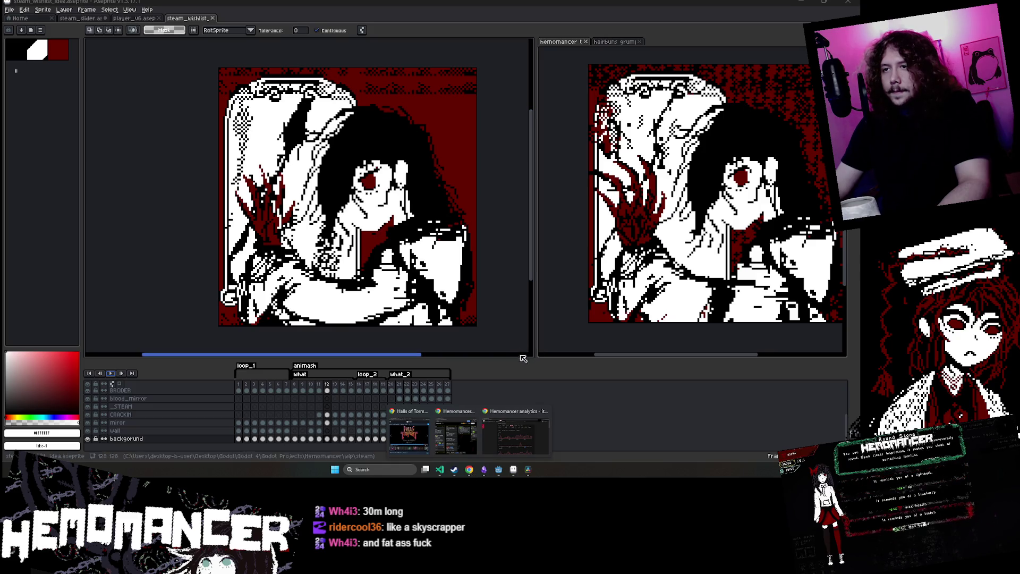
key("Return")
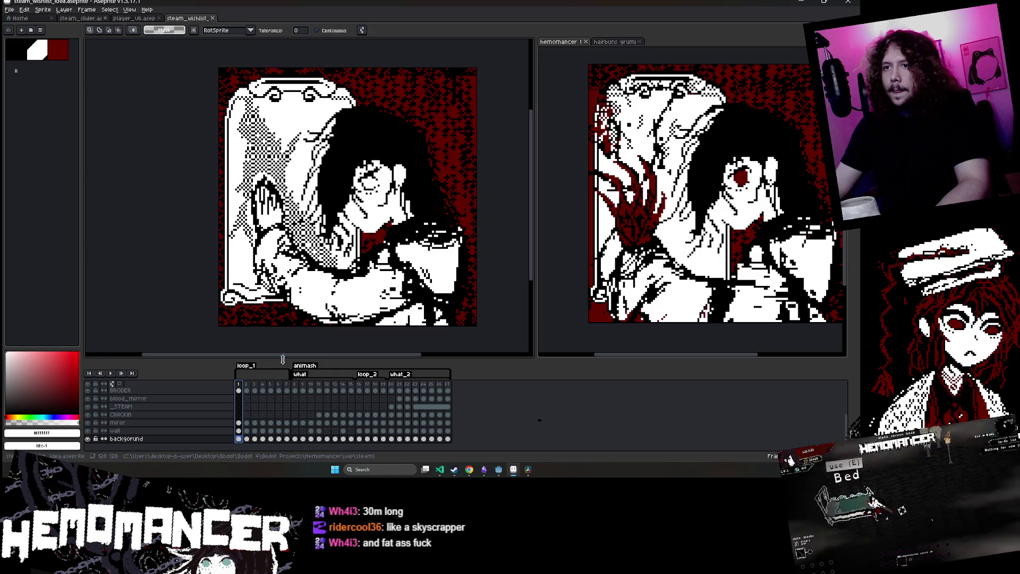
left_click(10, 10)
mouse_move(48, 78)
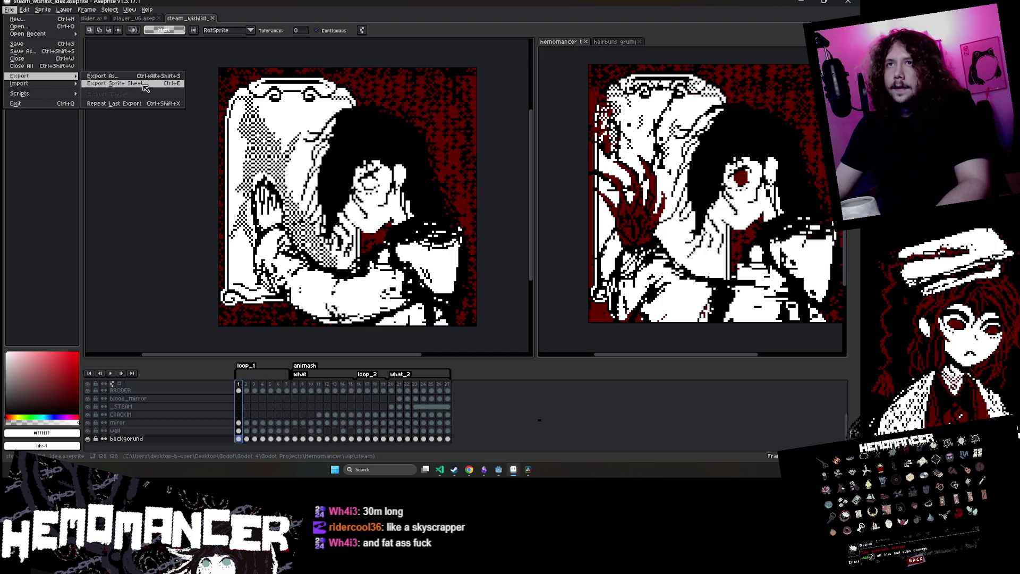
left_click(102, 76)
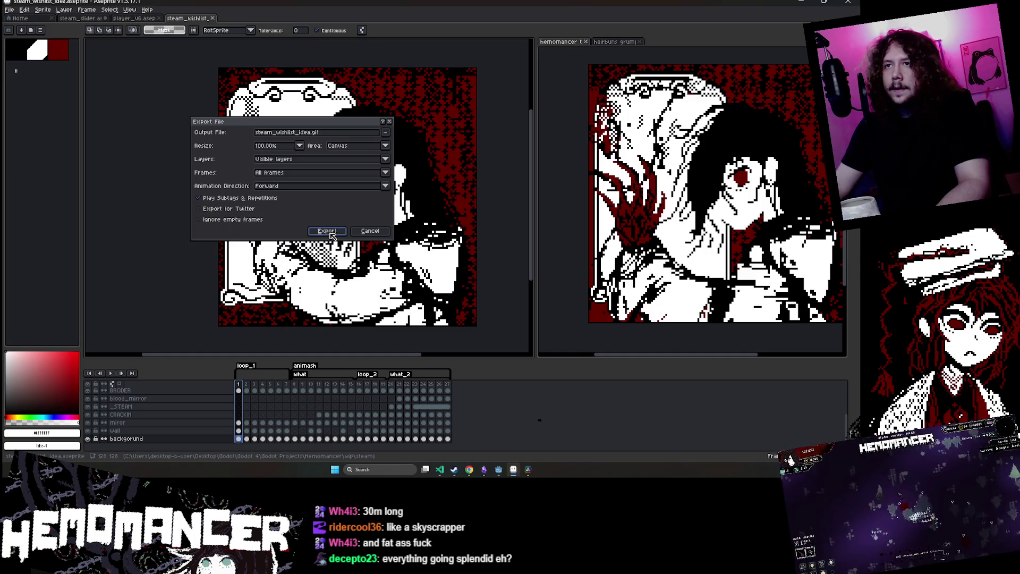
left_click(330, 233)
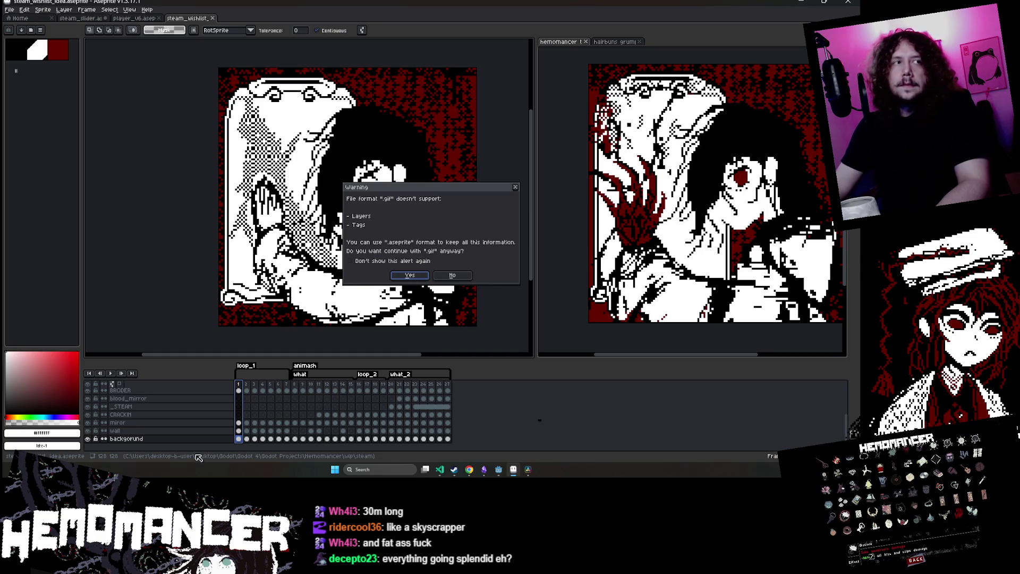
left_click(412, 275)
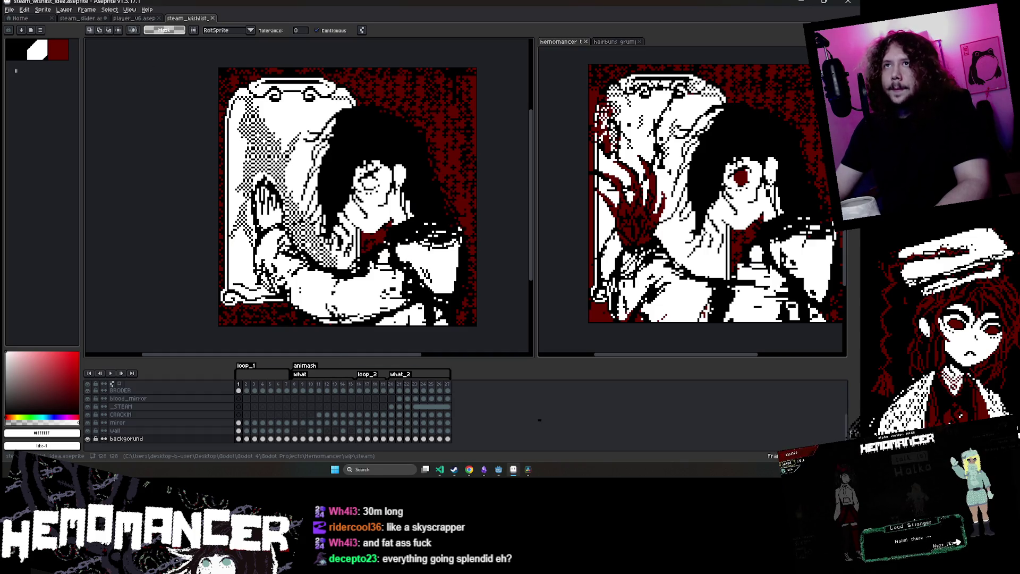
Export the animation as steam_wishlist_idea.gif, accepting the warning and the GIF options
left_click(9, 9)
mouse_move(24, 77)
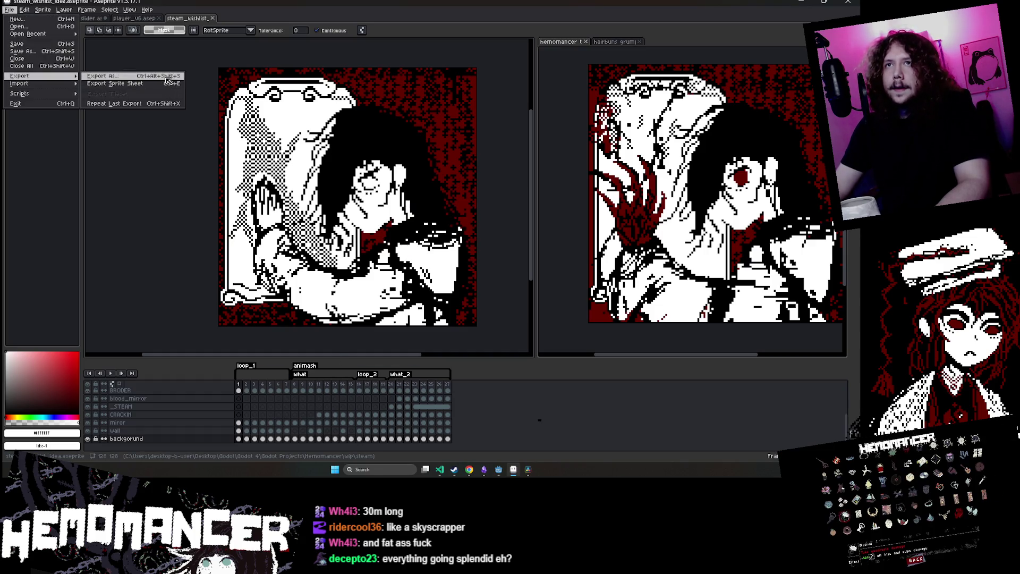
left_click(106, 80)
left_click_drag(297, 123, 236, 85)
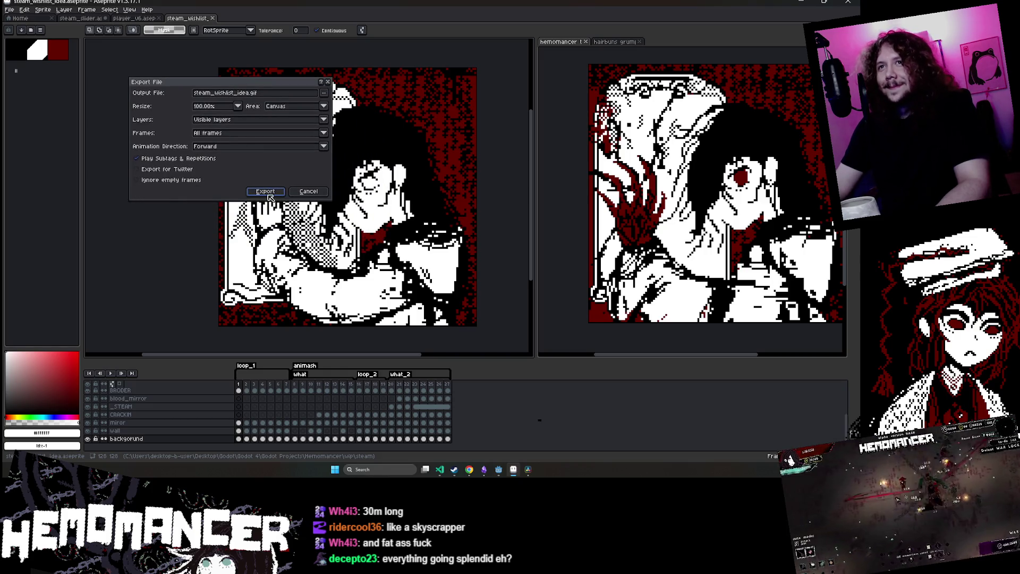
left_click(271, 192)
left_click(409, 275)
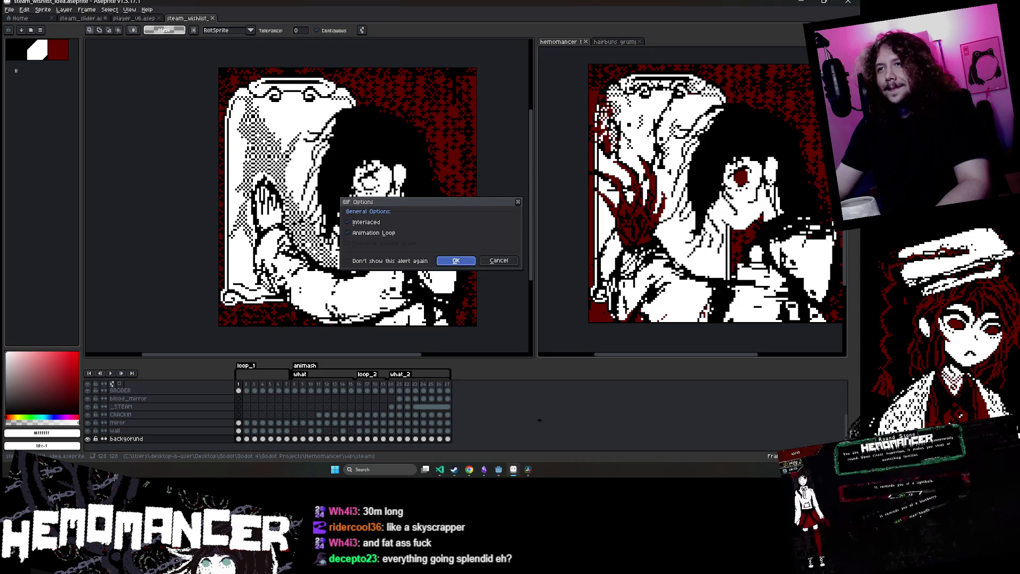
left_click(455, 270)
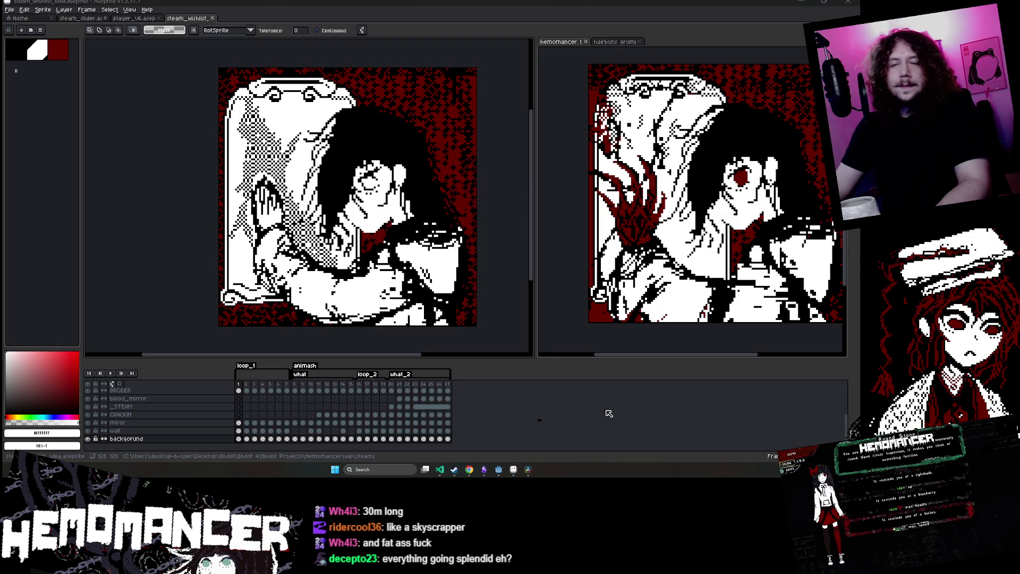
Bring the Hemomancer Trello board in the browser to the front
left_click(498, 469)
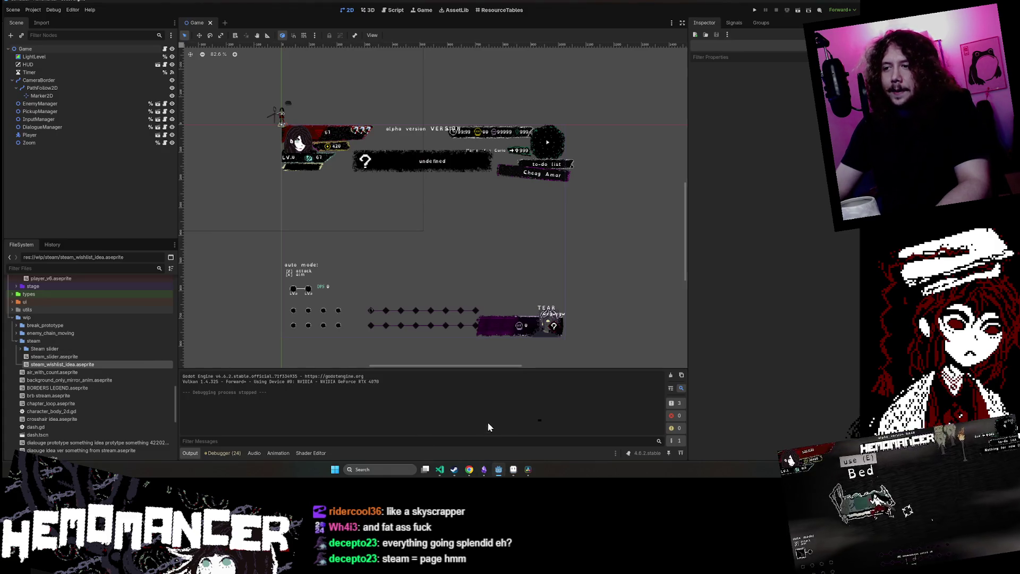
mouse_move(469, 472)
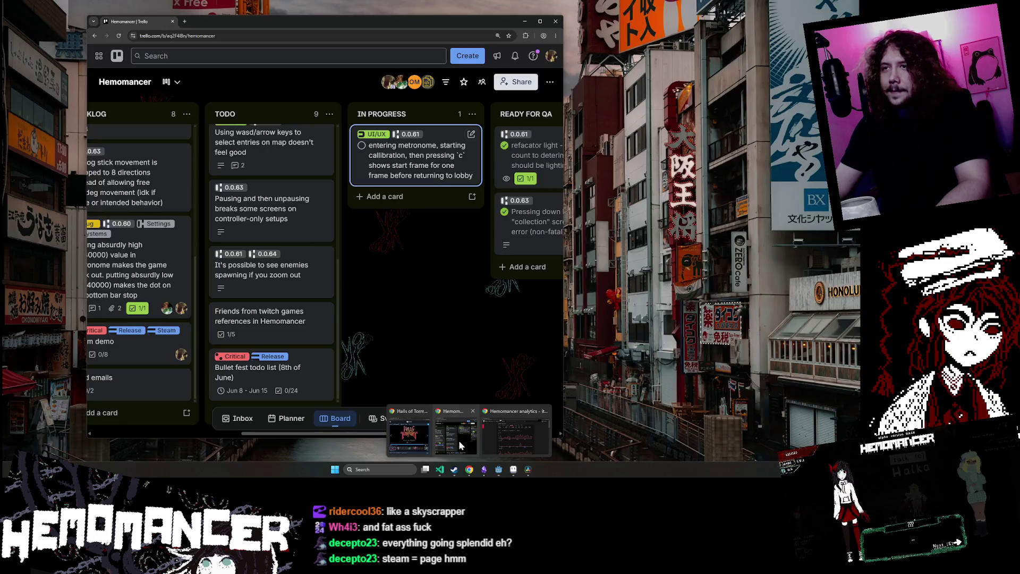
left_click(458, 440)
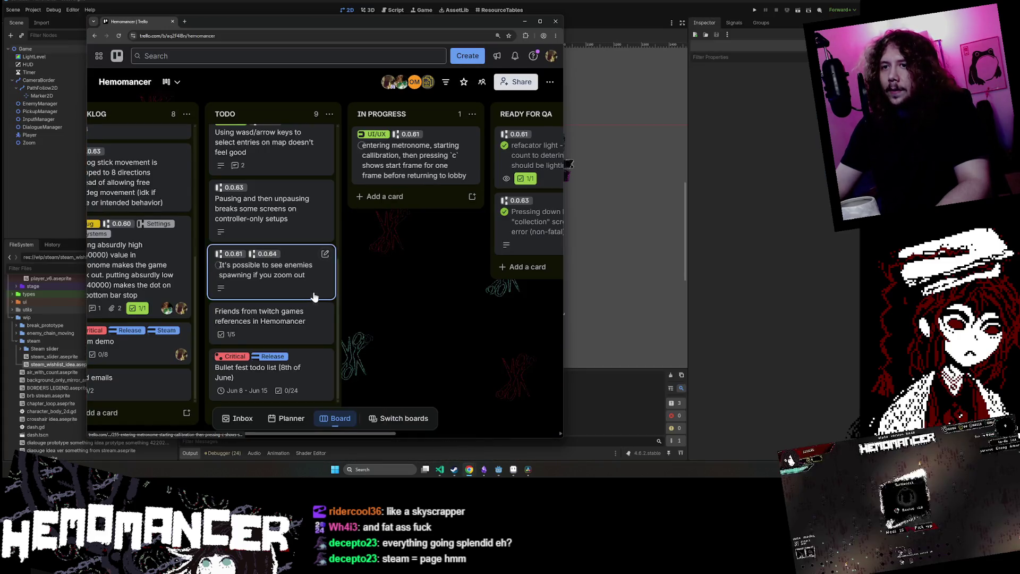
Open the Bullet fest todo list card and start a new item in its Translation checklist
left_click(261, 372)
scroll(196, 202, "down", 10)
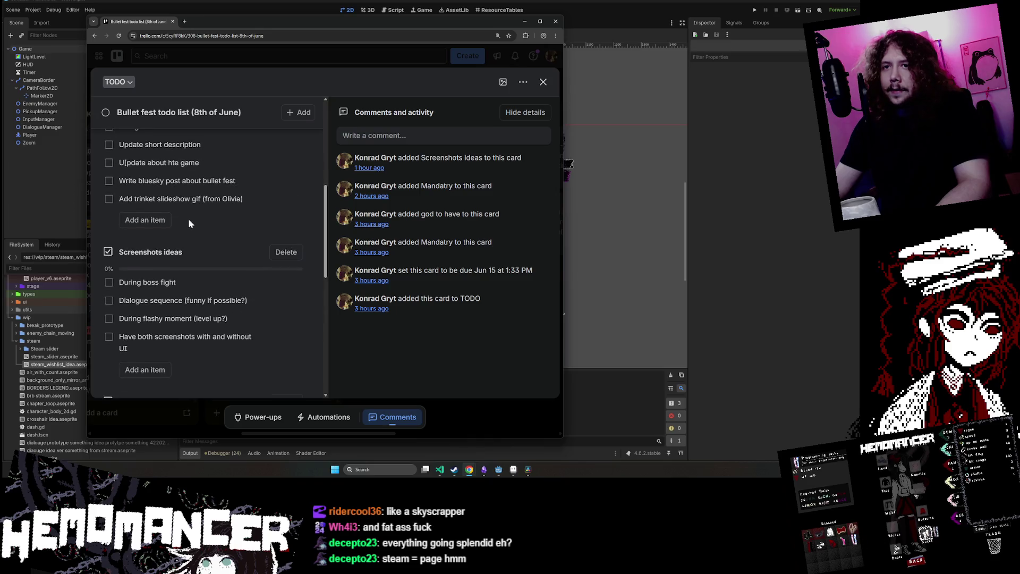
scroll(189, 223, "down", 10)
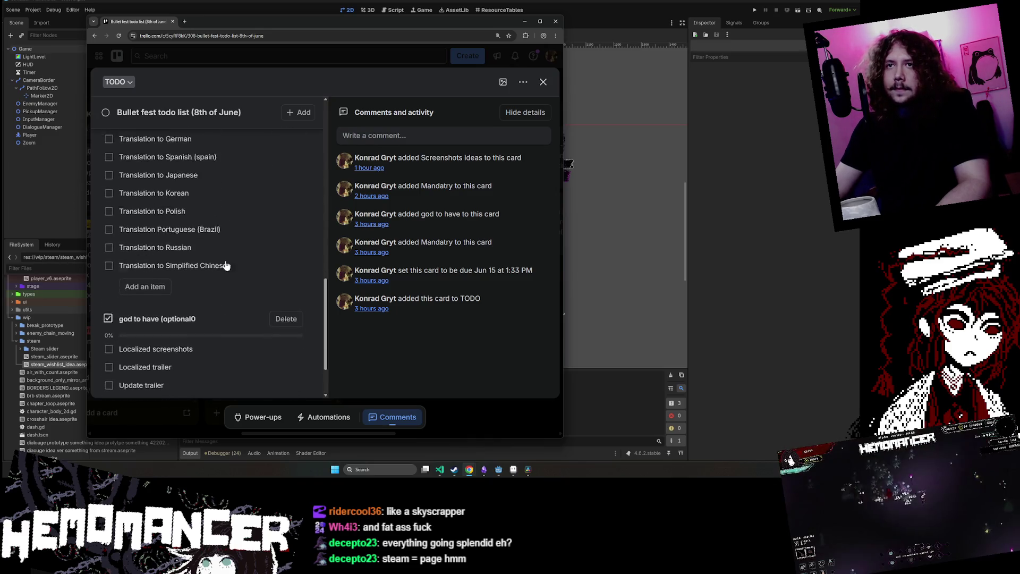
scroll(208, 286, "up", 6)
scroll(191, 314, "down", 5)
scroll(212, 316, "up", 2)
scroll(159, 321, "down", 2)
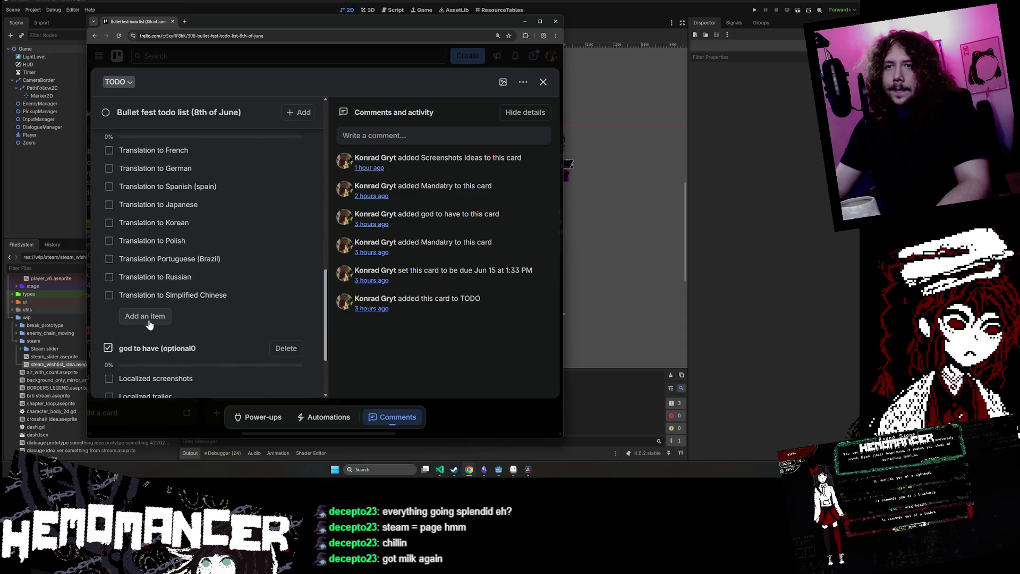
left_click(146, 318)
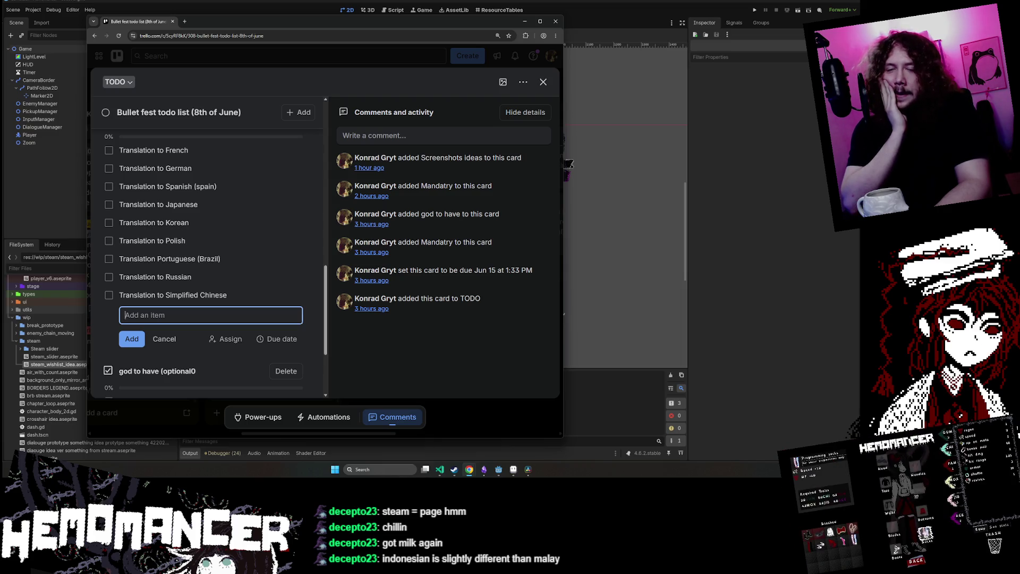
Add the checklist item 'Translation to Malay or Indonesian'
type("Translati")
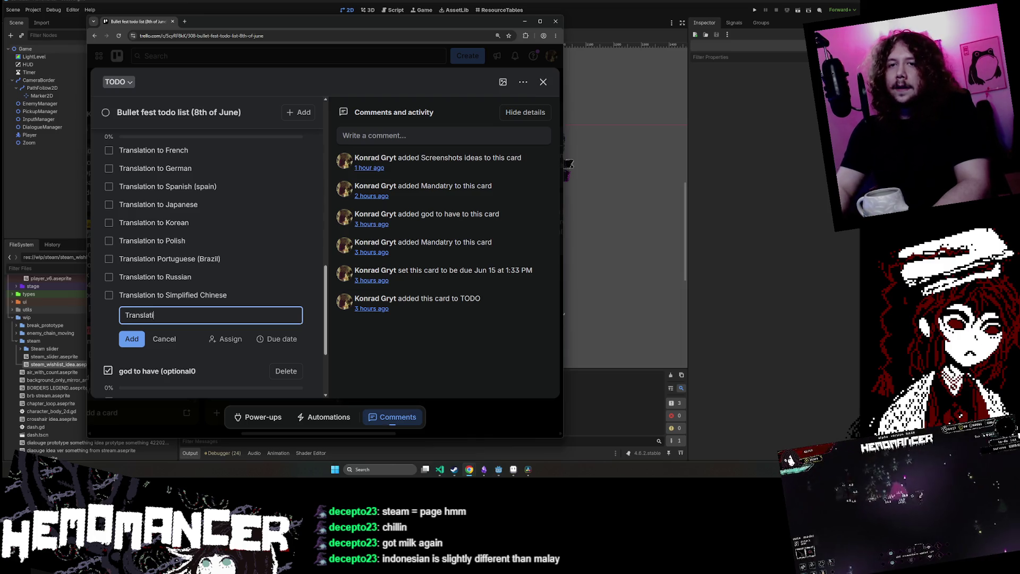
type("on to Malay or Indonesian")
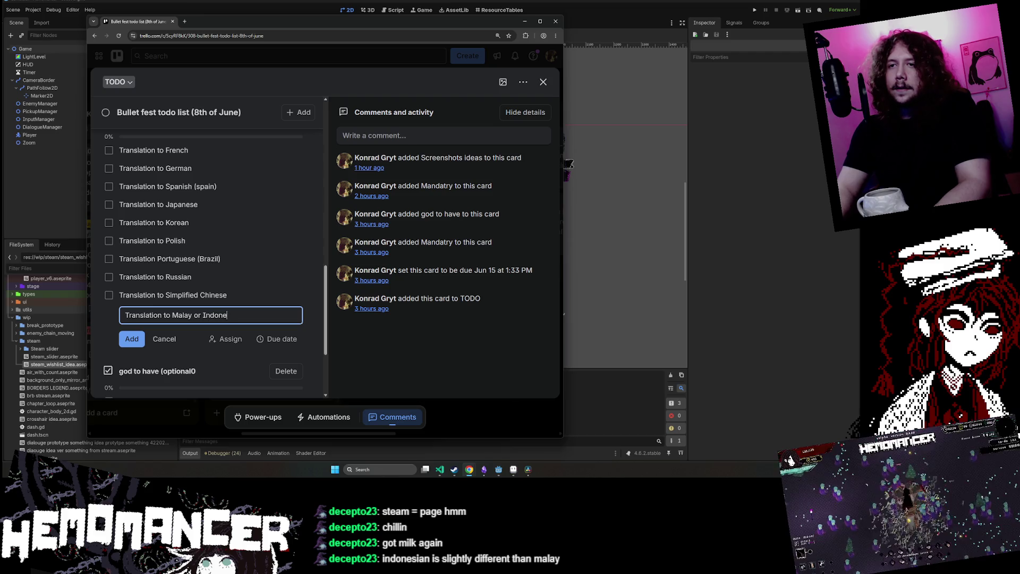
key("Return")
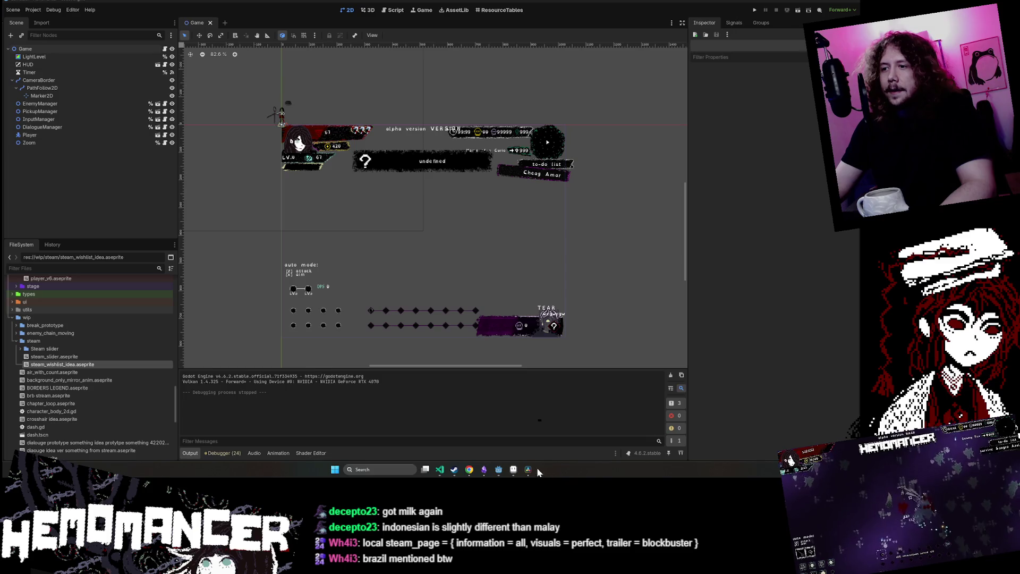
Minimize the Trello browser window to reveal the Godot Game scene
mouse_move(469, 471)
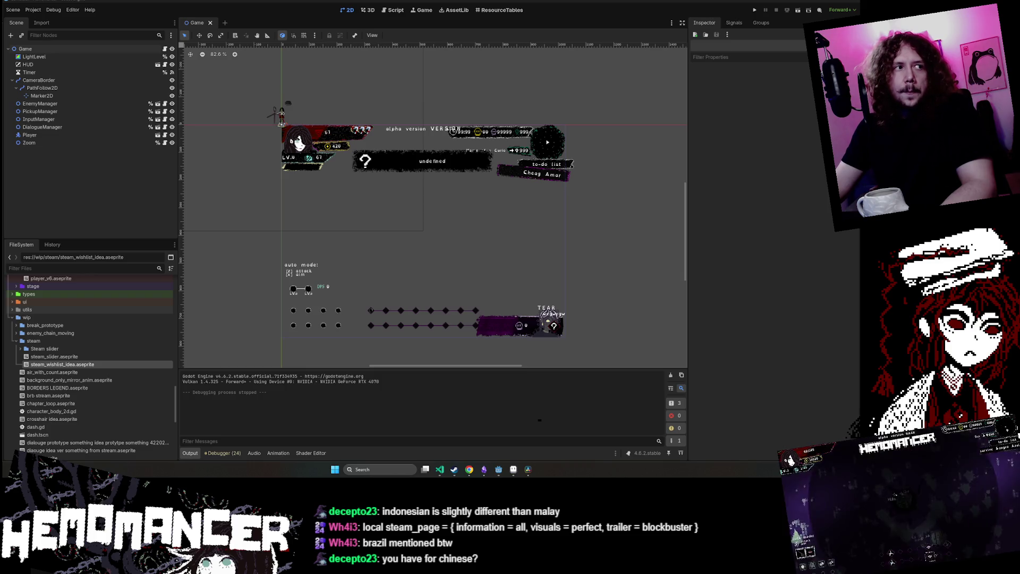
Open steam_wishlist_idea.gif from the wip/steam folder, then switch back to Aseprite
mouse_move(486, 233)
left_mouse_down()
mouse_move(370, 101)
mouse_move(380, 91)
left_mouse_up()
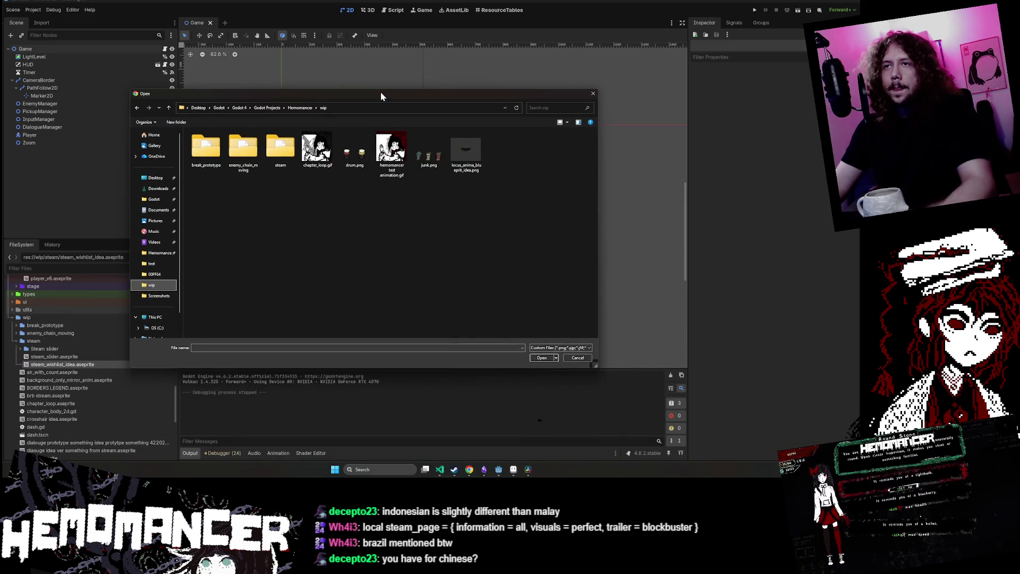
double_click(280, 147)
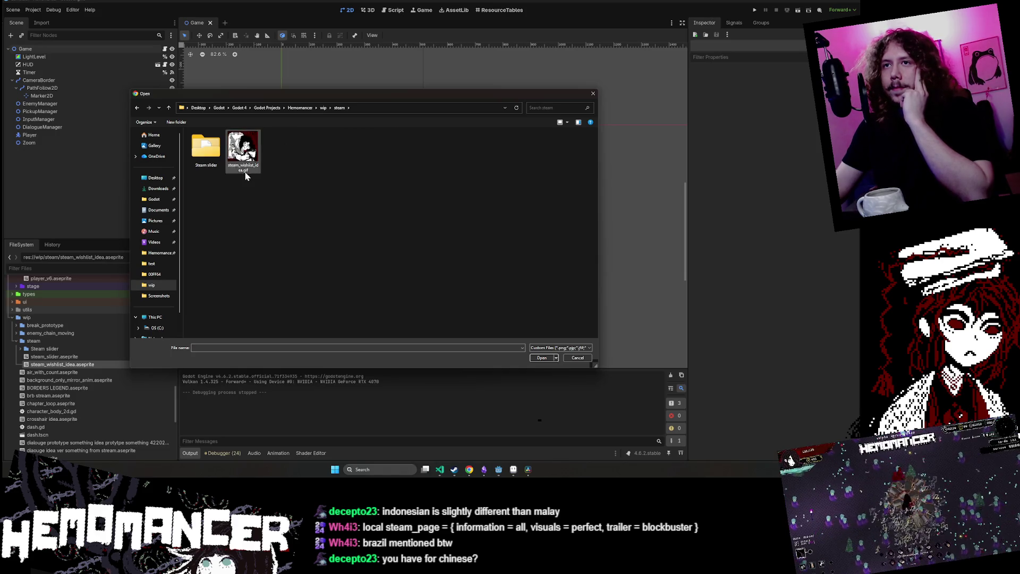
double_click(237, 157)
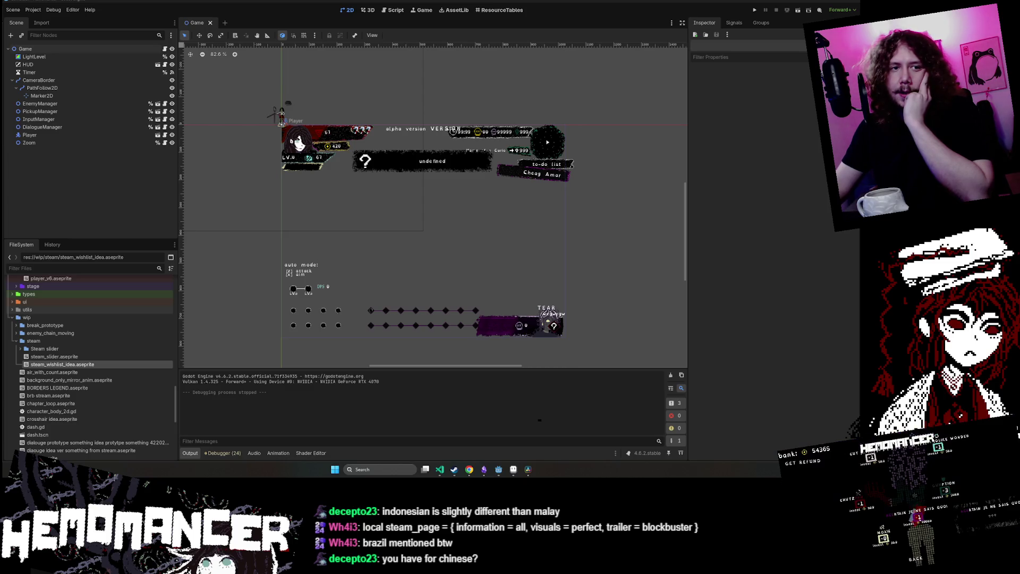
left_click(513, 470)
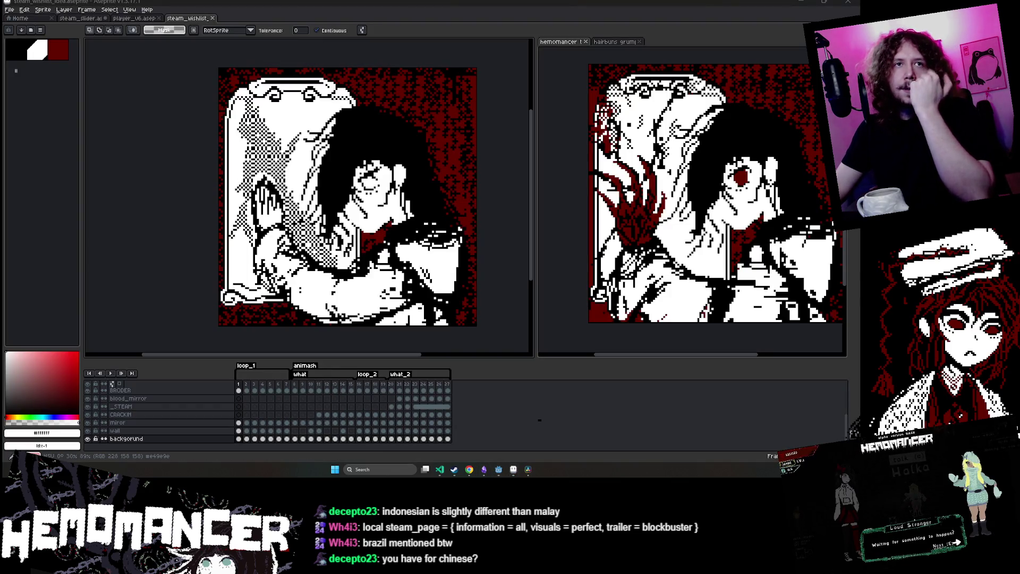
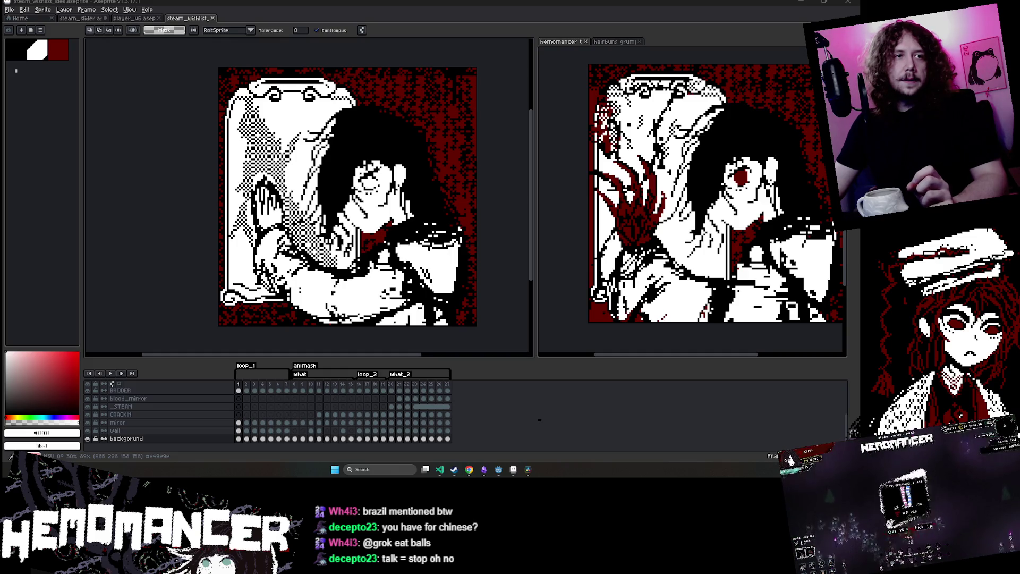
Maximize the Hemomancer Steam page, scroll through About This Game, then shrink it to reveal Aseprite
key("alt+Tab")
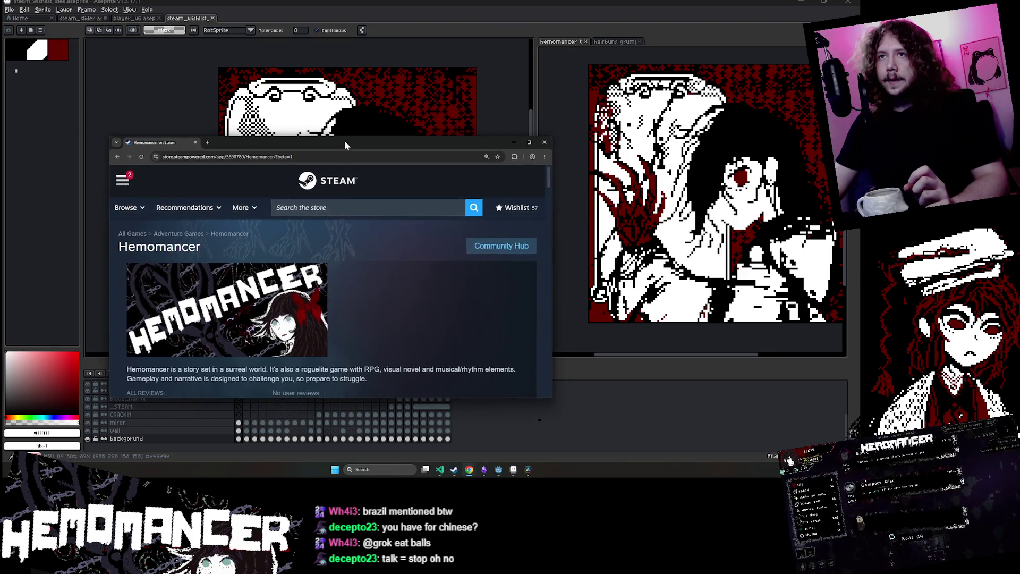
double_click(344, 140)
scroll(386, 193, "down", 10)
scroll(386, 196, "down", 4)
scroll(386, 196, "up", 14)
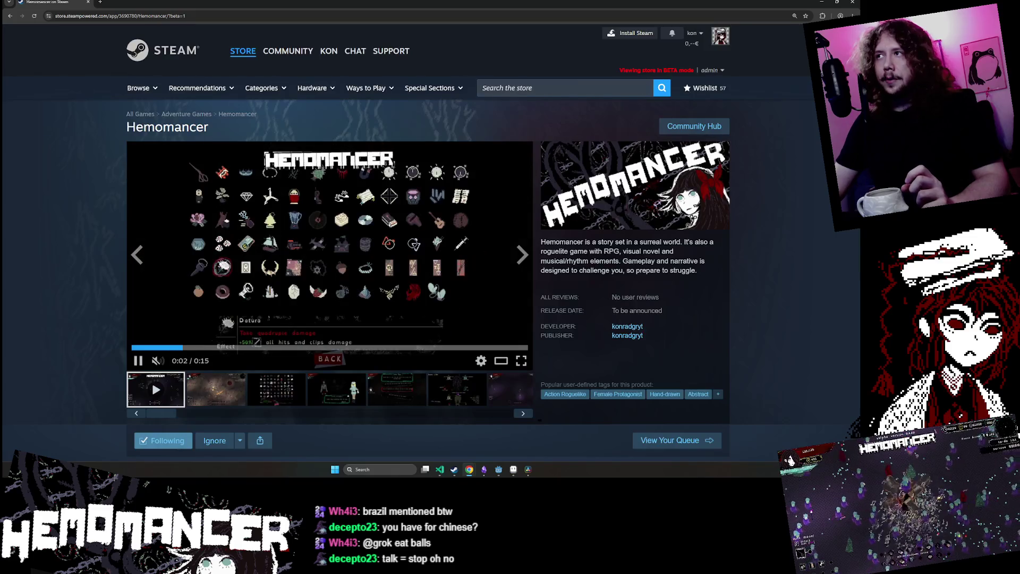
scroll(385, 195, "down", 14)
scroll(205, 218, "up", 2)
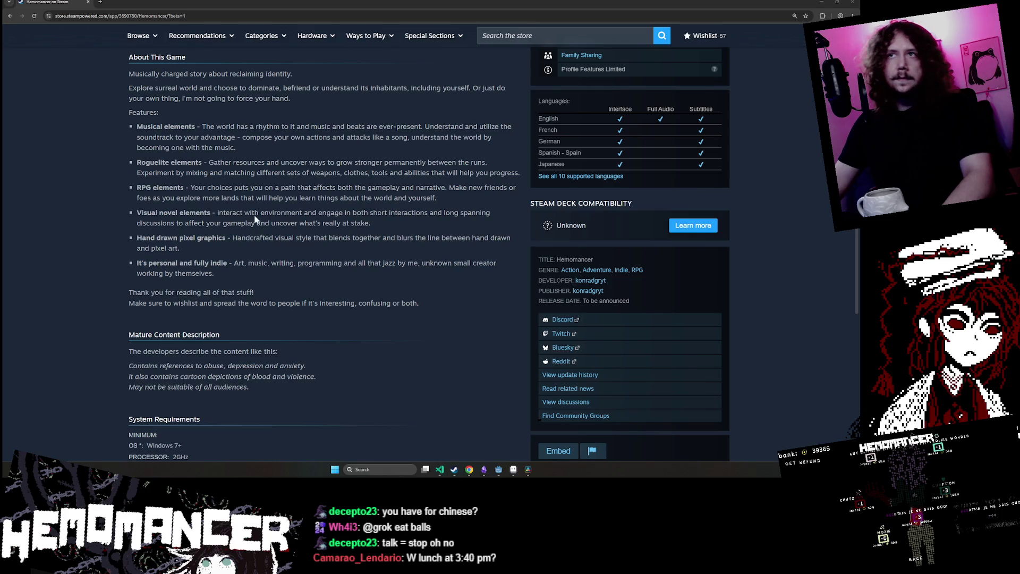
scroll(321, 202, "up", 1)
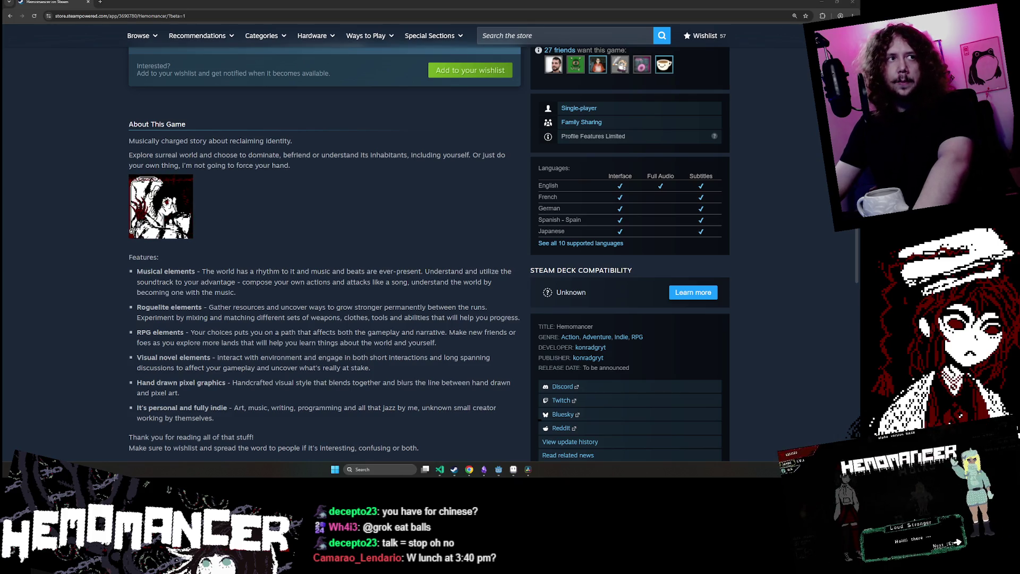
mouse_move(488, 3)
left_mouse_down()
mouse_move(488, 35)
mouse_move(276, 18)
left_mouse_up()
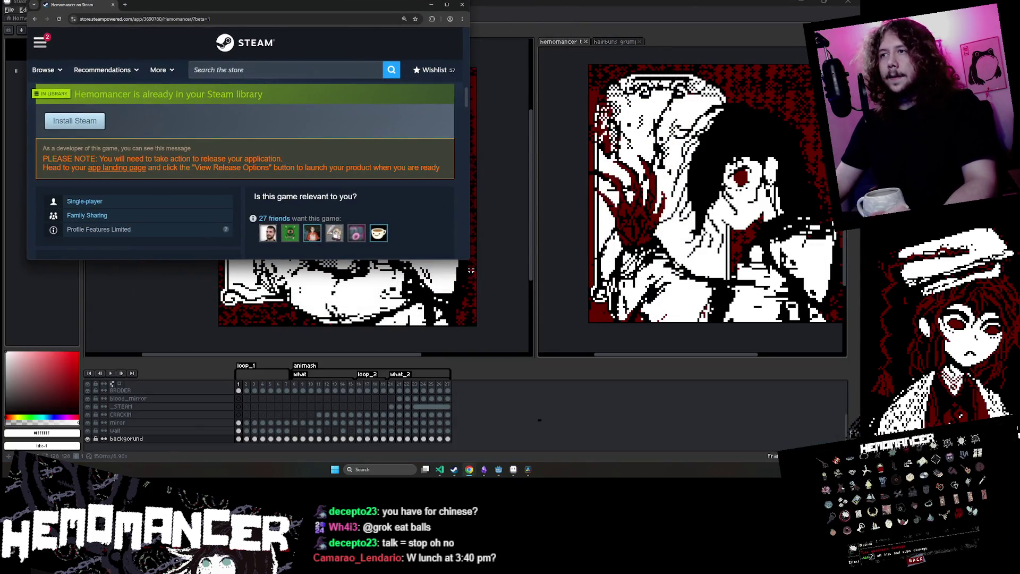
Widen the store window to two columns, watch the About image play, then return to Aseprite
mouse_move(469, 259)
left_mouse_down()
mouse_move(523, 350)
mouse_move(690, 394)
mouse_move(767, 395)
mouse_move(780, 409)
left_mouse_up()
scroll(199, 209, "up", 2)
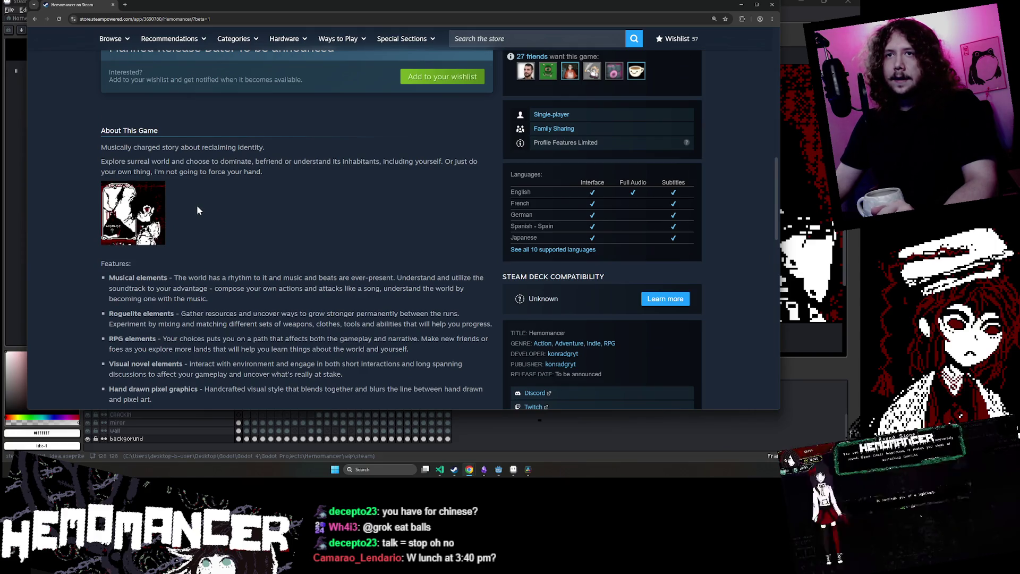
mouse_move(153, 206)
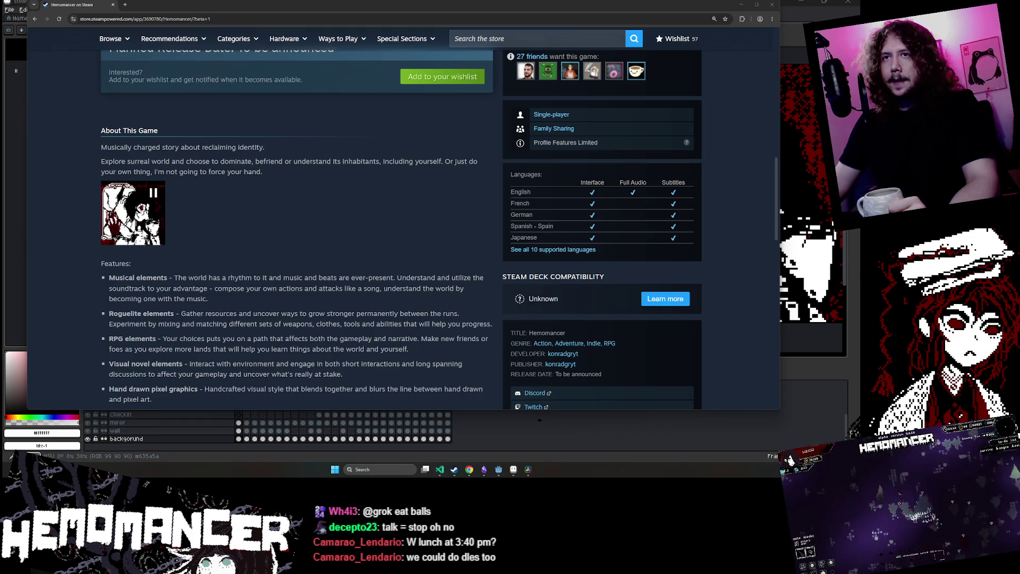
key("alt+Tab")
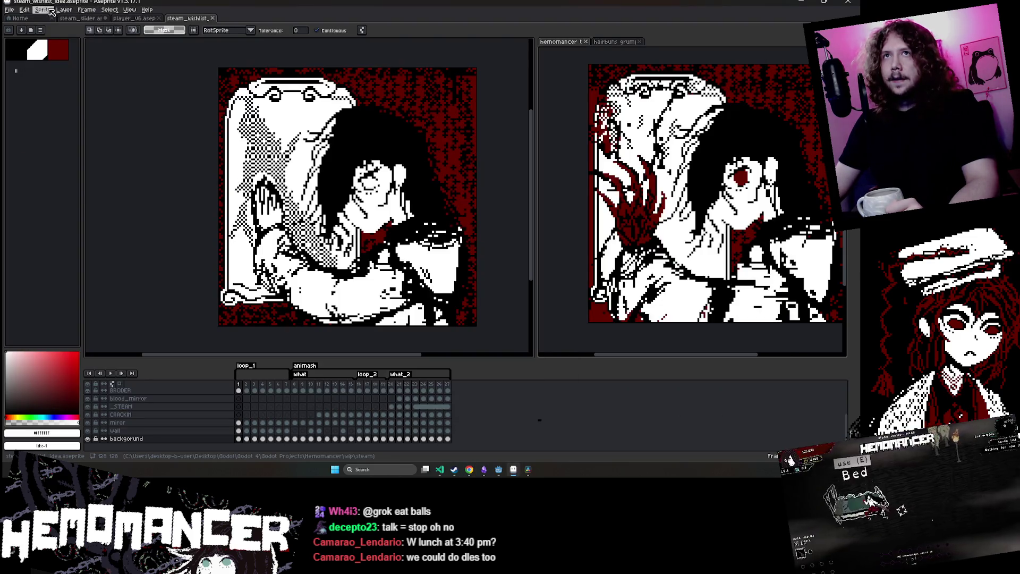
Export steam_wishlist_idea.gif at a larger resize scale, then bring the store page forward
left_click(9, 9)
mouse_move(32, 77)
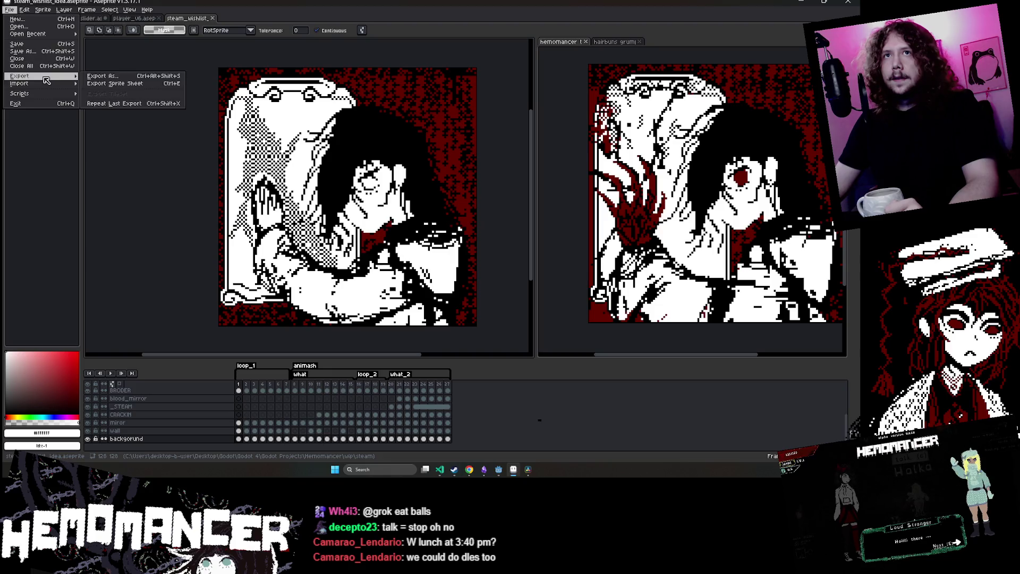
left_click(107, 78)
left_click(237, 107)
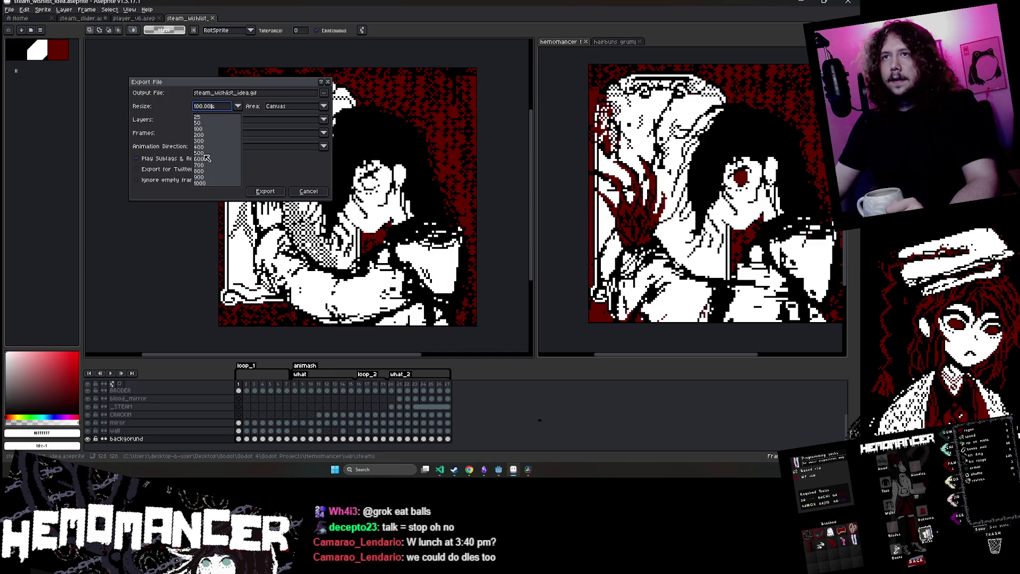
left_click(206, 158)
left_click(268, 193)
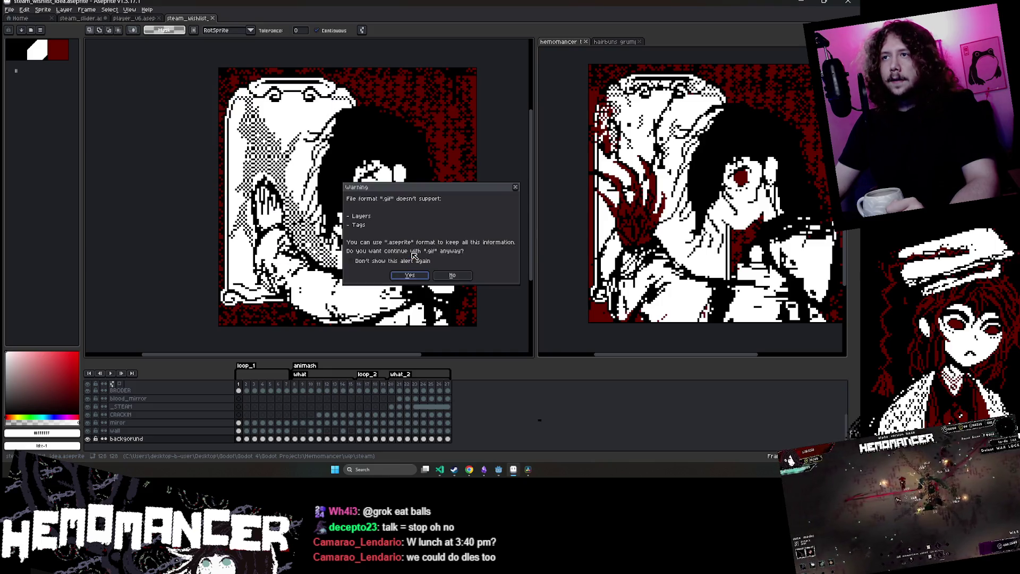
left_click(409, 274)
left_click(450, 265)
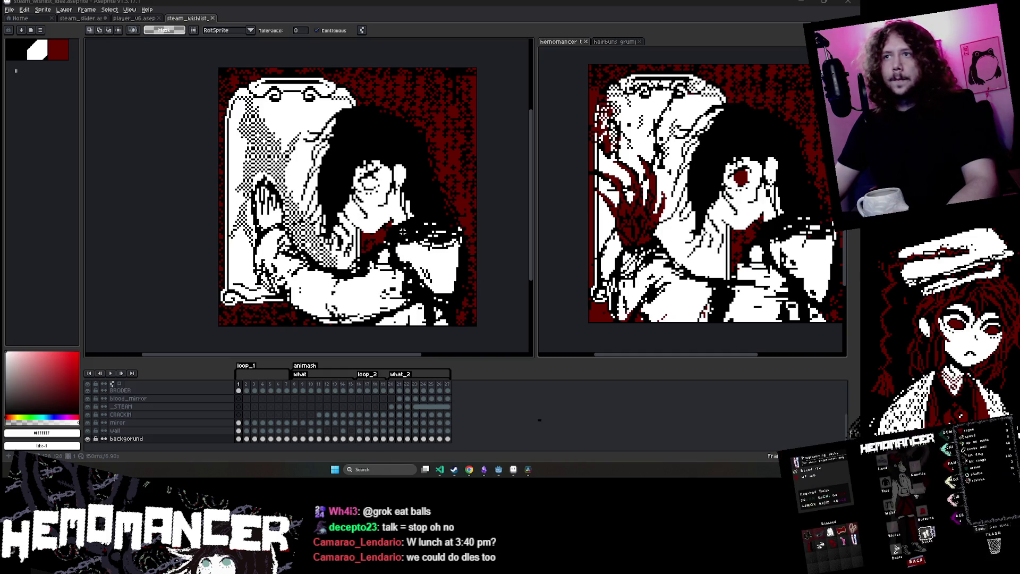
mouse_move(470, 471)
left_click(552, 437)
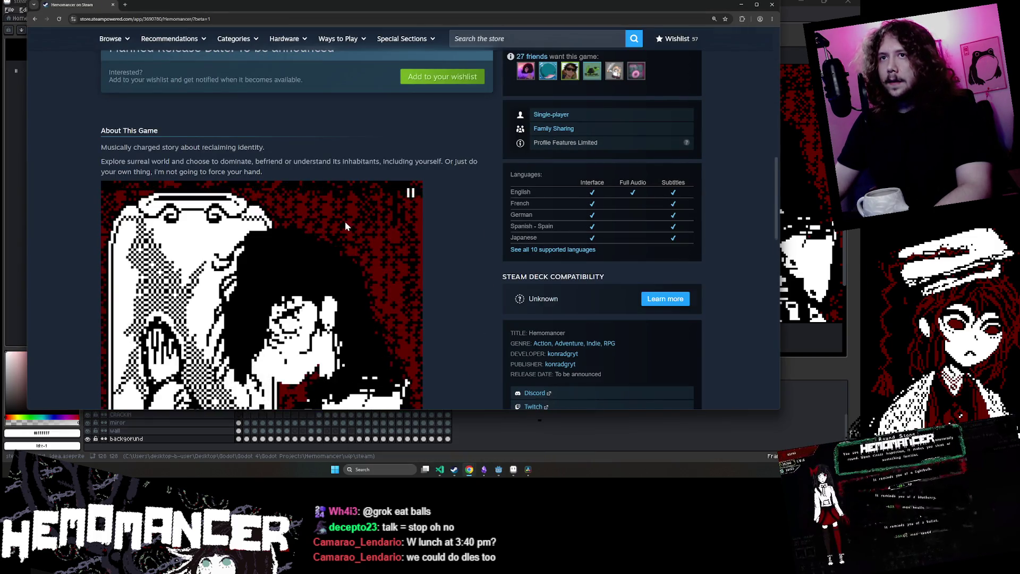
Scroll the store page to watch the enlarged About animation, then return to Aseprite
scroll(343, 228, "down", 2)
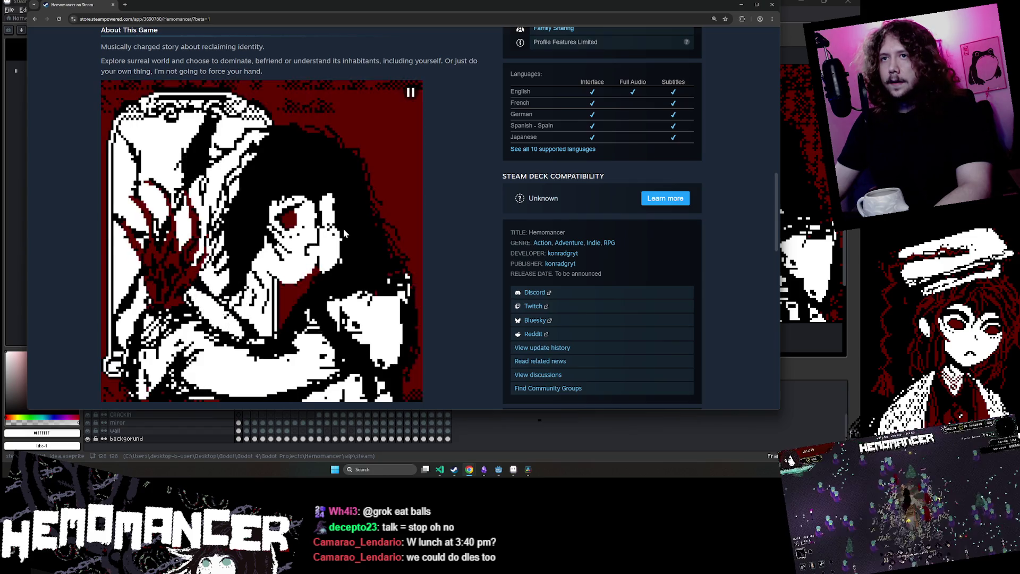
scroll(343, 229, "down", 3)
scroll(325, 305, "up", 10)
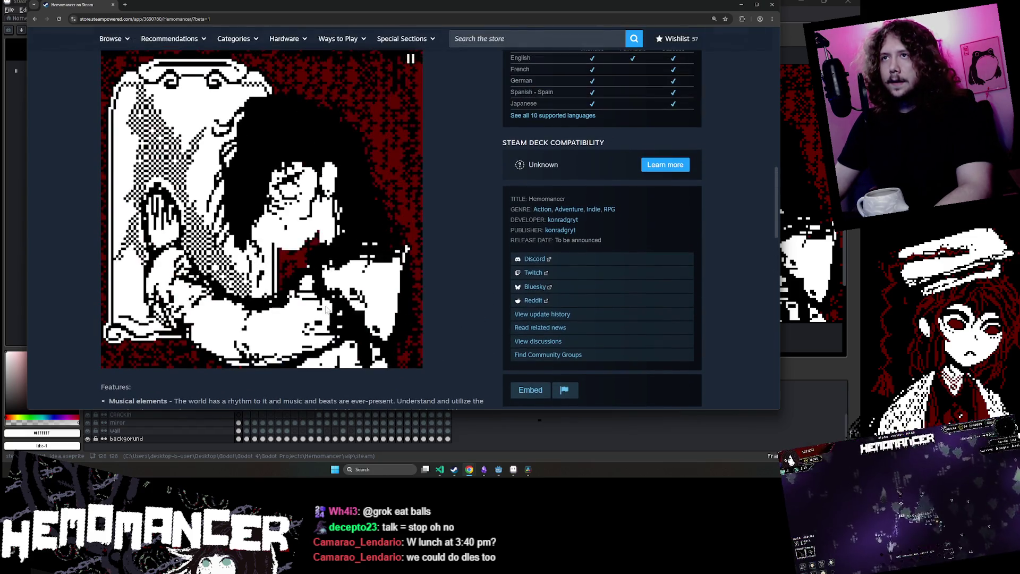
scroll(325, 304, "down", 6)
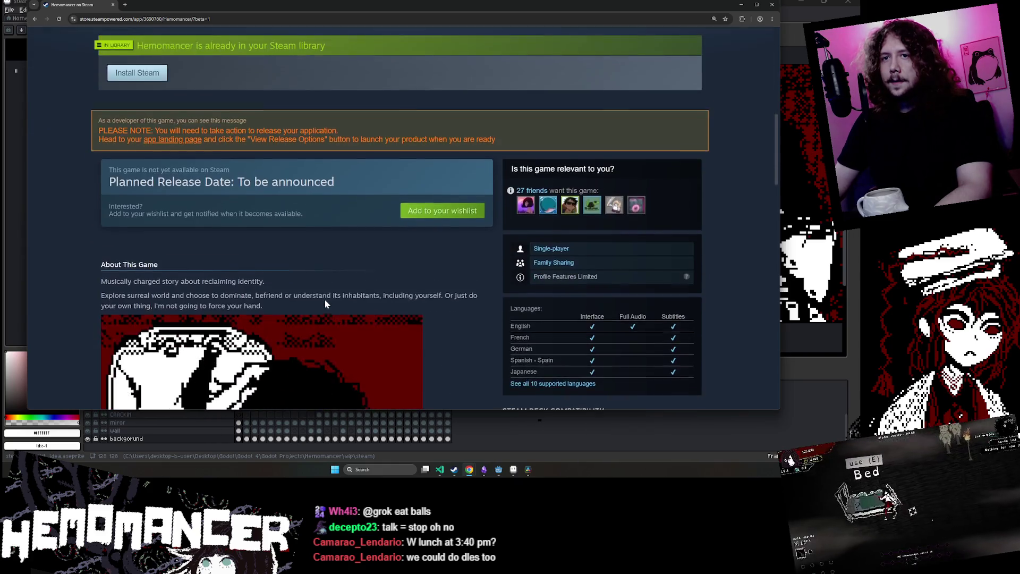
scroll(326, 305, "down", 1)
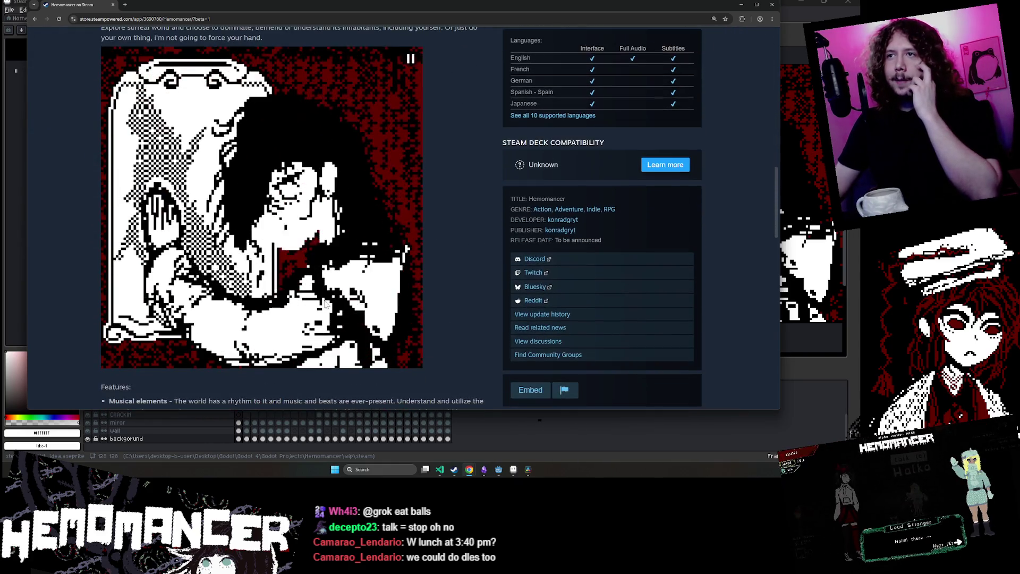
scroll(326, 305, "up", 1)
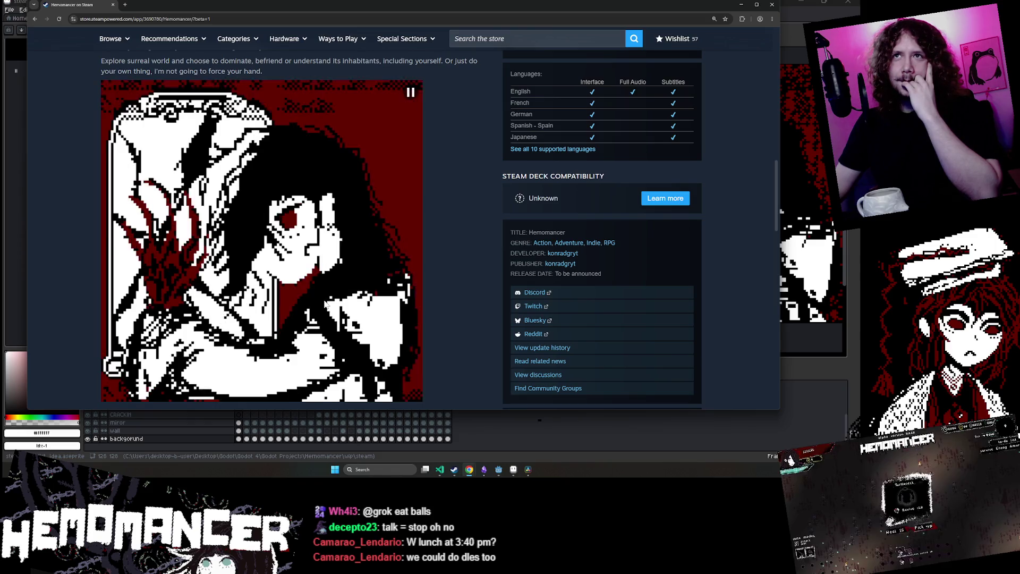
scroll(326, 304, "down", 1)
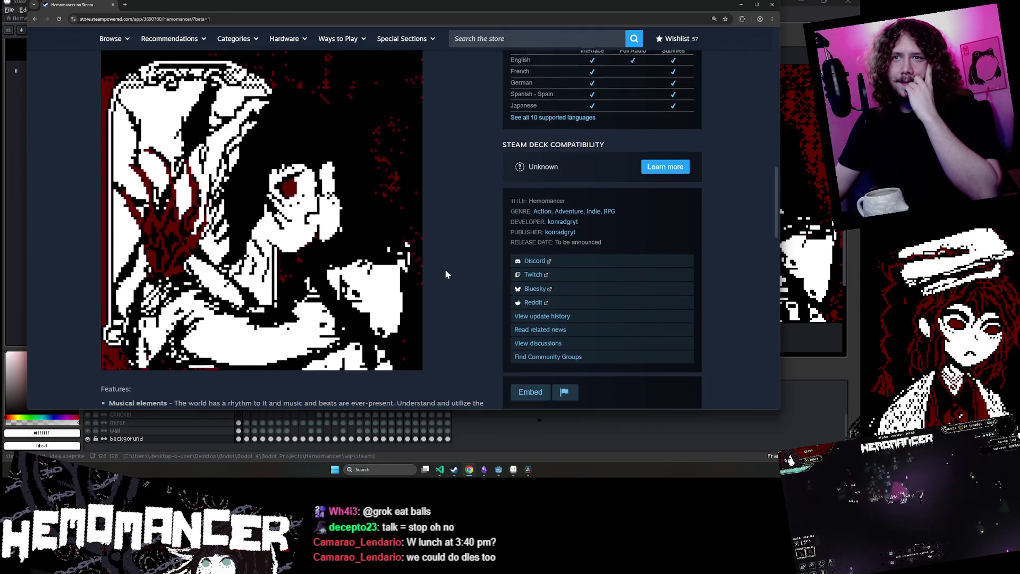
scroll(445, 269, "up", 2)
scroll(444, 269, "down", 2)
scroll(444, 268, "up", 1)
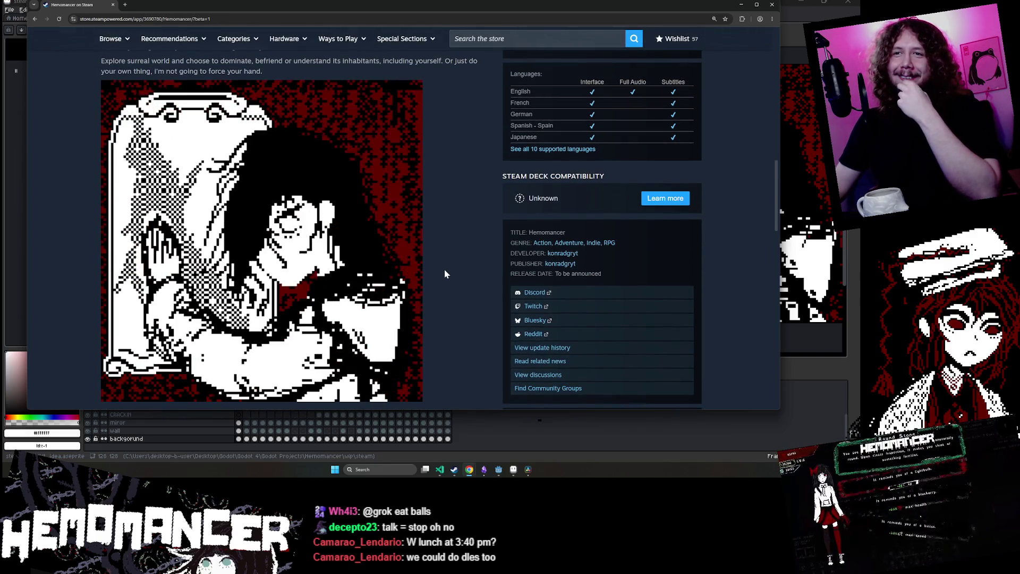
left_click(503, 436)
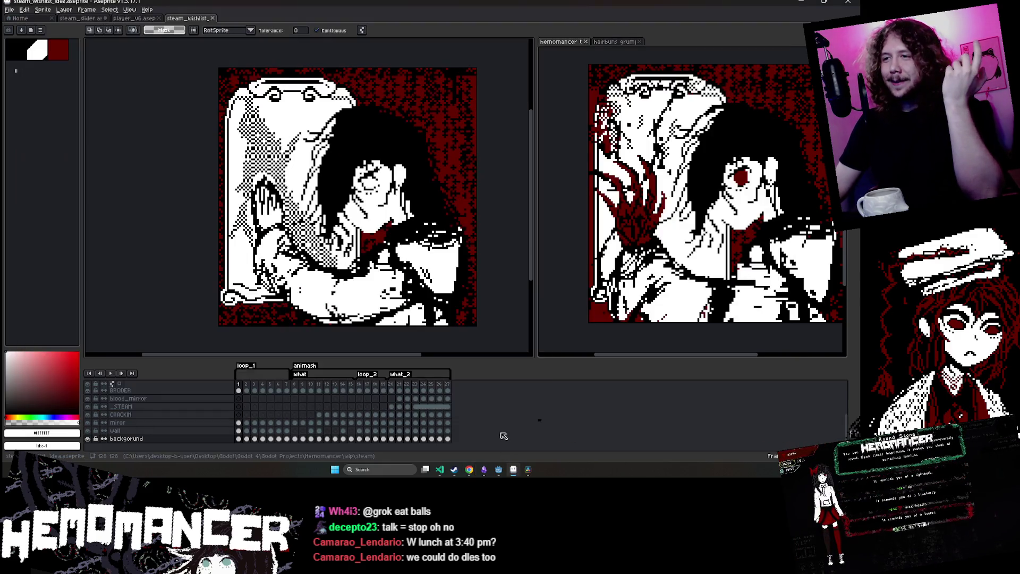
double_click(447, 384)
key("Return")
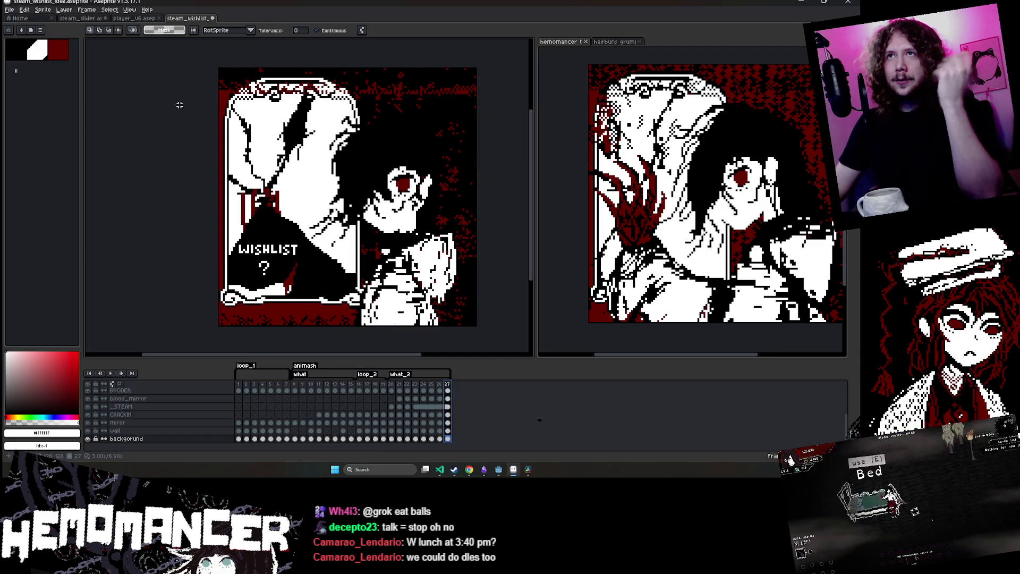
double_click(445, 384)
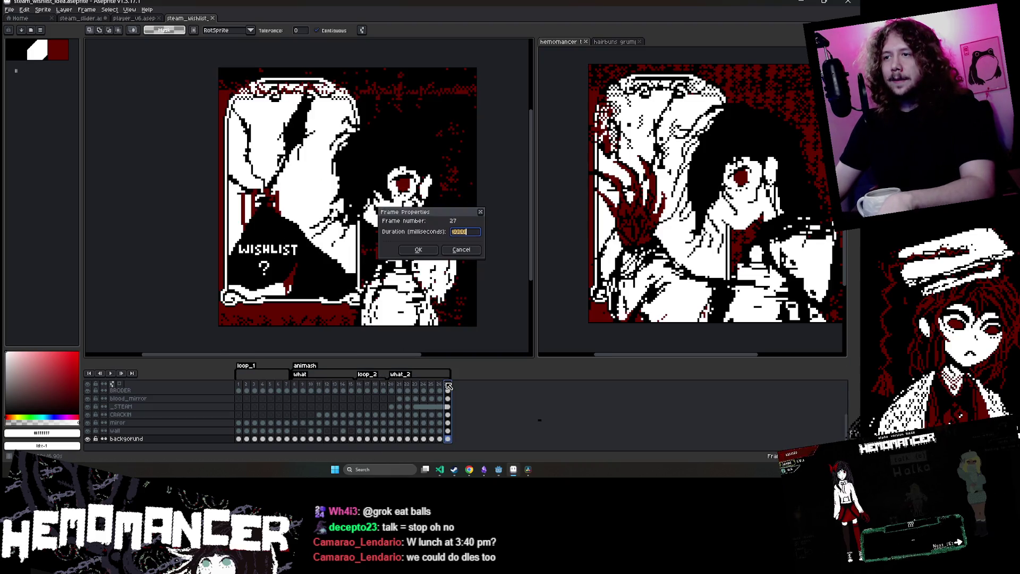
key("Return")
double_click(446, 384)
key("Return")
double_click(447, 385)
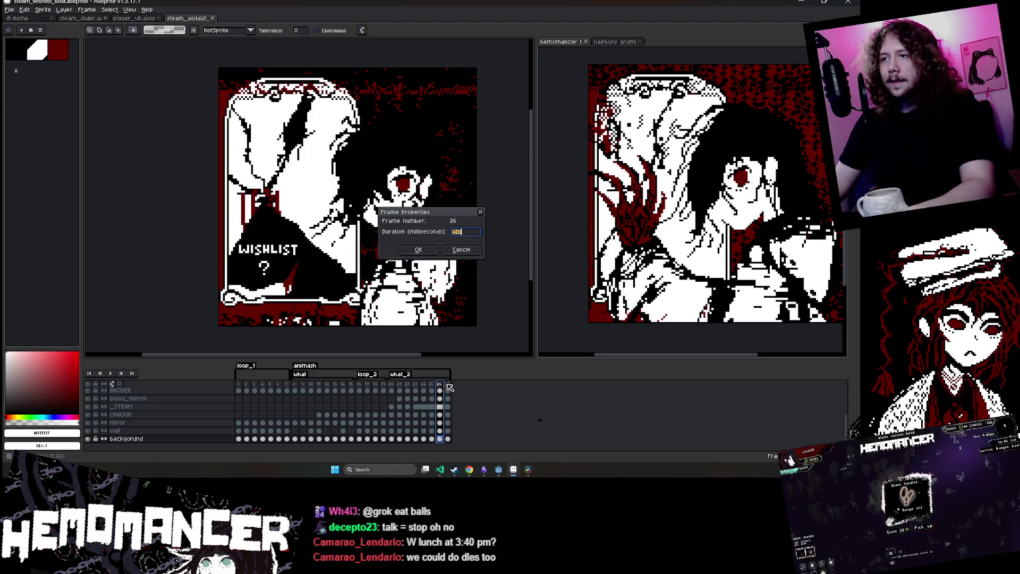
key("Return")
double_click(447, 385)
key("Return")
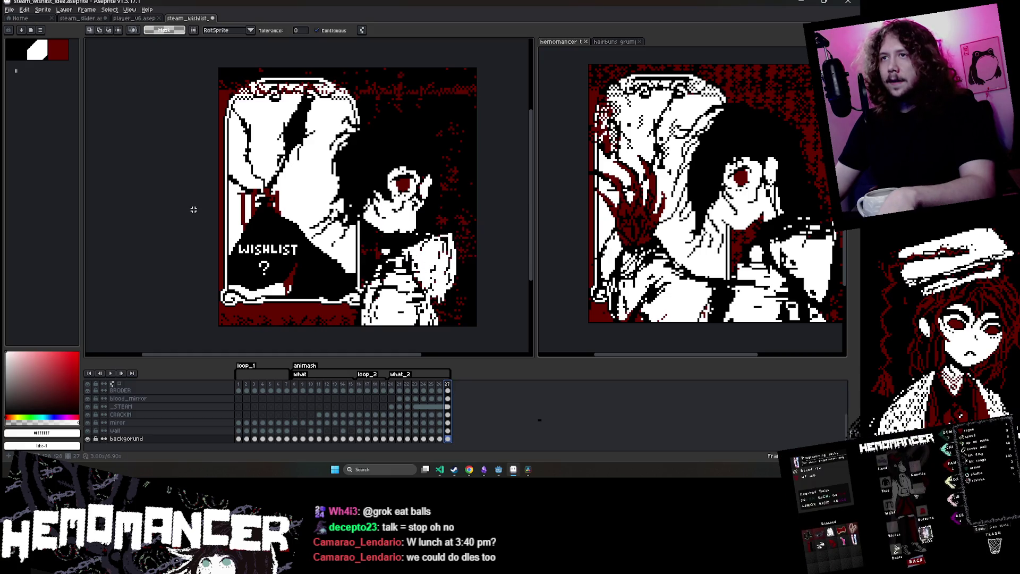
key("ctrl+s")
left_click(10, 10)
left_click(10, 10)
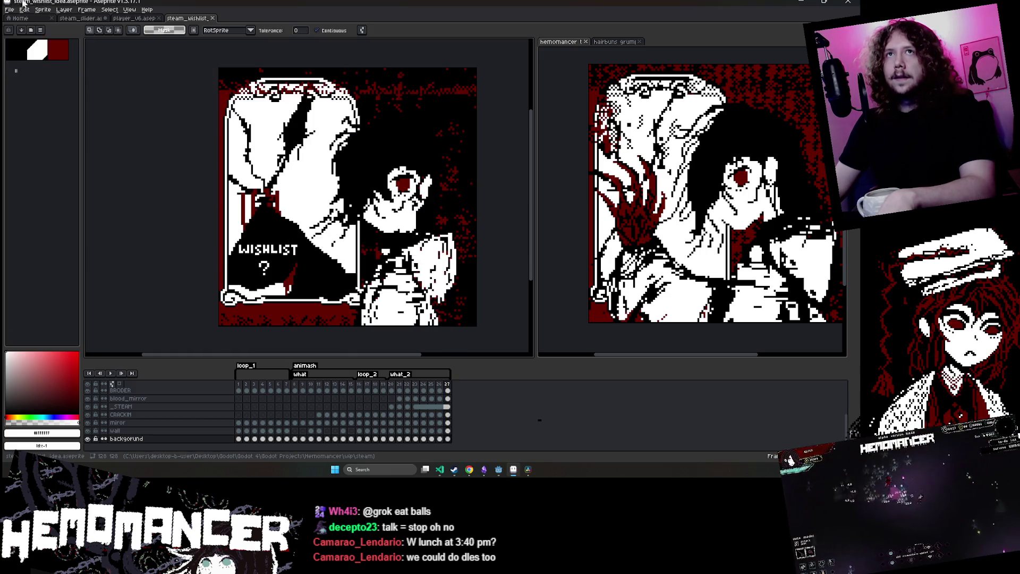
left_click(10, 10)
mouse_move(31, 76)
left_click(104, 76)
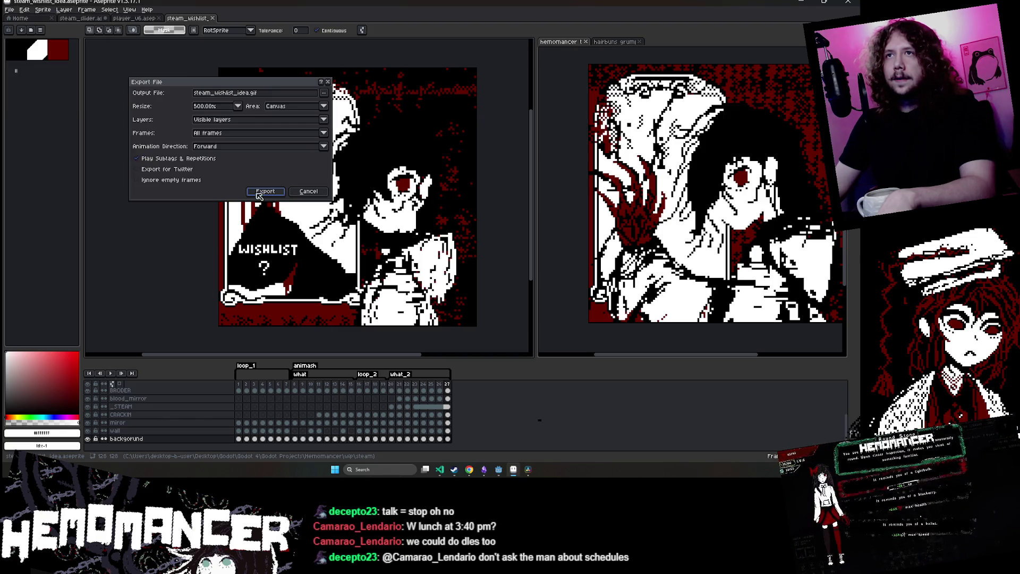
left_click(260, 193)
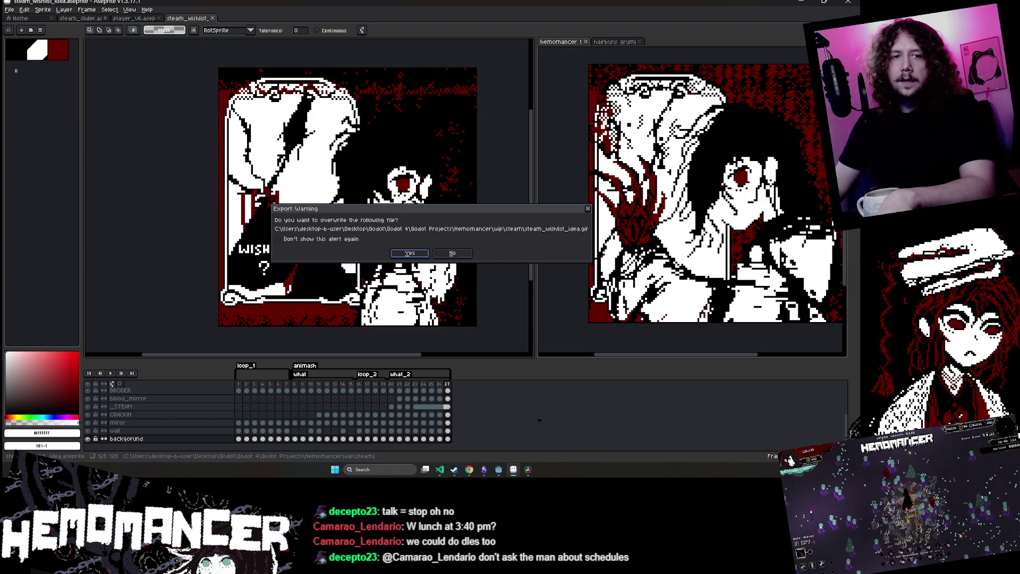
key("Return")
key("Return")
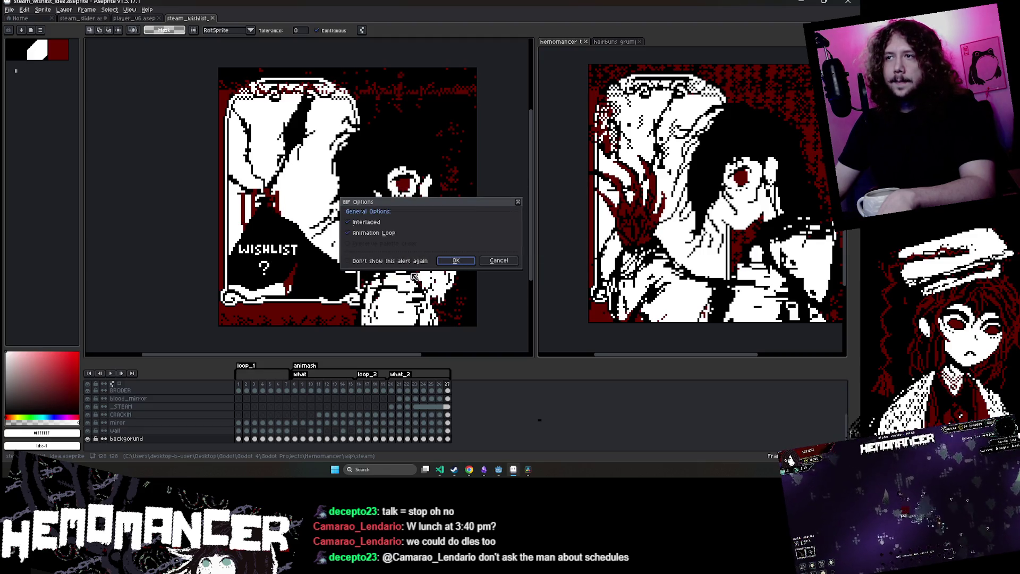
left_click(444, 263)
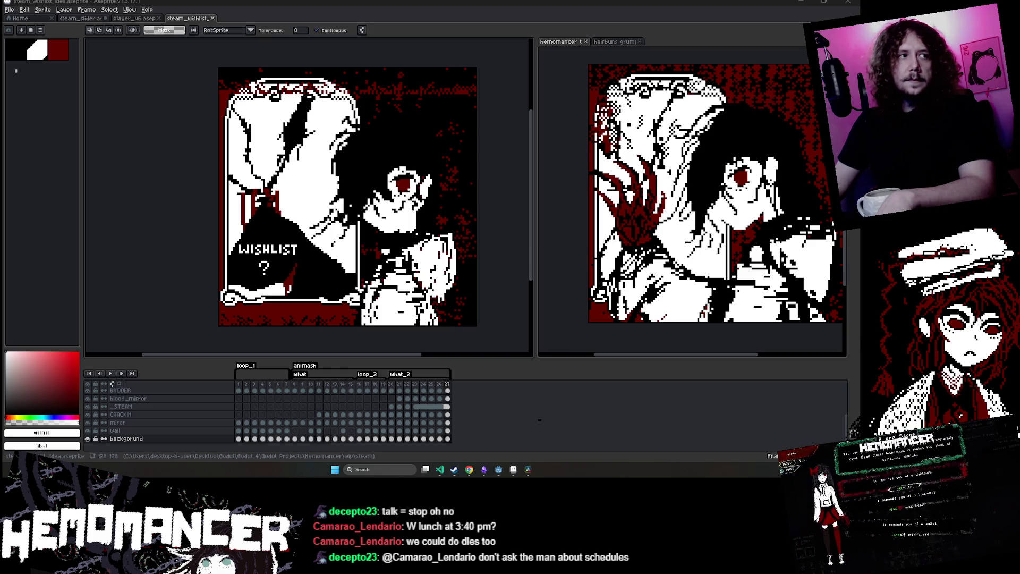
key("super+e")
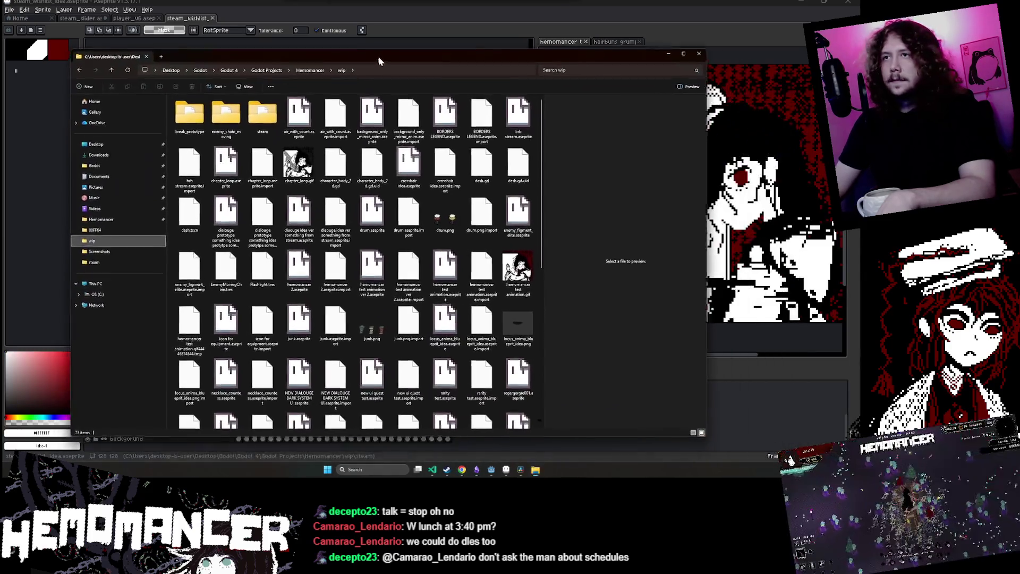
double_click(232, 106)
left_click(348, 109)
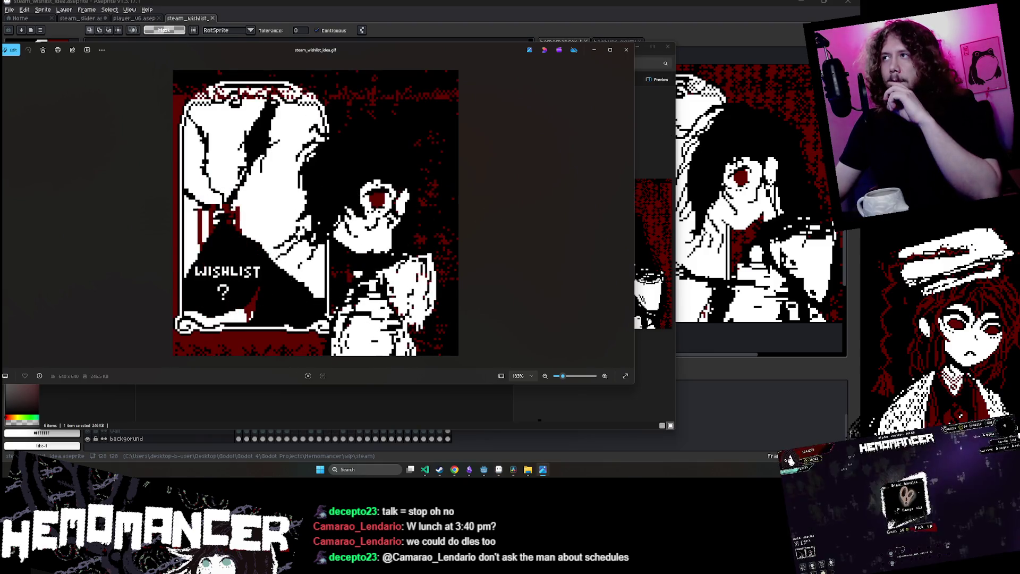
left_click(640, 48)
left_click_drag(486, 44, 563, 46)
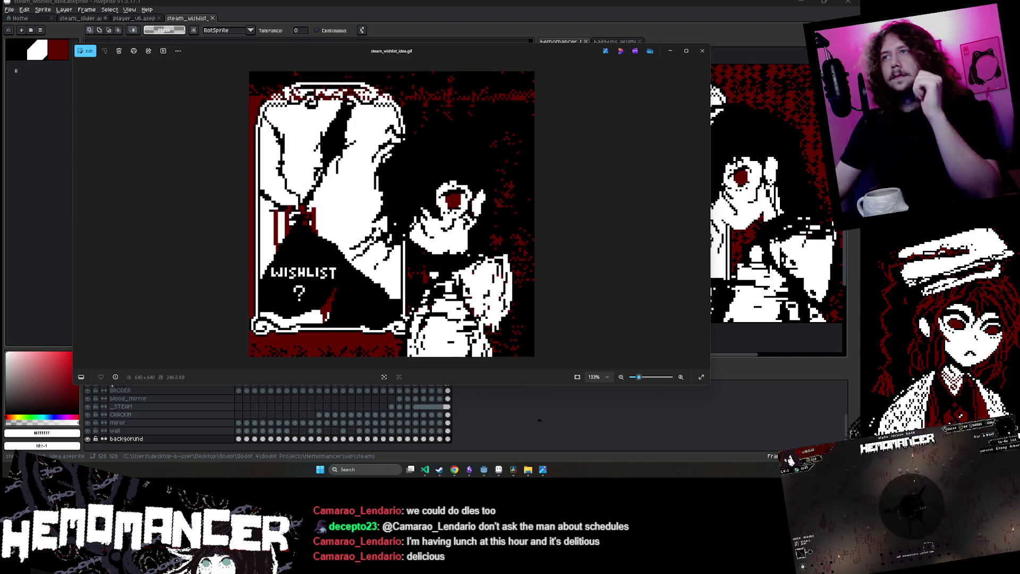
left_click(703, 51)
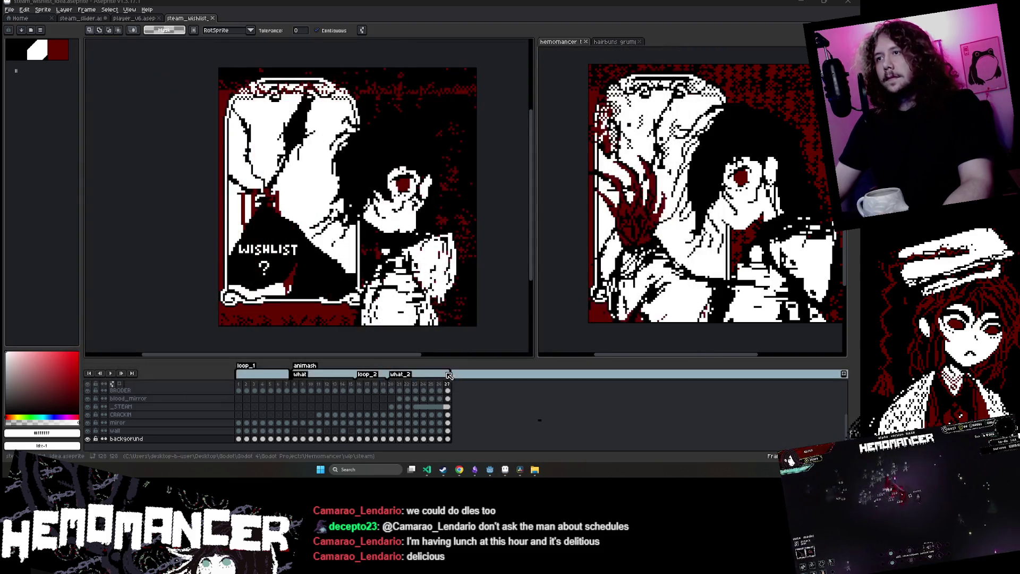
Add a new frame 28 after frame 27 and confirm its duration
left_click(447, 386)
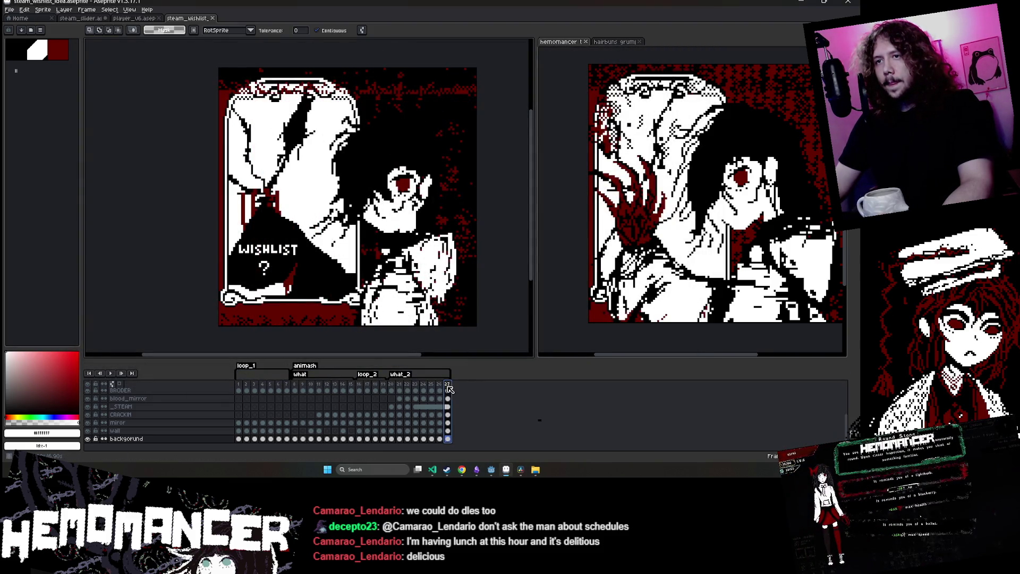
right_click(449, 386)
left_click(467, 400)
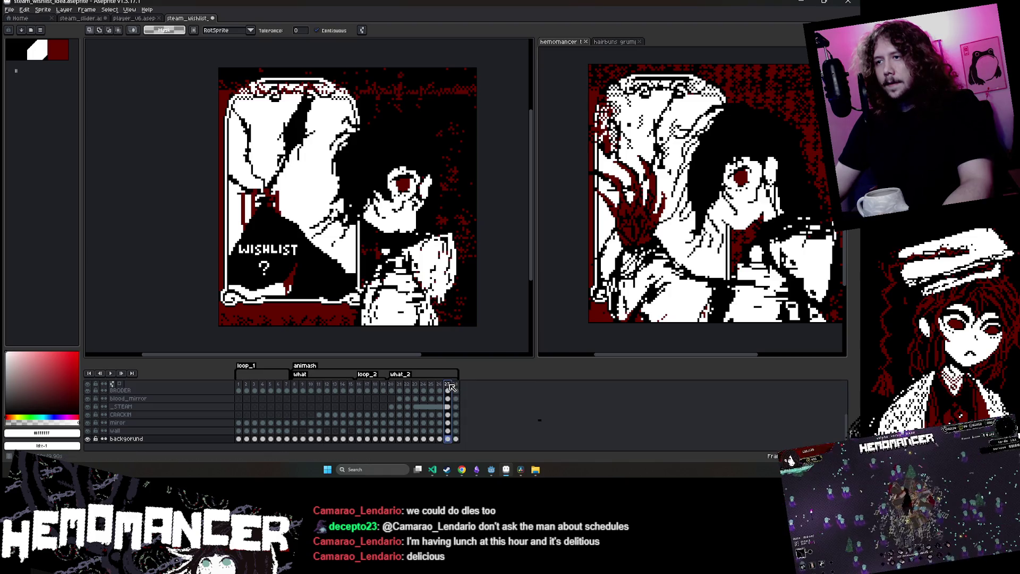
double_click(455, 386)
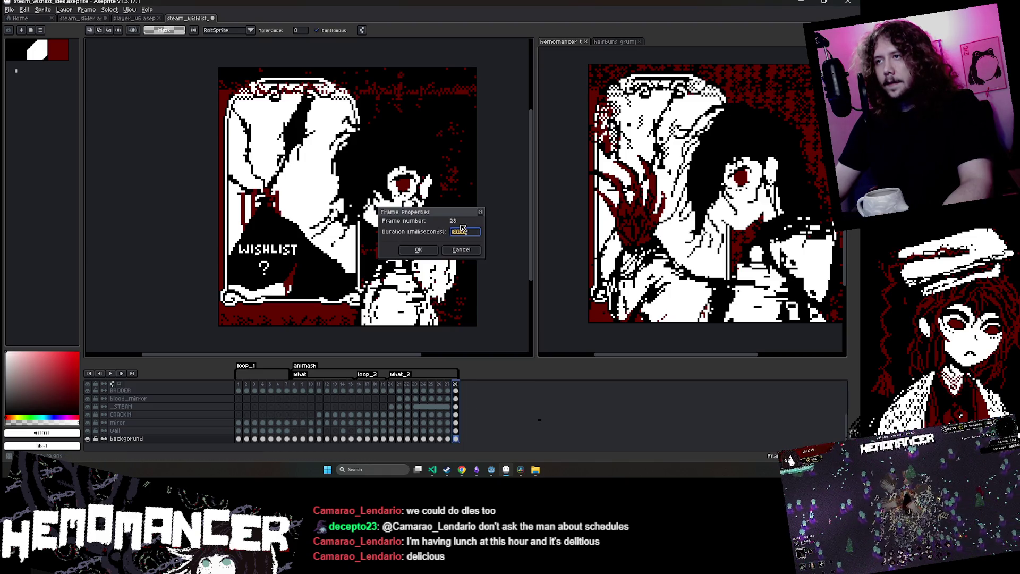
left_click(430, 253)
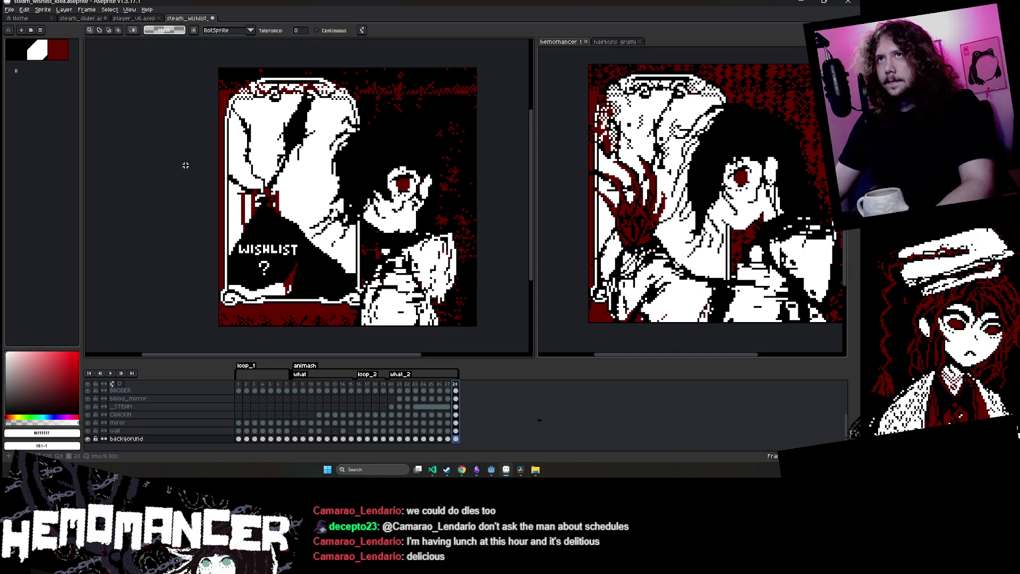
scroll(346, 328, "up", 6)
Select frame 28's cels on the BRODER, arm and eye, and forbidden layers, then save
key("x")
key("b")
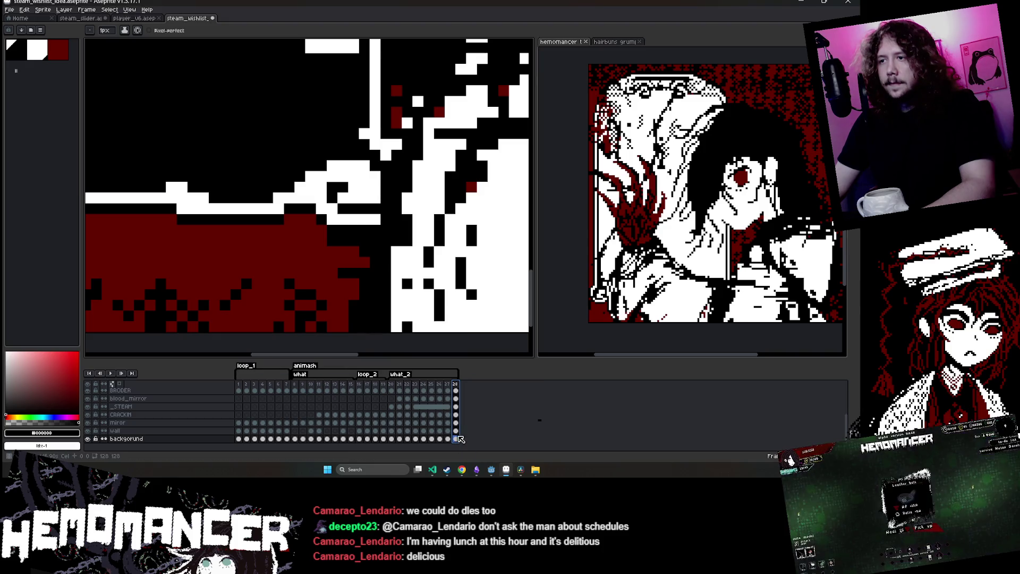
left_click(455, 390)
left_click(456, 399)
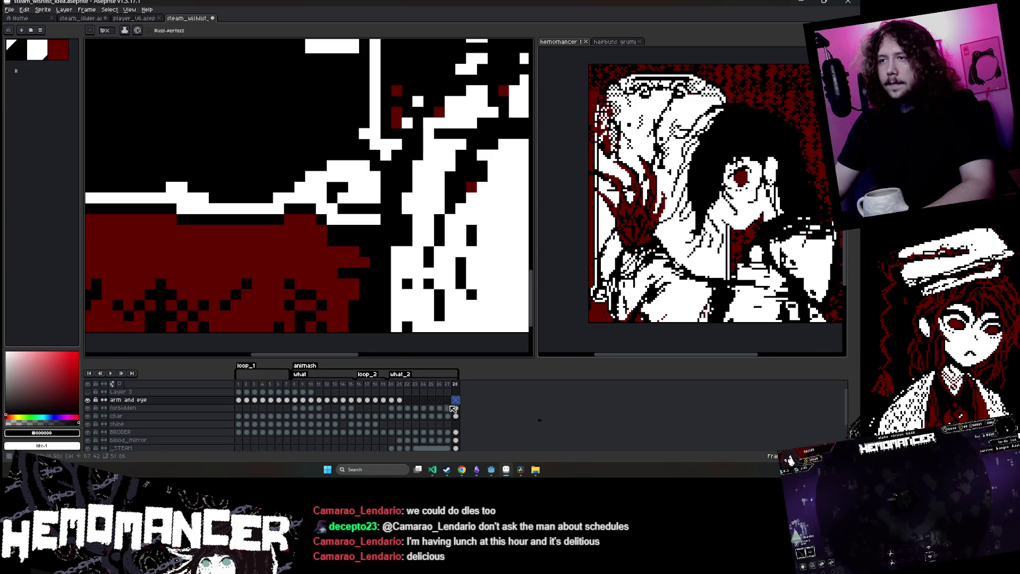
key("Down")
scroll(343, 327, "down", 6)
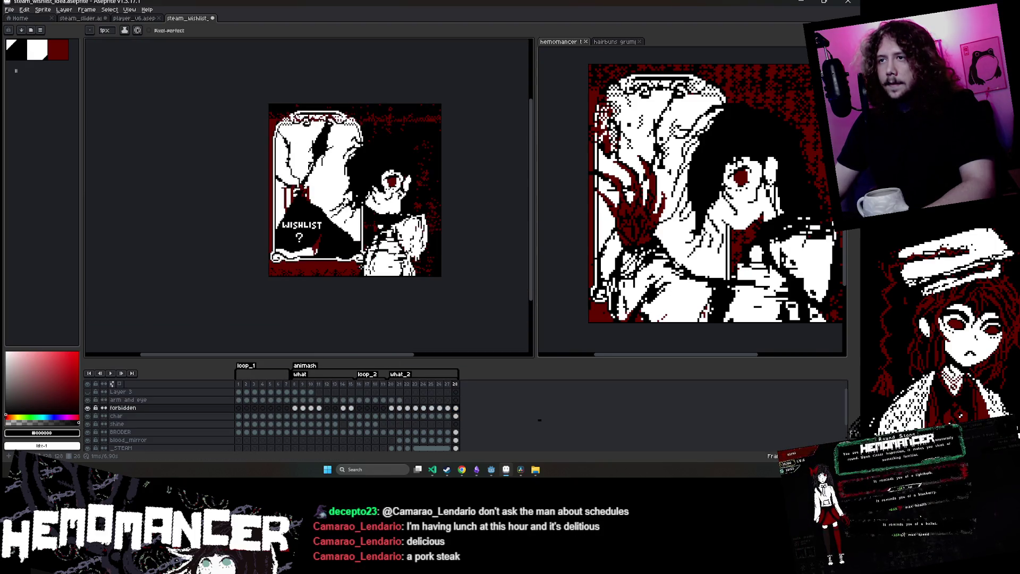
key("ctrl+s")
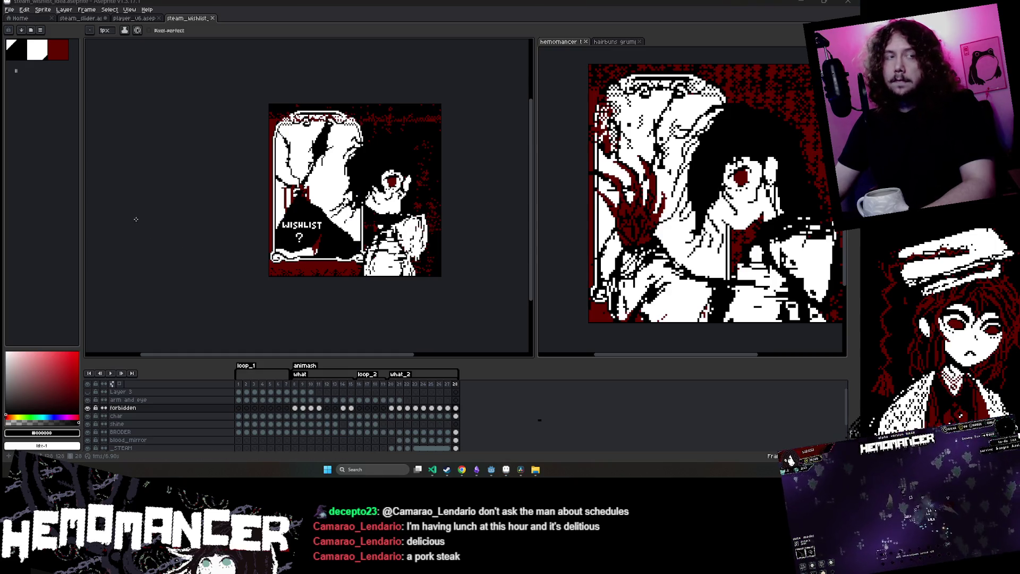
Re-export the animation, overwriting steam_wishlist_idea.gif and confirming the GIF options
scroll(268, 137, "up", 2)
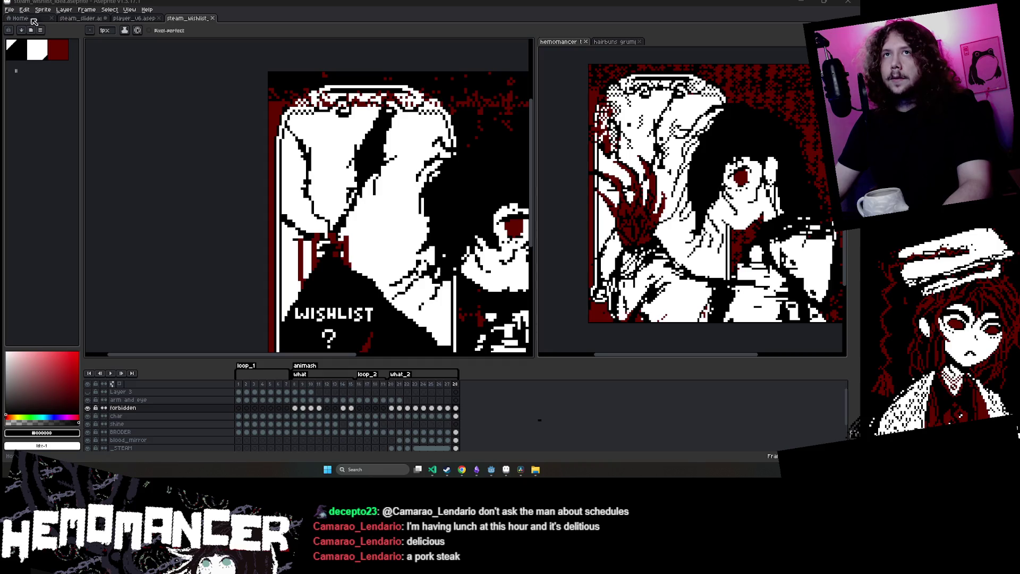
left_click(24, 9)
mouse_move(42, 81)
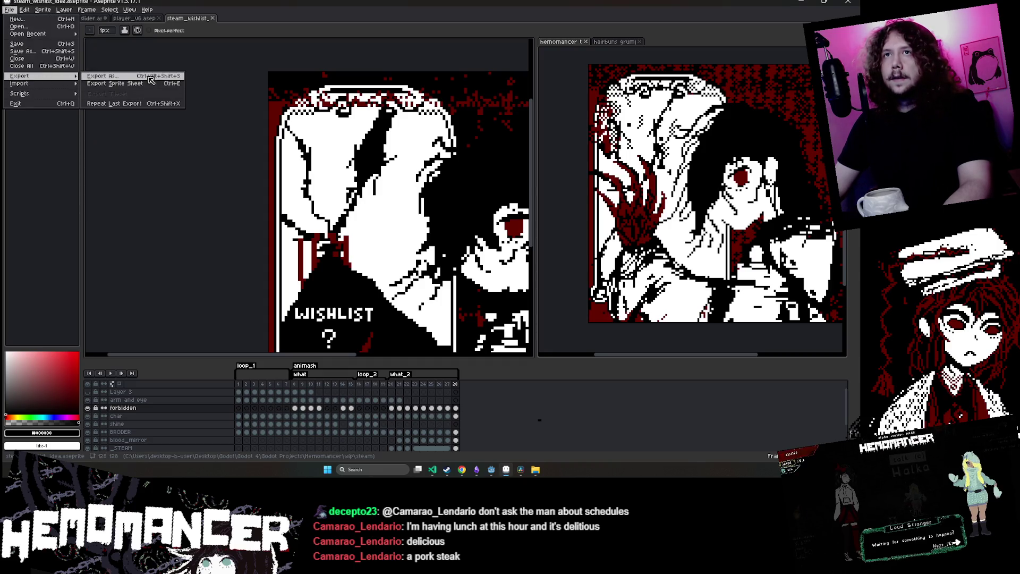
left_click(101, 77)
left_click(270, 196)
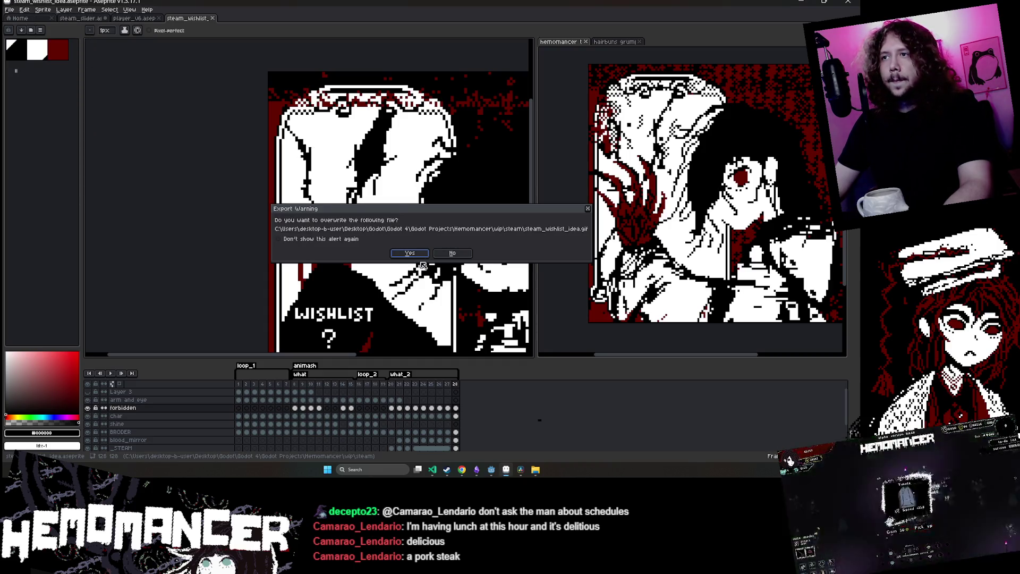
left_click(410, 254)
left_click(424, 286)
left_click(450, 264)
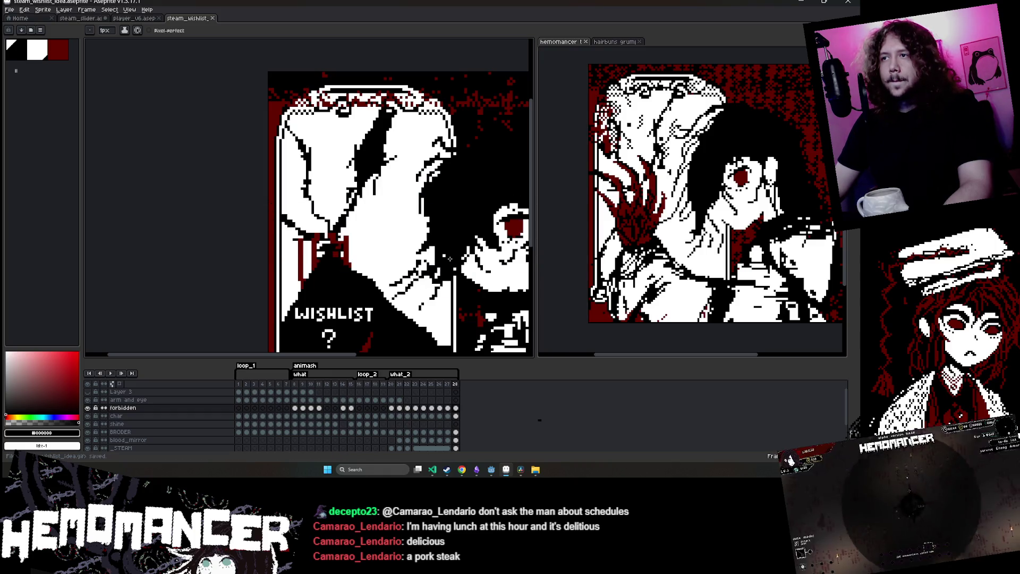
Zoom out on the sprite and bring the Hemomancer store page forward
key("minus")
key("minus")
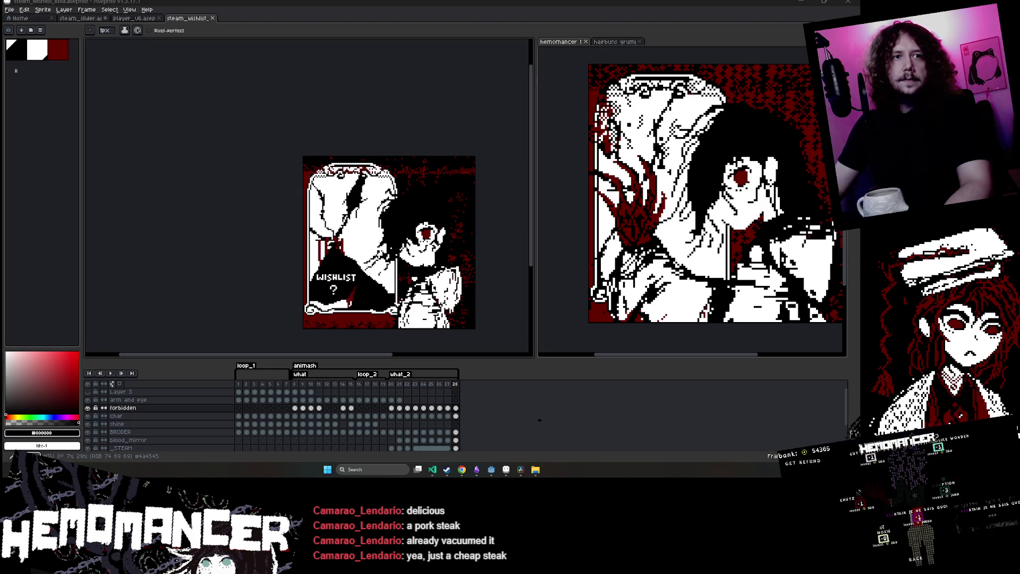
scroll(472, 255, "up", 1)
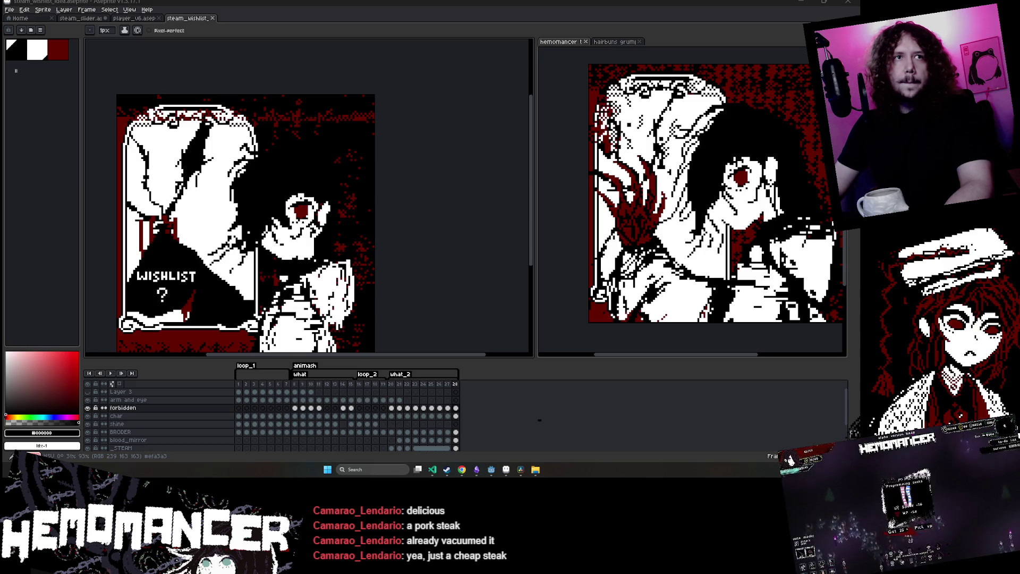
mouse_move(461, 469)
left_click(554, 420)
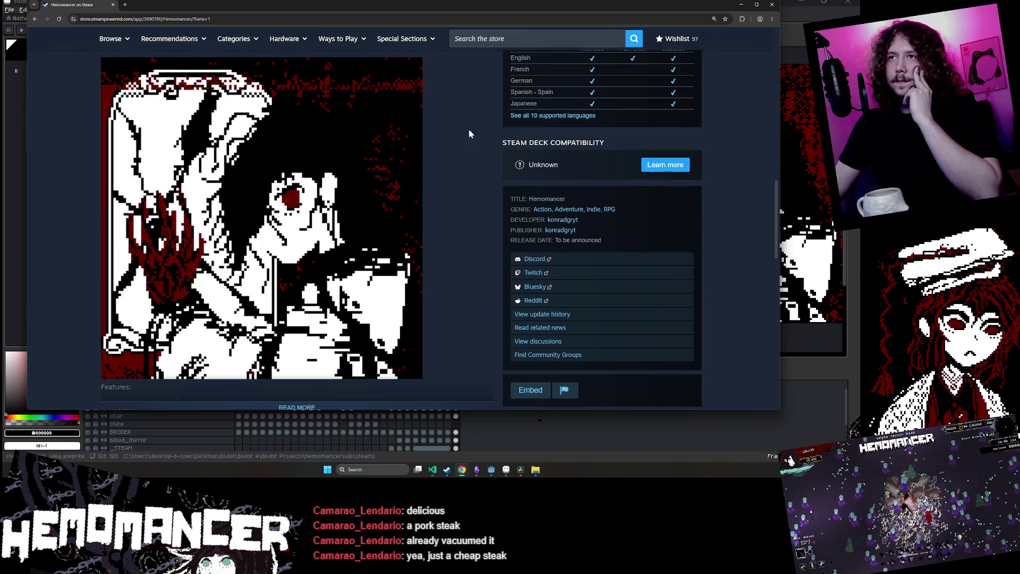
double_click(486, 4)
scroll(501, 131, "up", 1)
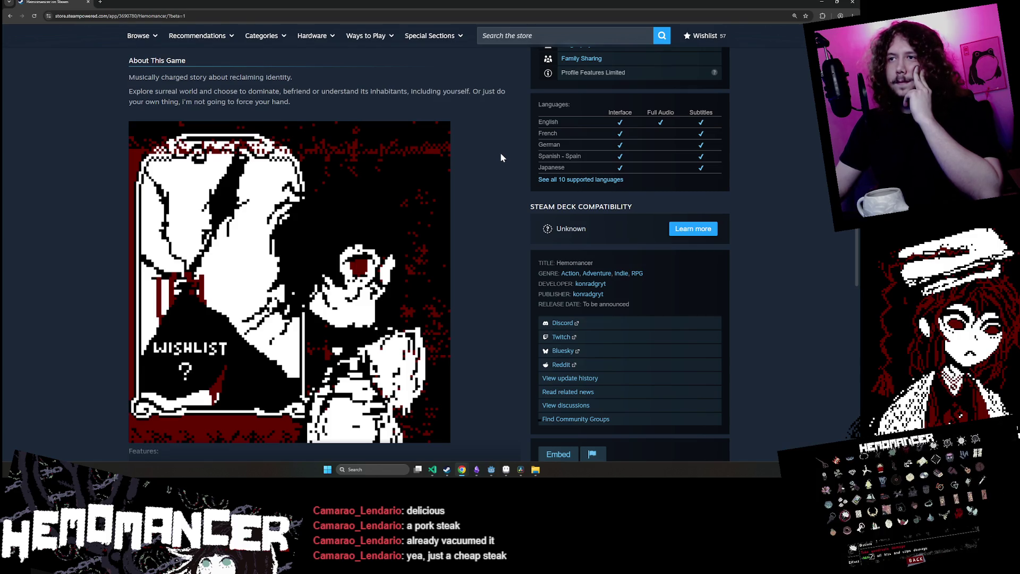
mouse_move(426, 257)
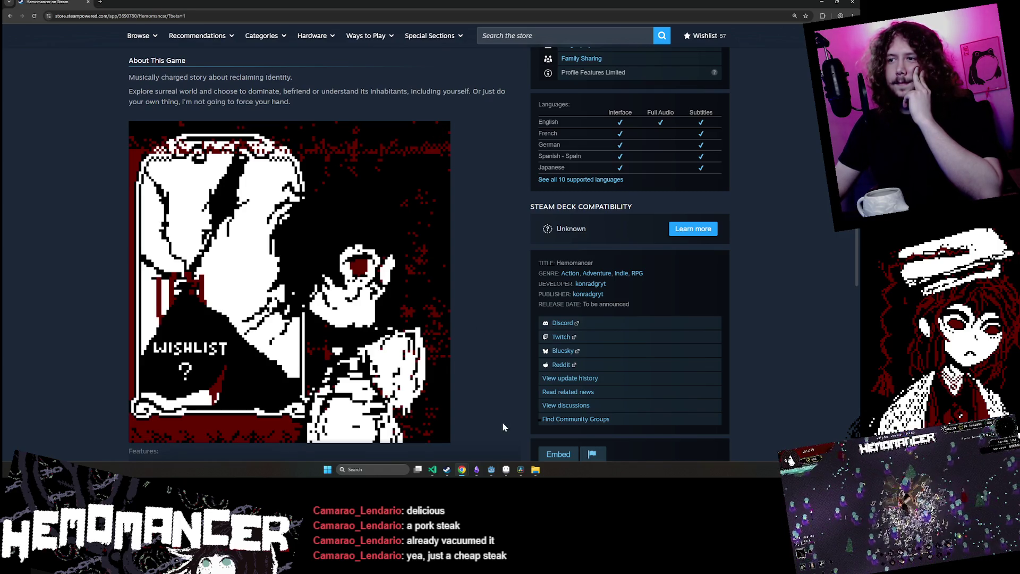
left_click(506, 469)
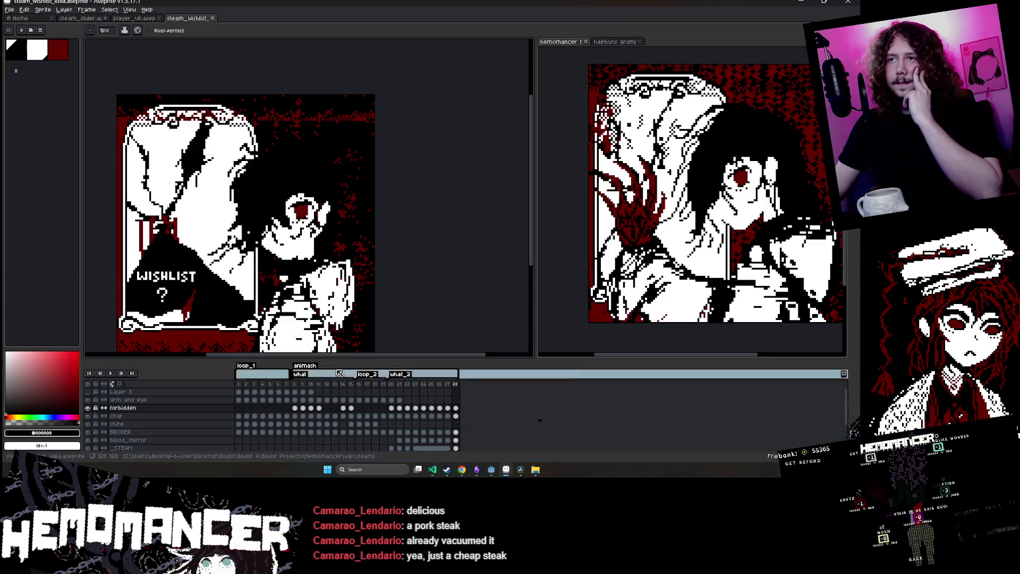
Set frame 27's duration to 1500 ms
double_click(454, 383)
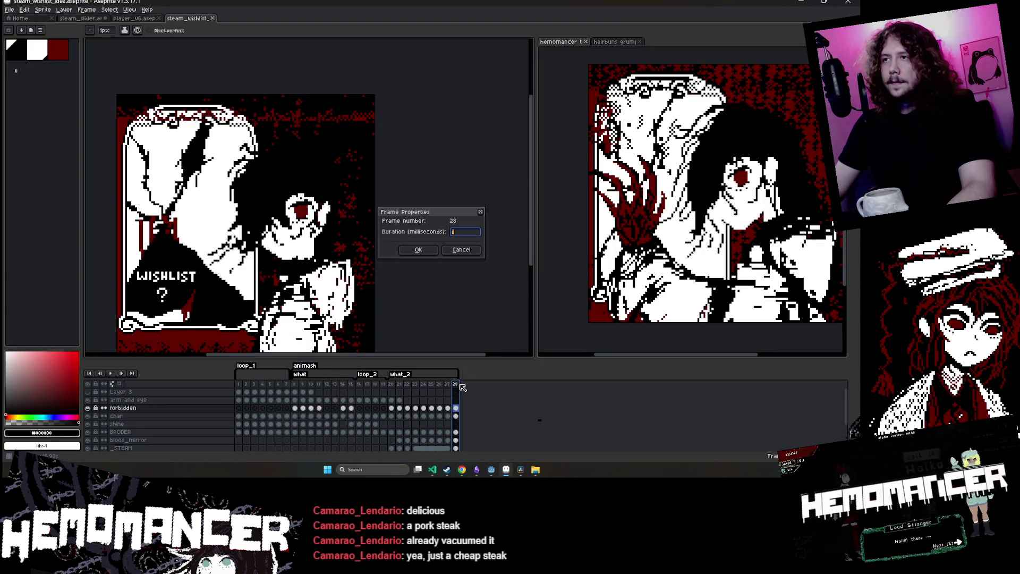
key("Escape")
double_click(446, 383)
type("3000")
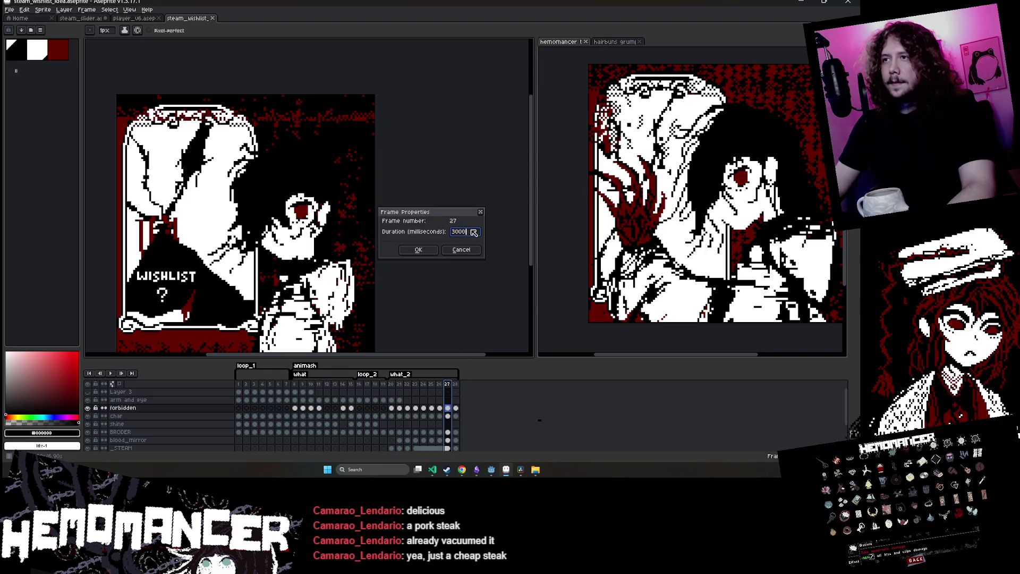
key("BackSpace")
key("BackSpace")
type("1500")
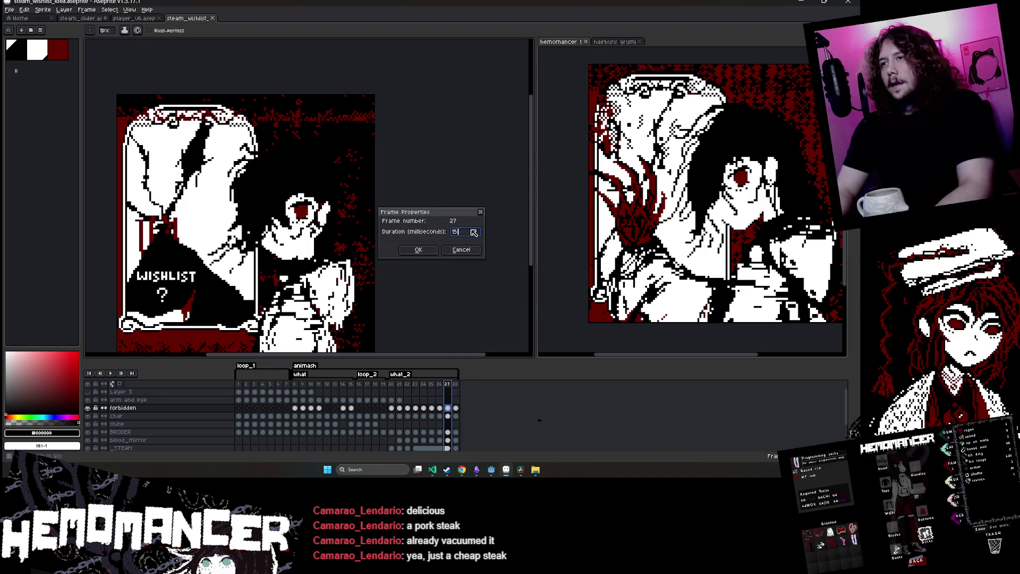
left_click(418, 249)
right_click(409, 207)
Re-export the animation over the existing GIF and confirm the GIF options
left_click(12, 10)
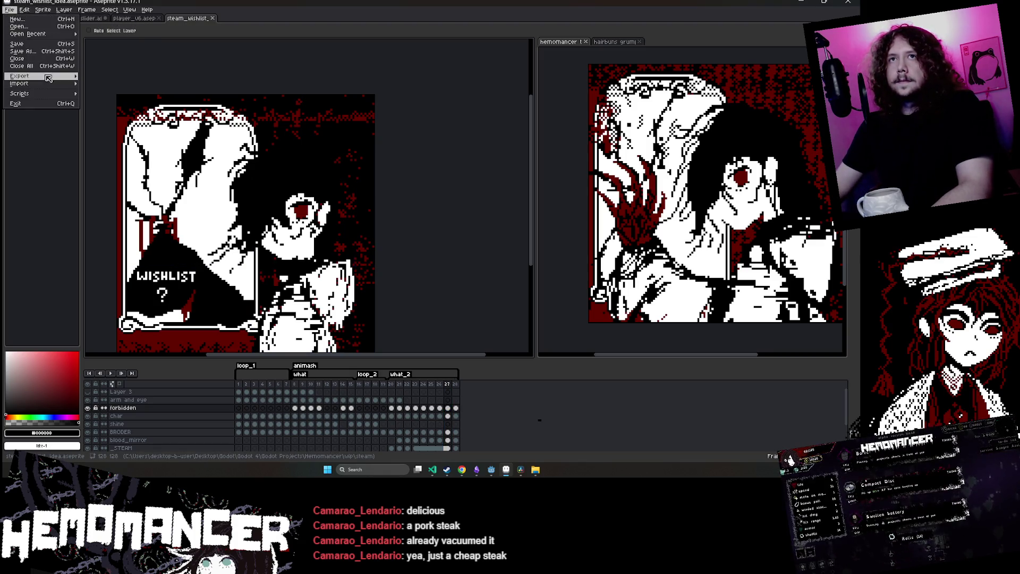
mouse_move(48, 78)
left_click(116, 78)
left_click(265, 192)
left_click(415, 262)
left_click(414, 281)
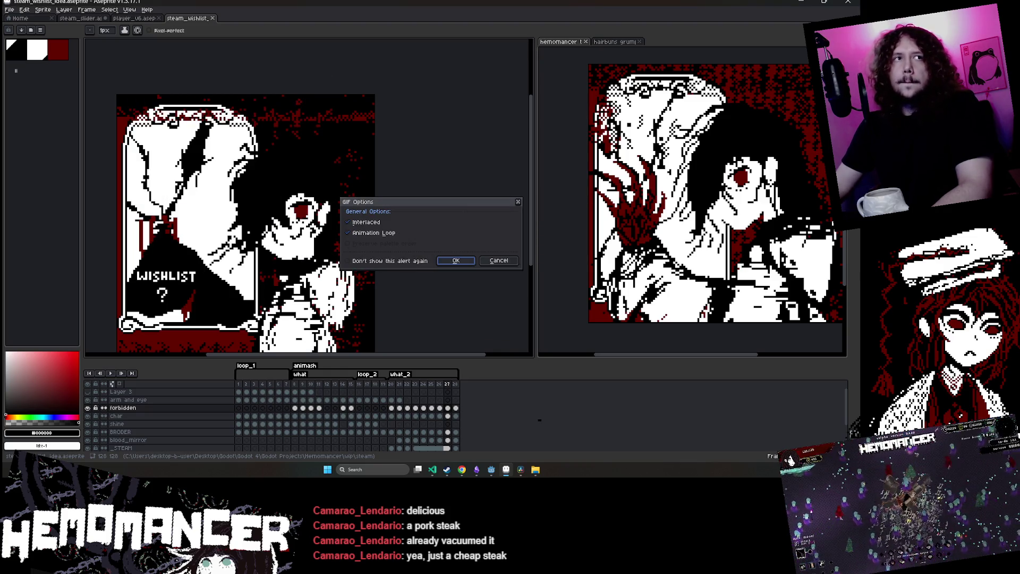
left_click(472, 260)
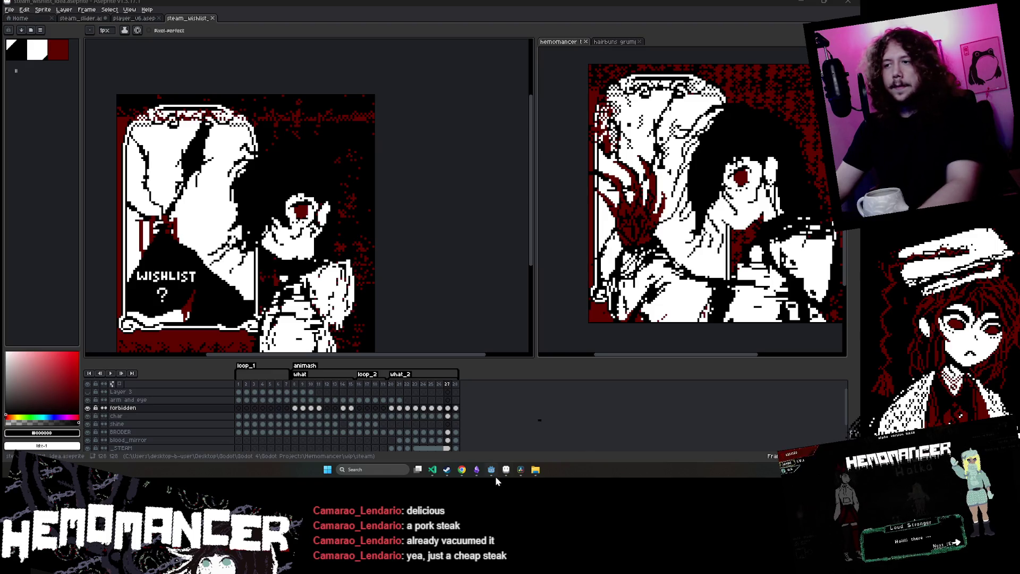
Bring the Hemomancer store page forward and reset its zoom to 100%
mouse_move(461, 469)
left_click(542, 444)
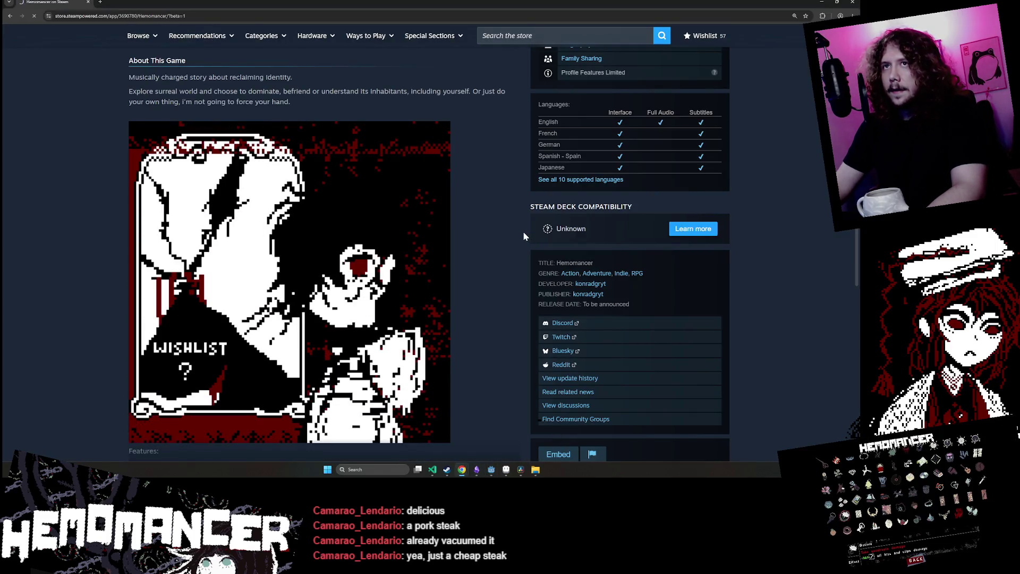
scroll(486, 233, "down", 5)
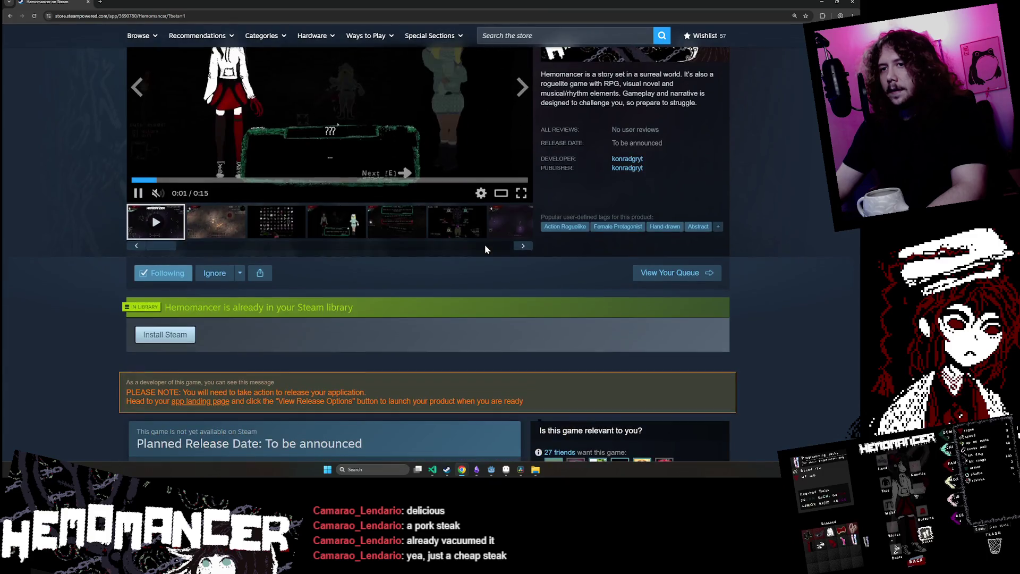
scroll(484, 247, "down", 6)
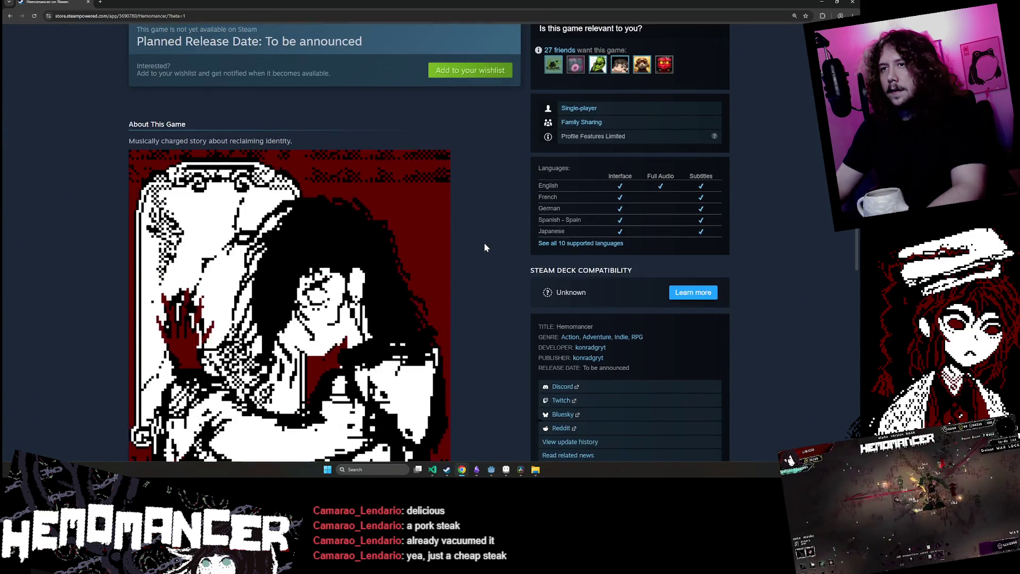
scroll(483, 246, "up", 1)
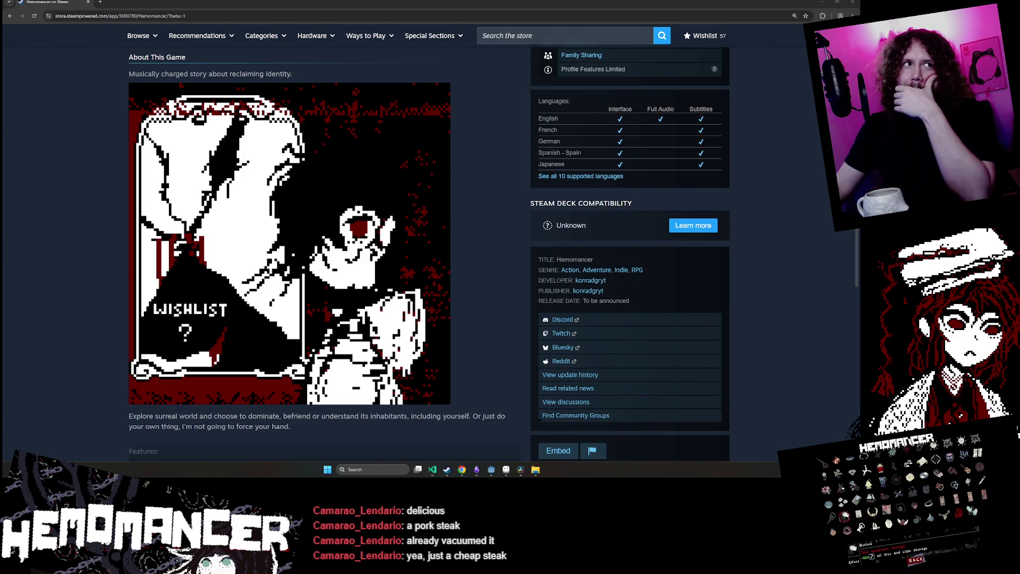
key("ctrl+minus")
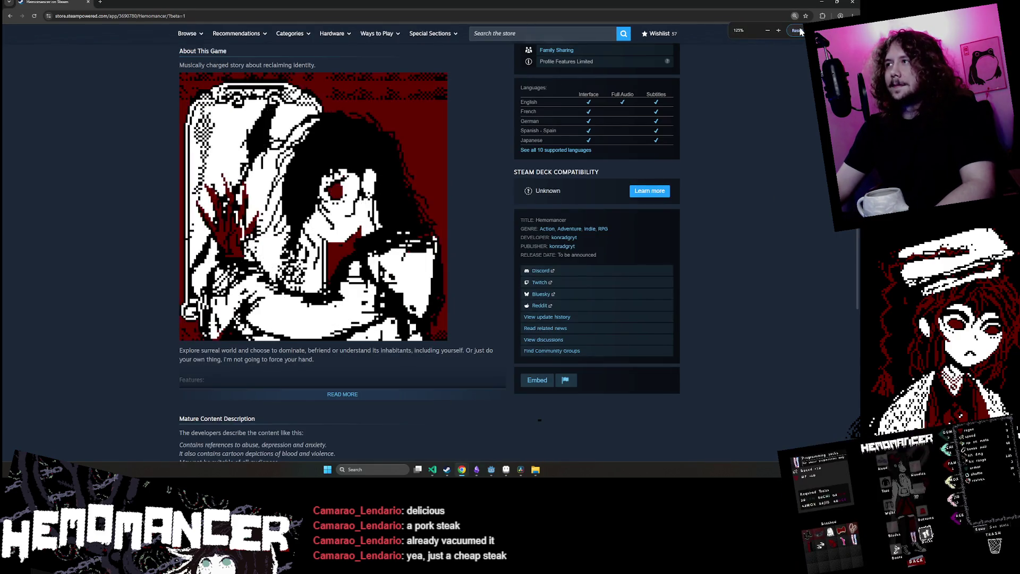
left_click(798, 30)
scroll(451, 211, "up", 8)
scroll(454, 209, "down", 3)
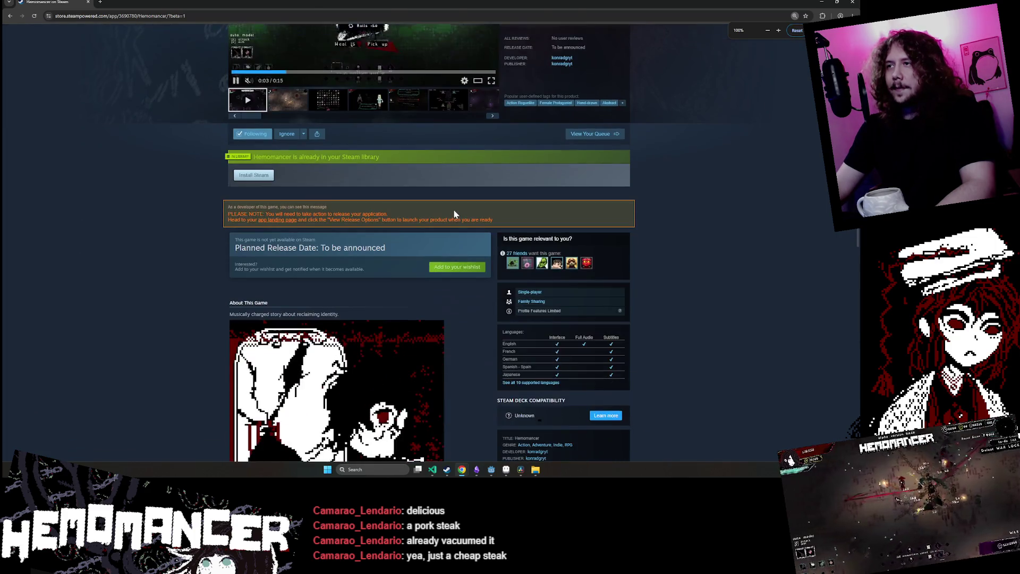
scroll(453, 214, "down", 3)
scroll(452, 210, "up", 6)
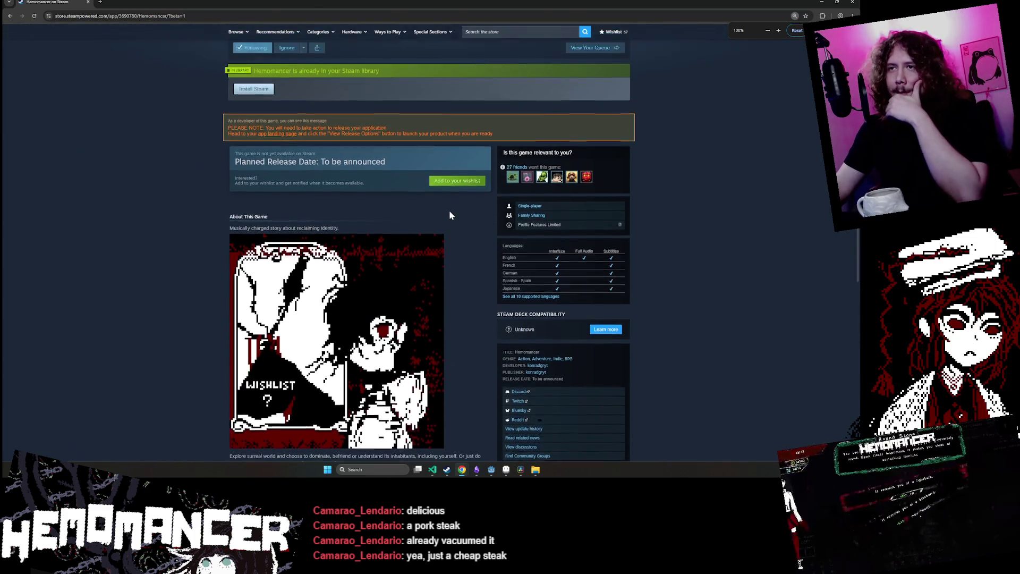
scroll(449, 214, "down", 6)
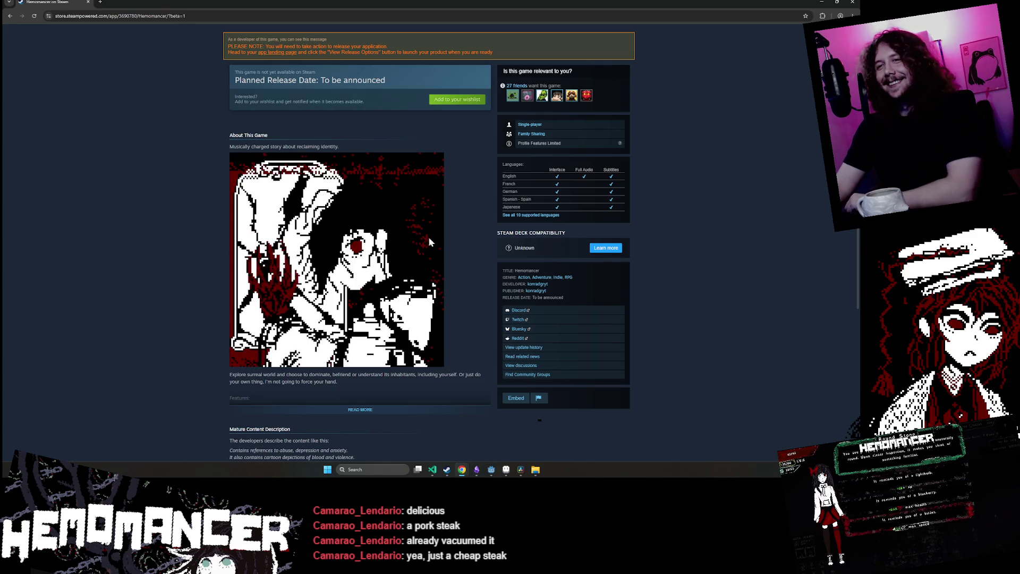
Expand the full Features description with READ MORE and scroll through it
left_click(315, 412)
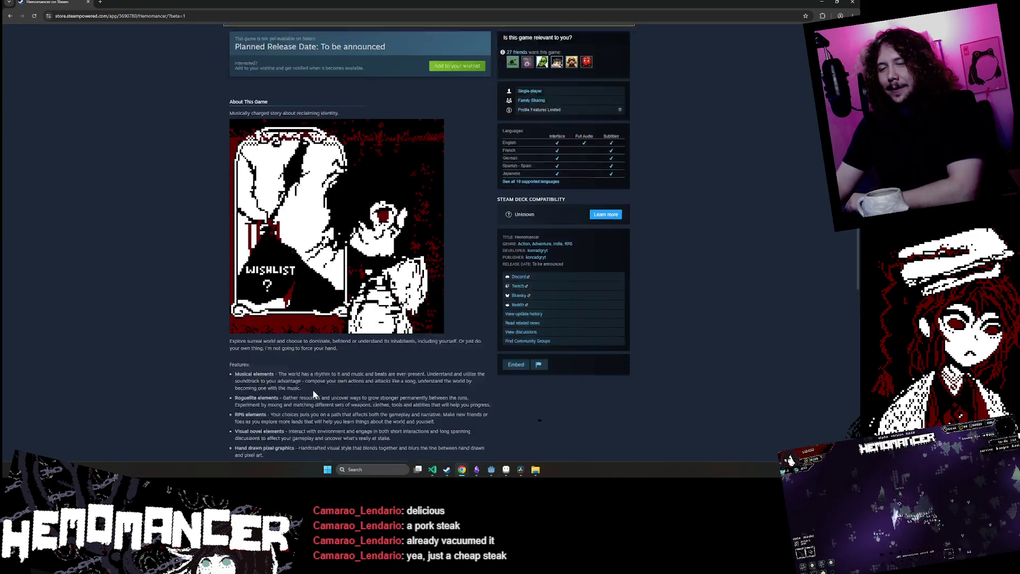
scroll(301, 351, "down", 5)
scroll(301, 352, "up", 4)
scroll(304, 350, "down", 1)
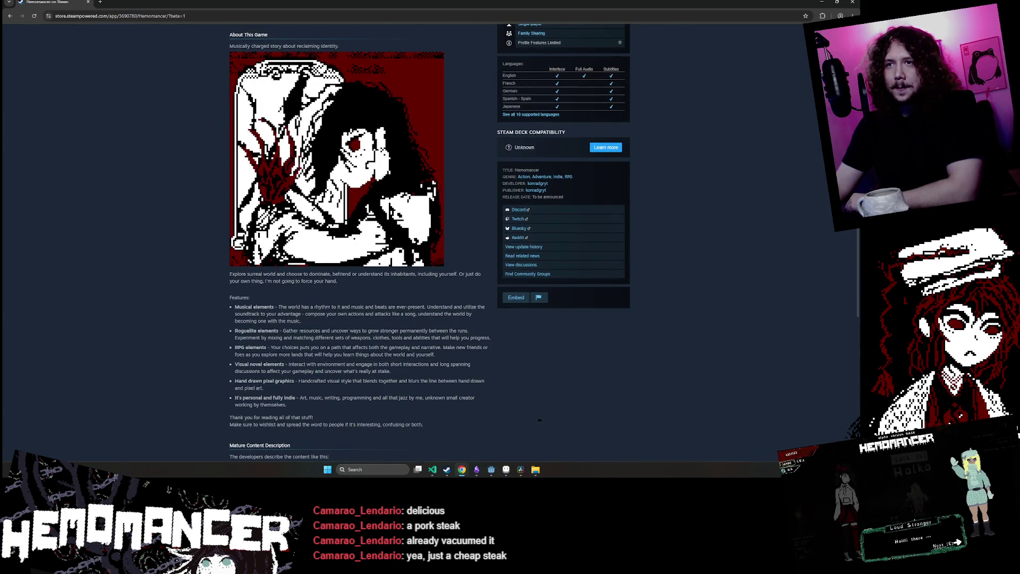
scroll(359, 244, "up", 2)
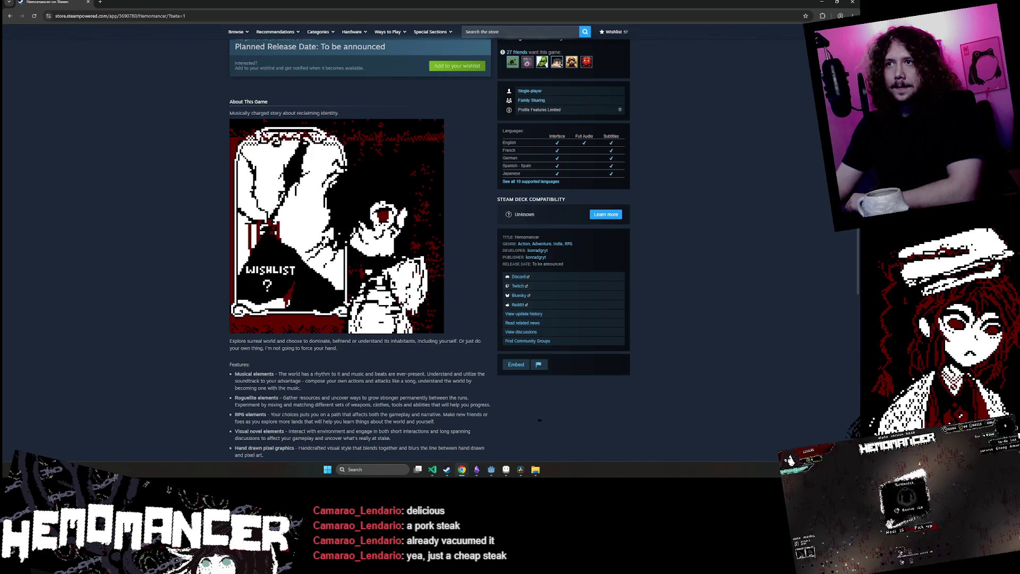
scroll(310, 346, "down", 3)
scroll(312, 345, "up", 2)
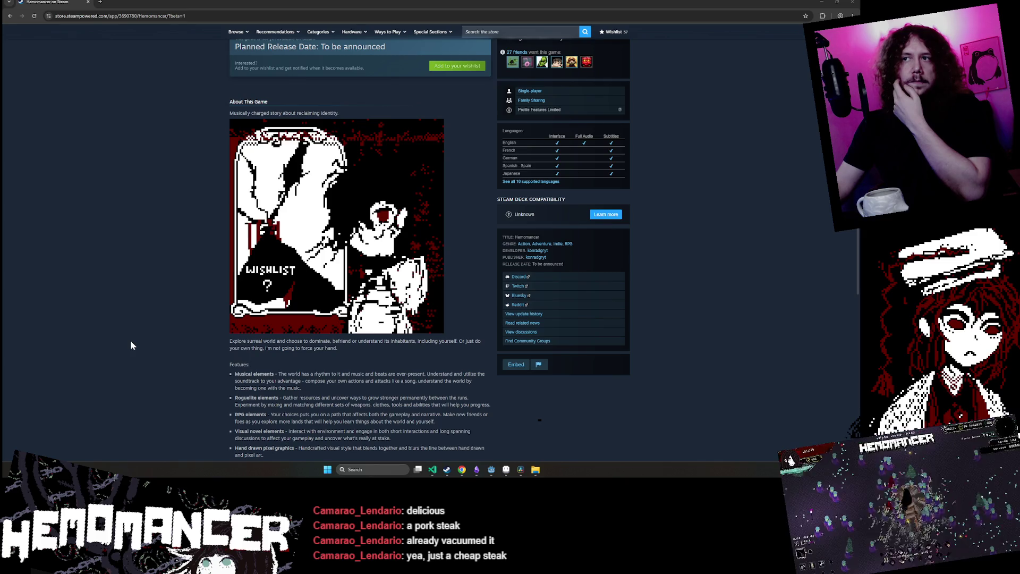
Reload the store page, close the browser showing the ezgif 404 error, and switch to Godot
key("F5")
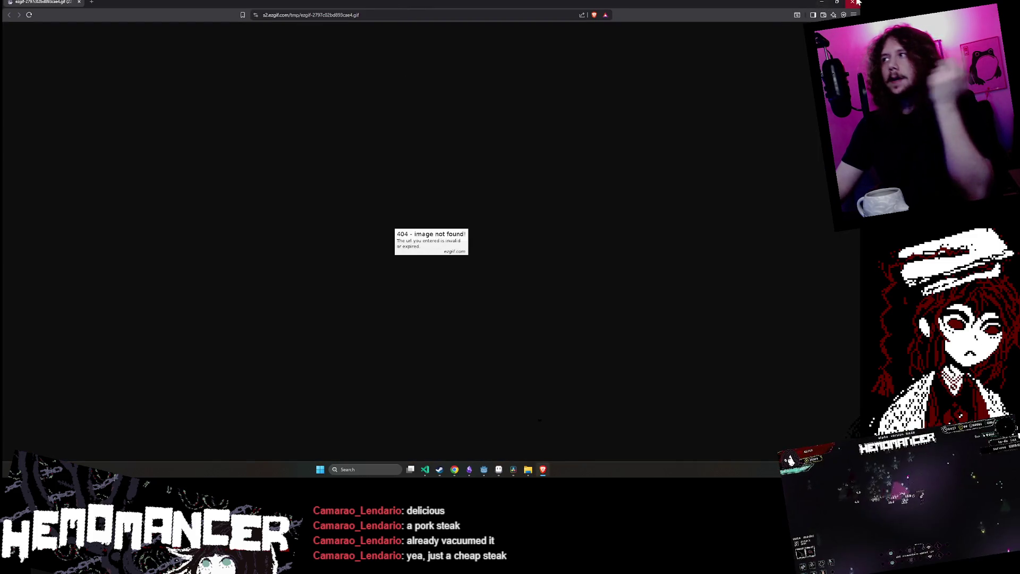
left_click(853, 2)
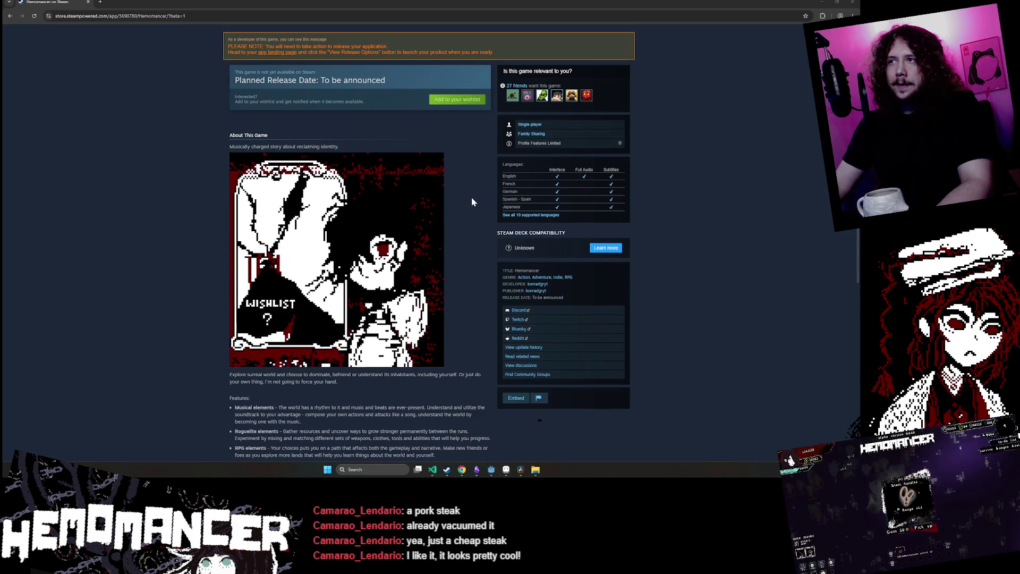
scroll(470, 200, "up", 2)
scroll(470, 202, "down", 2)
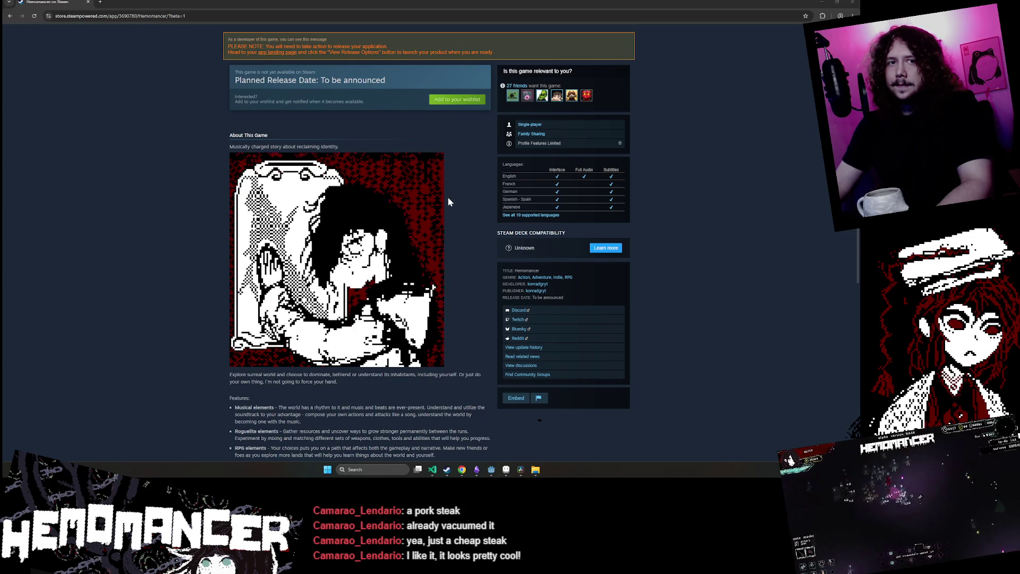
scroll(479, 241, "up", 6)
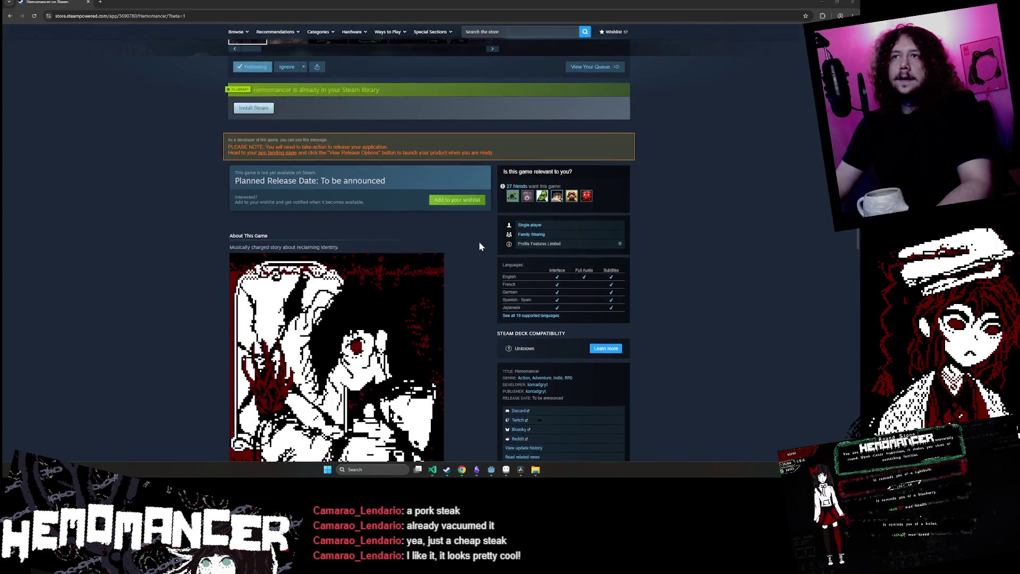
scroll(464, 249, "down", 10)
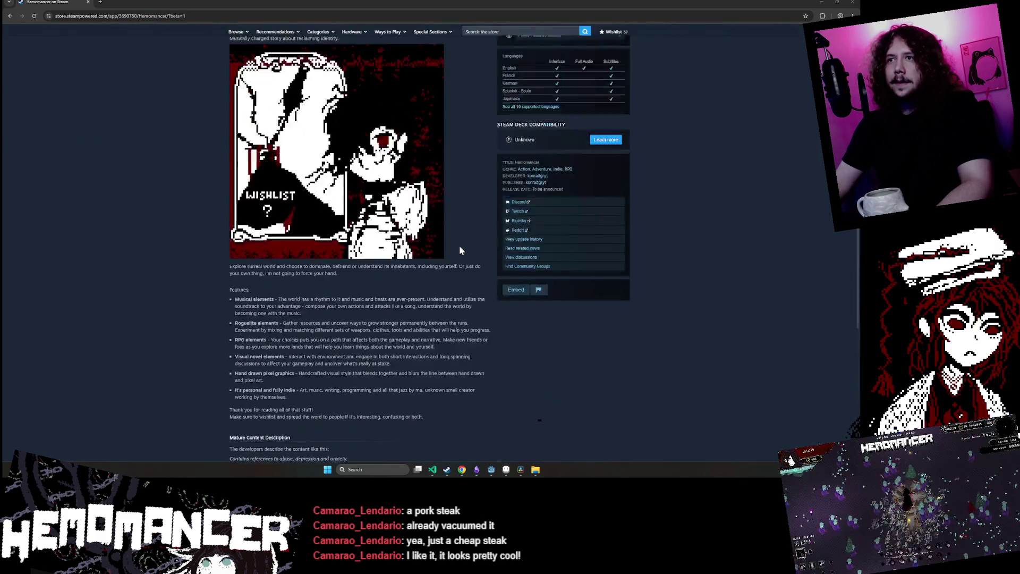
left_click(491, 469)
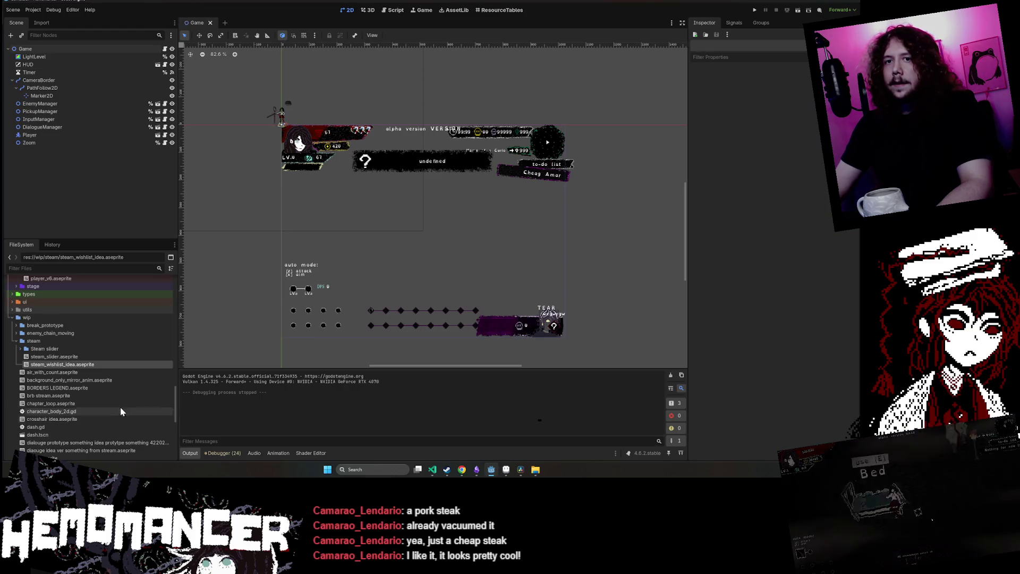
Collapse the steam and wip folders, filter files for 'slider', and open SteamSlider.tscn
left_click(16, 340)
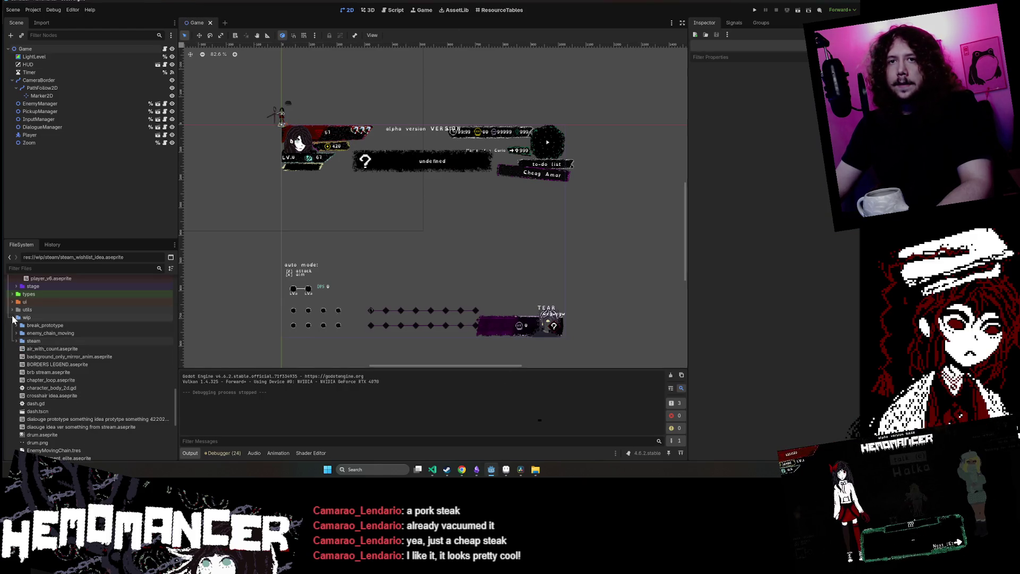
left_click(12, 317)
type("slider")
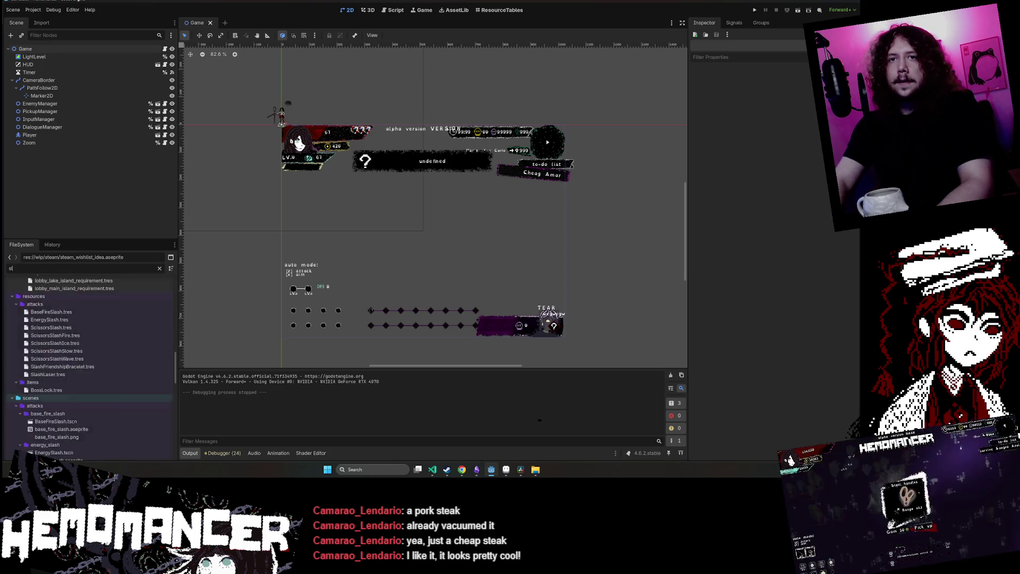
double_click(71, 393)
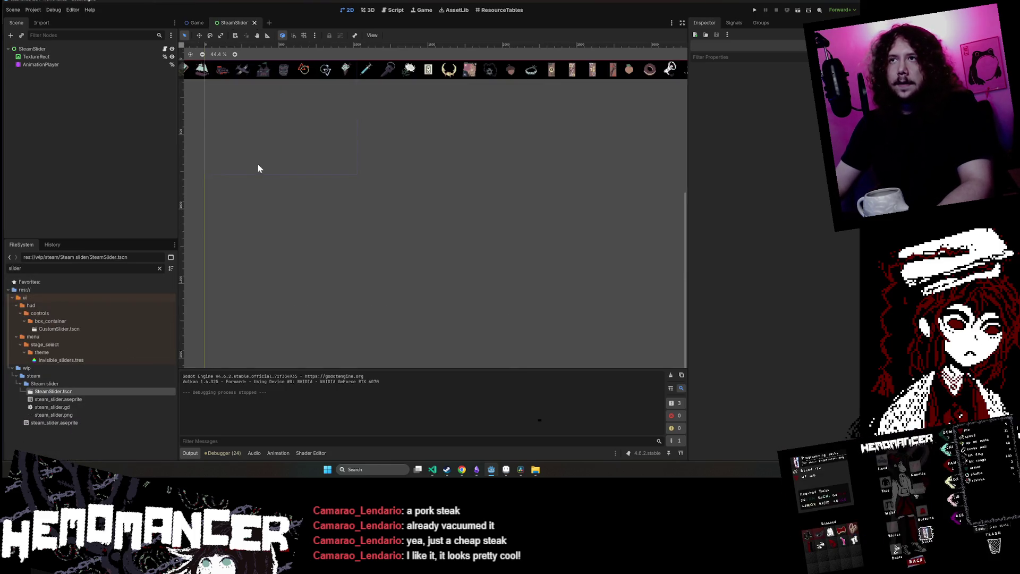
Test-run the game to its main menu, close it, and bring the store page back
left_click(754, 11)
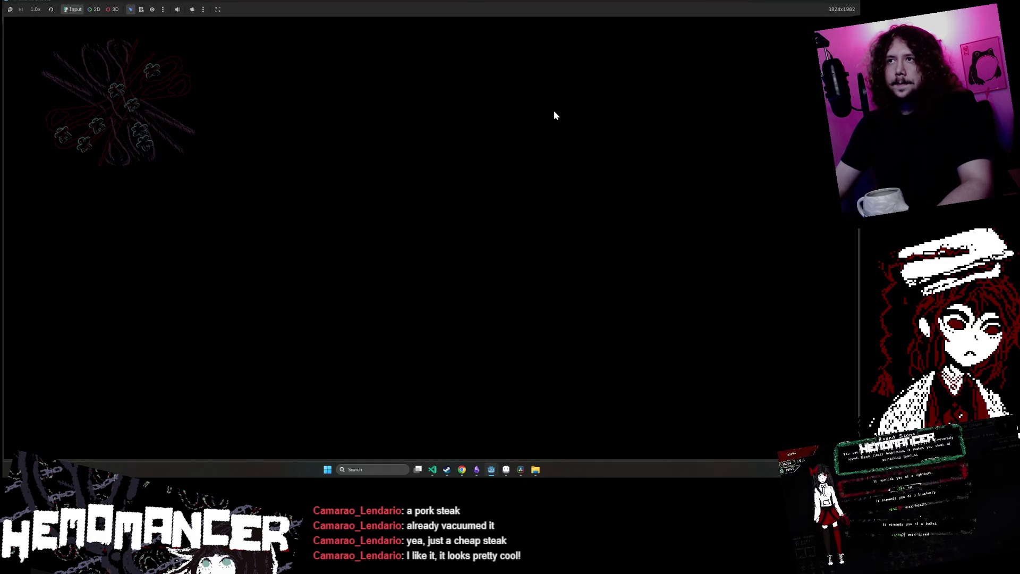
key("Down")
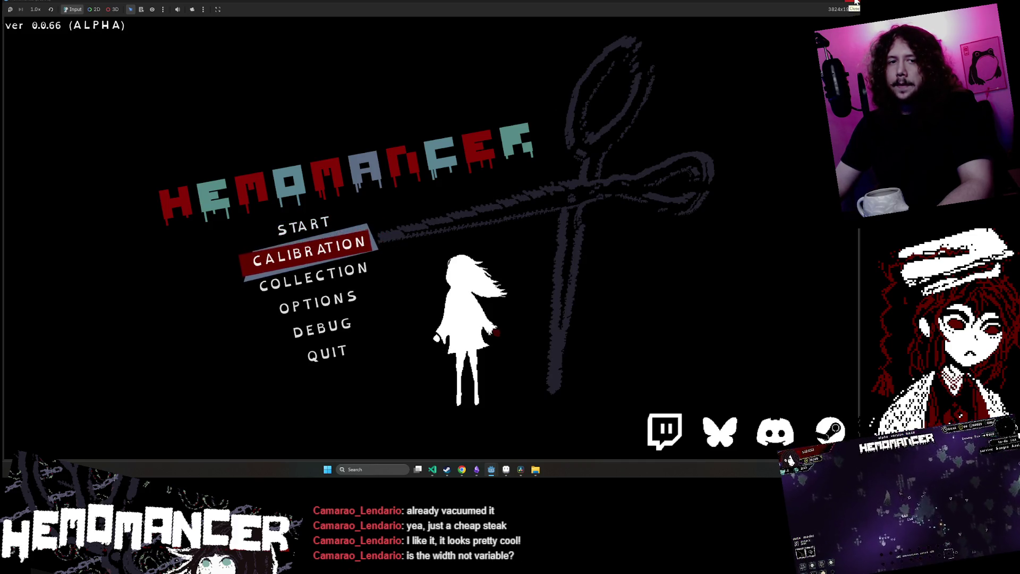
left_click(855, 2)
mouse_move(460, 469)
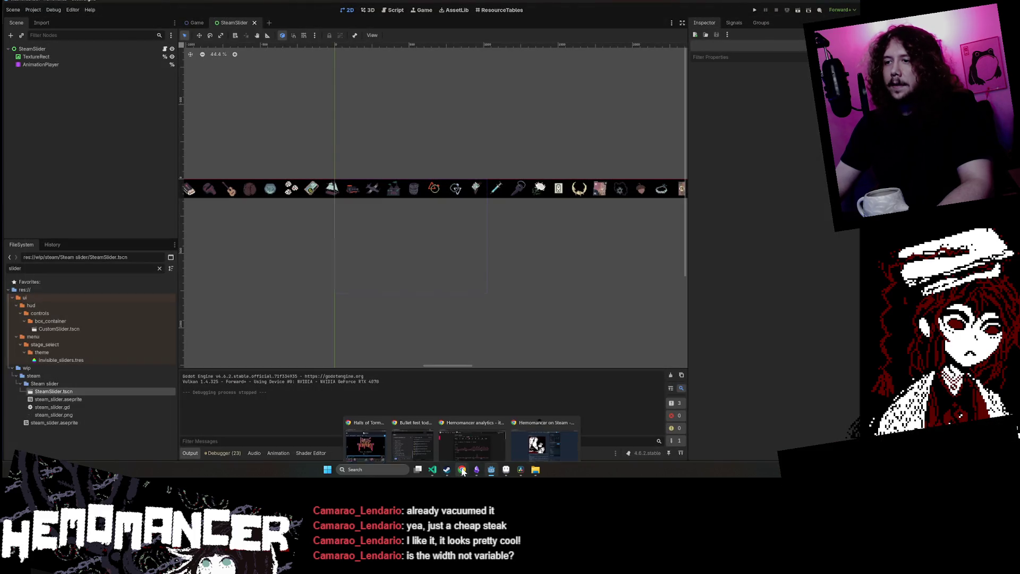
left_click(493, 452)
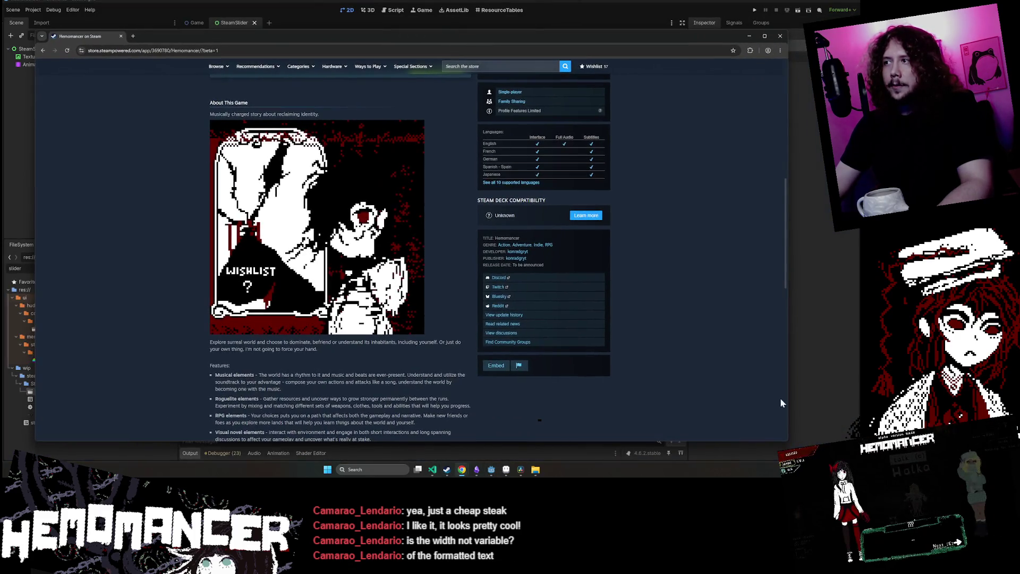
Resize the store window narrow and then wide, scrolling to check the page layout
mouse_move(788, 442)
left_mouse_down()
mouse_move(298, 391)
mouse_move(345, 376)
mouse_move(307, 391)
mouse_move(272, 387)
left_mouse_up()
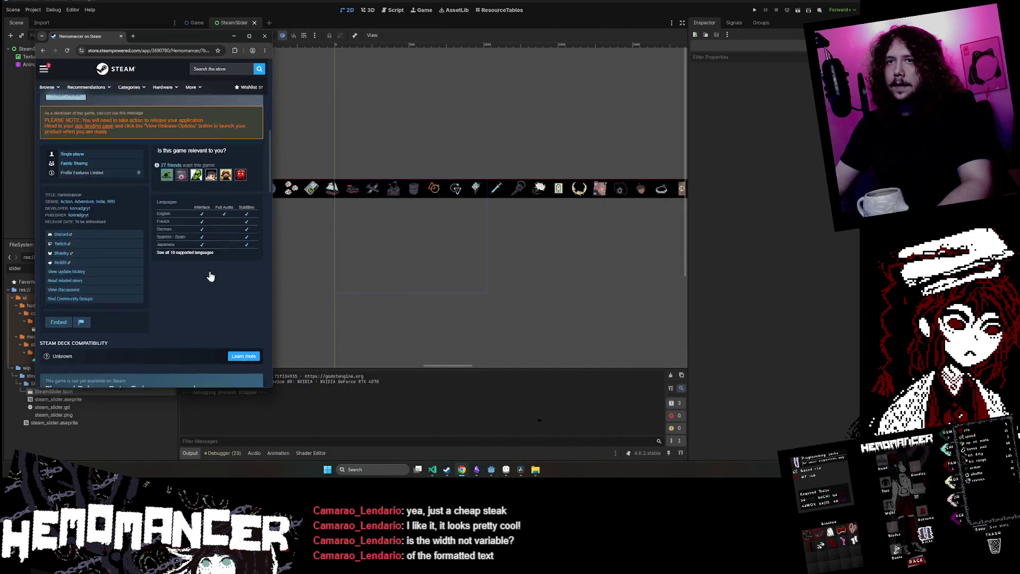
scroll(210, 272, "down", 5)
scroll(211, 272, "down", 2)
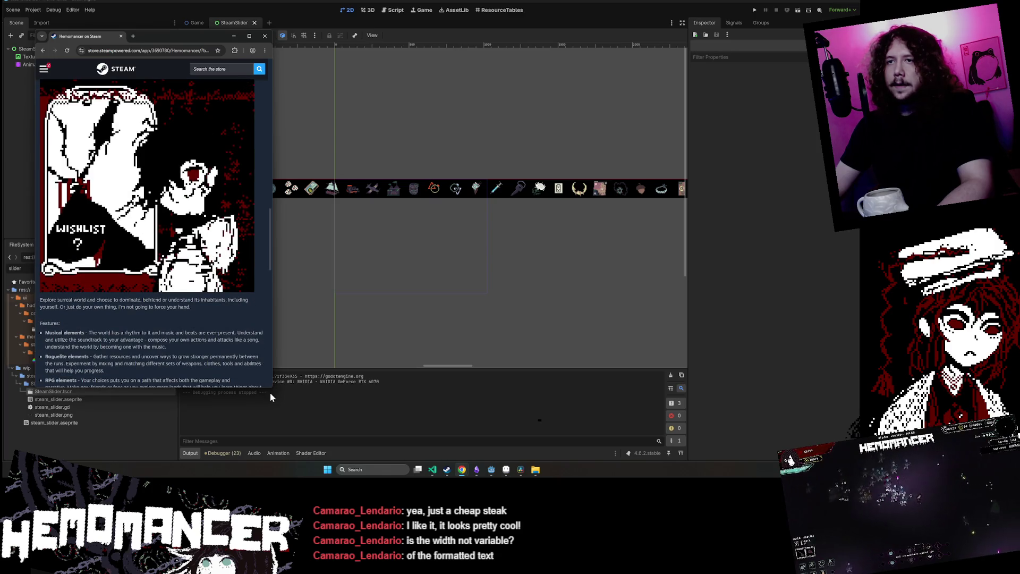
mouse_move(270, 393)
left_mouse_down()
mouse_move(200, 374)
mouse_move(394, 400)
mouse_move(259, 399)
mouse_move(196, 382)
mouse_move(273, 389)
mouse_move(471, 360)
mouse_move(366, 365)
left_mouse_up()
scroll(269, 299, "up", 10)
scroll(269, 298, "down", 1)
scroll(268, 298, "up", 1)
scroll(269, 299, "down", 1)
mouse_move(366, 361)
left_mouse_down()
mouse_move(384, 411)
mouse_move(738, 455)
mouse_move(740, 442)
mouse_move(826, 429)
mouse_move(813, 310)
mouse_move(820, 319)
mouse_move(808, 341)
left_mouse_up()
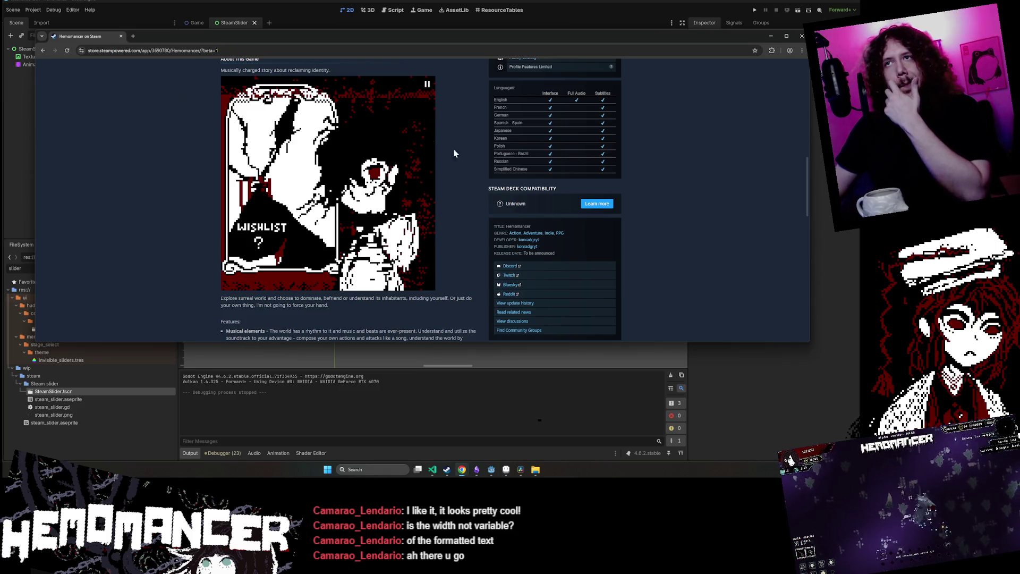
scroll(805, 329, "down", 10)
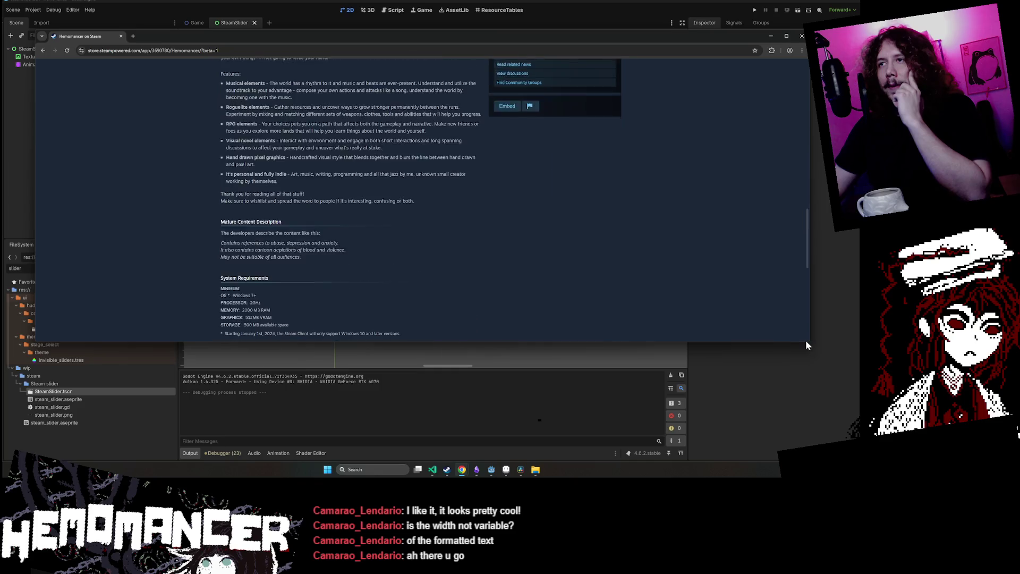
scroll(611, 253, "up", 15)
scroll(616, 245, "down", 2)
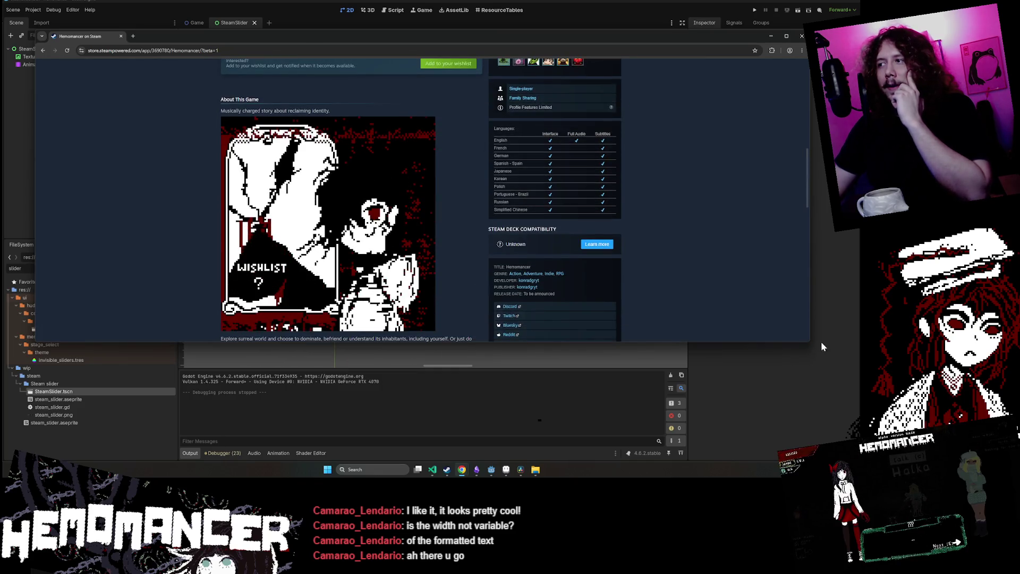
Preview the narrow mobile layout, maximize for the wide layout, restore, then minimize the browser
mouse_move(806, 345)
left_mouse_down()
mouse_move(254, 350)
mouse_move(765, 371)
left_mouse_up()
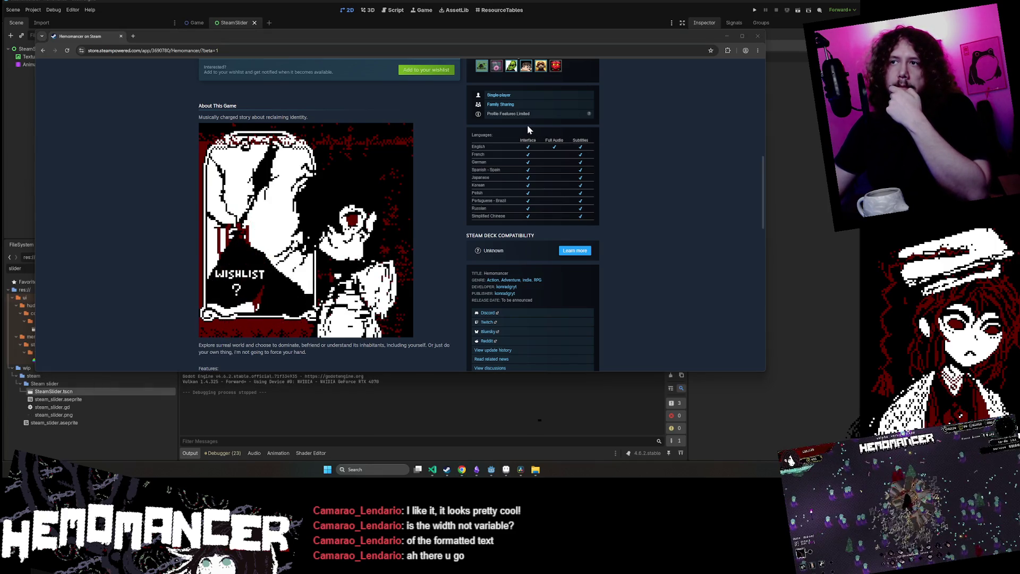
mouse_move(765, 371)
left_mouse_down()
mouse_move(695, 394)
mouse_move(466, 408)
mouse_move(364, 398)
mouse_move(255, 422)
left_mouse_up()
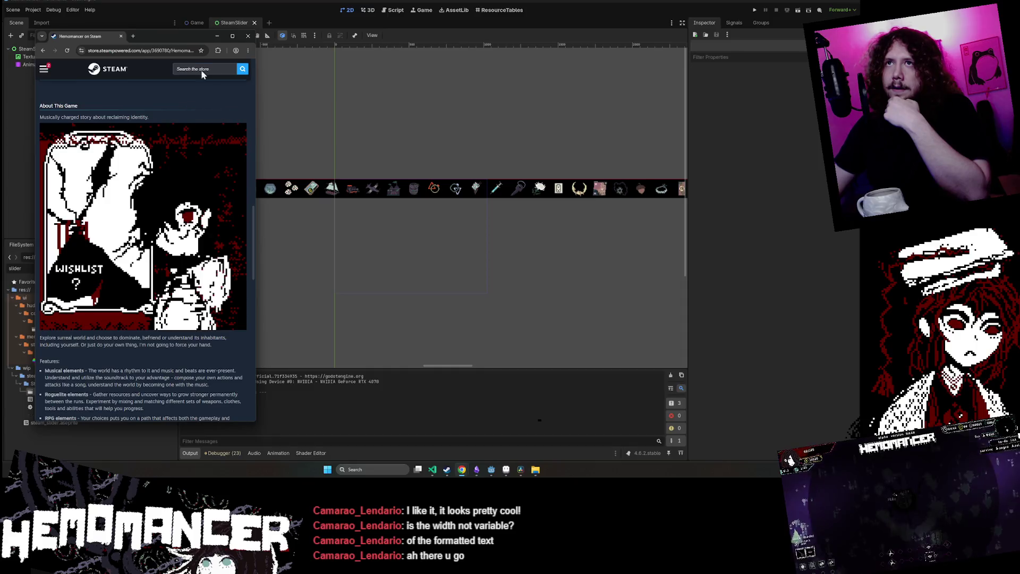
mouse_move(184, 36)
left_mouse_down()
mouse_move(454, 60)
mouse_move(356, 40)
left_mouse_up()
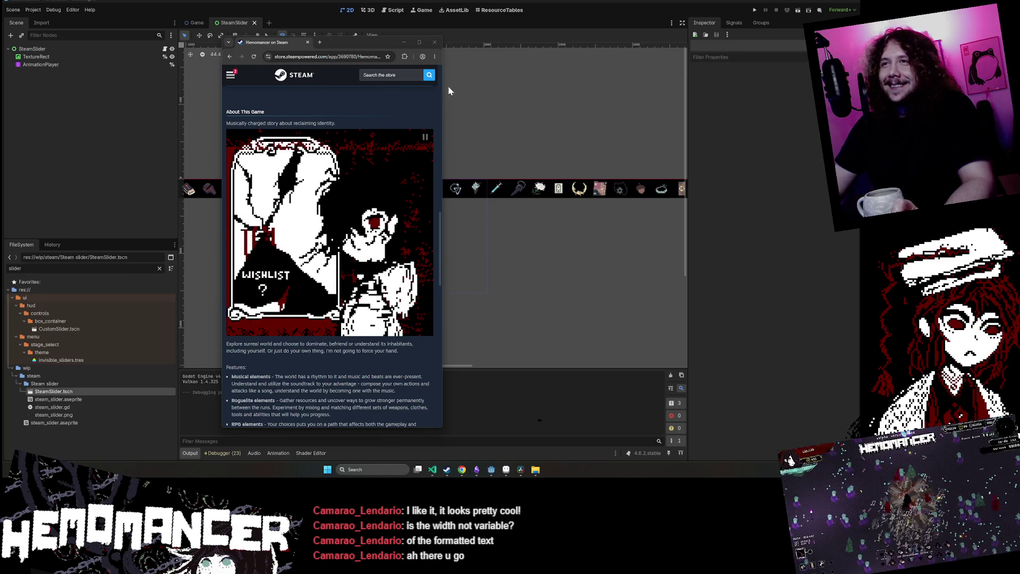
left_click(419, 42)
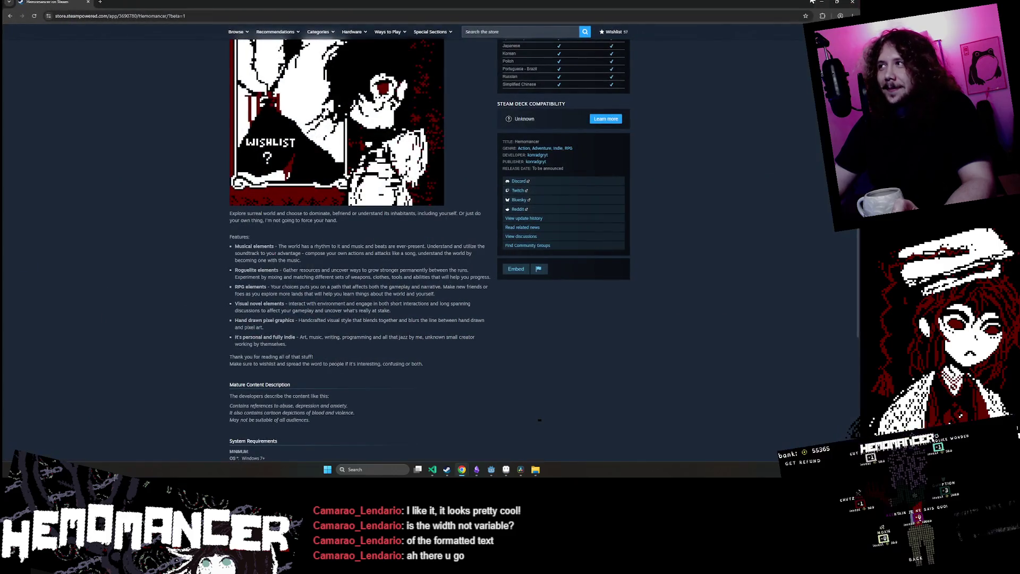
scroll(707, 122, "up", 5)
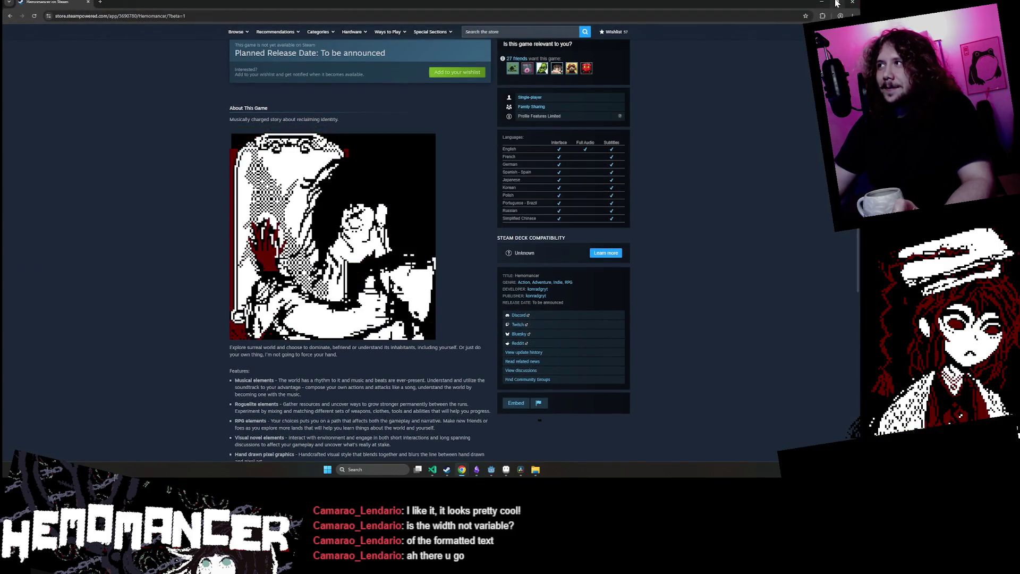
left_click(836, 2)
left_click_drag(441, 428, 571, 438)
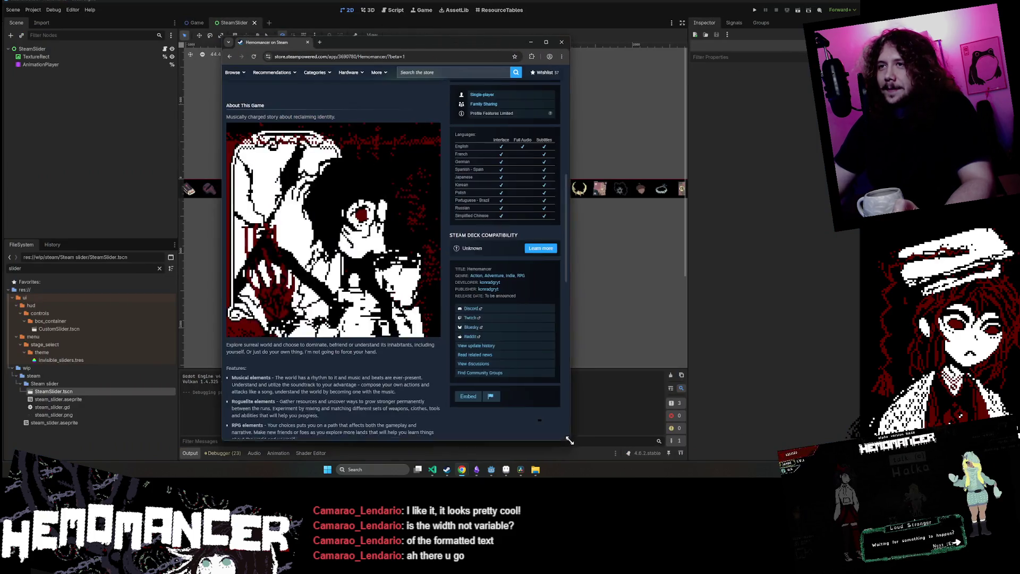
left_click(532, 41)
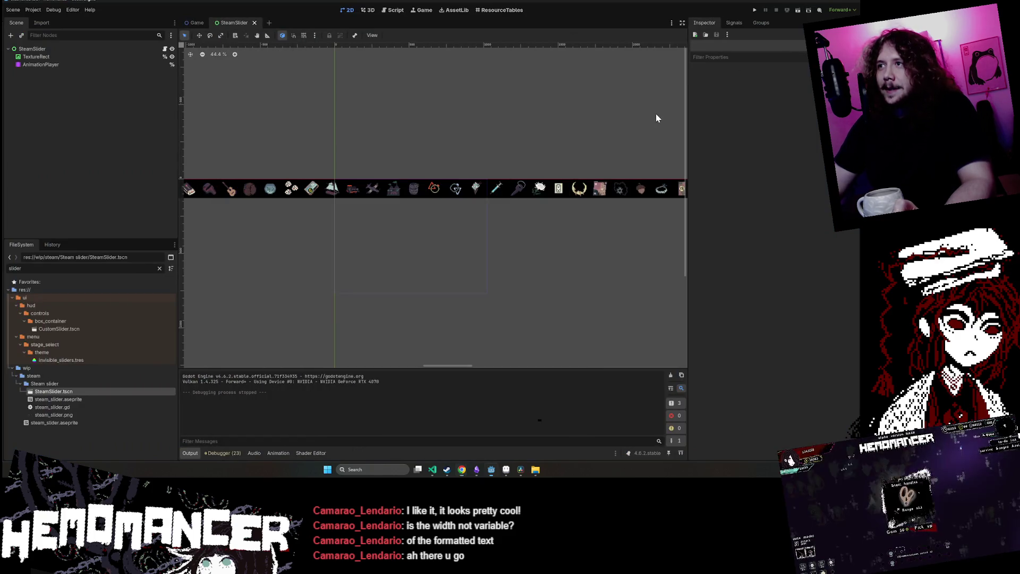
Select the SteamSlider root node and run the current scene to preview the scrolling icon strip
left_click(390, 183)
scroll(402, 174, "down", 5)
left_click(56, 48)
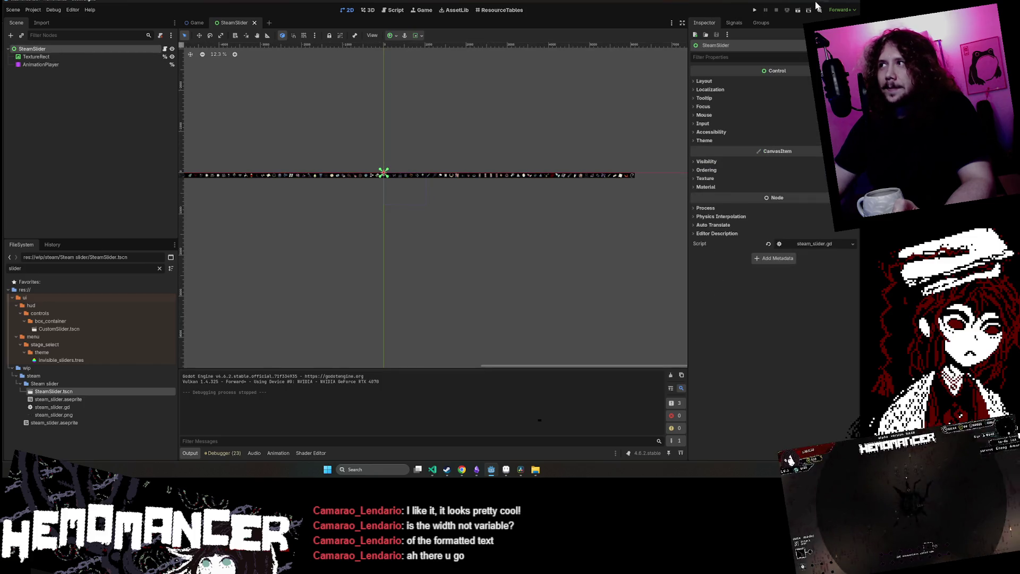
left_click(796, 12)
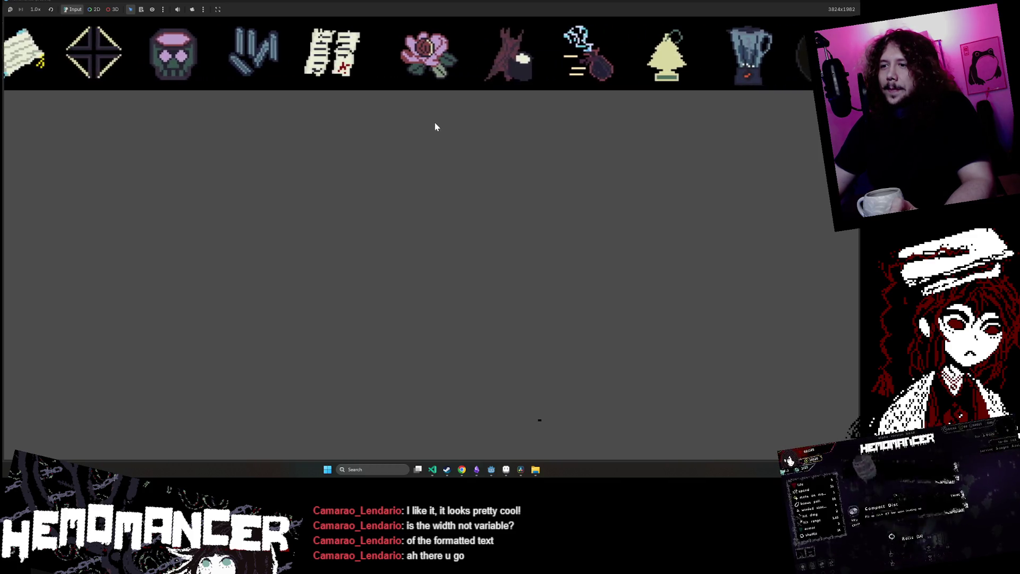
Bring up DaVinci Resolve's project manager from its taskbar icon
left_click(521, 470)
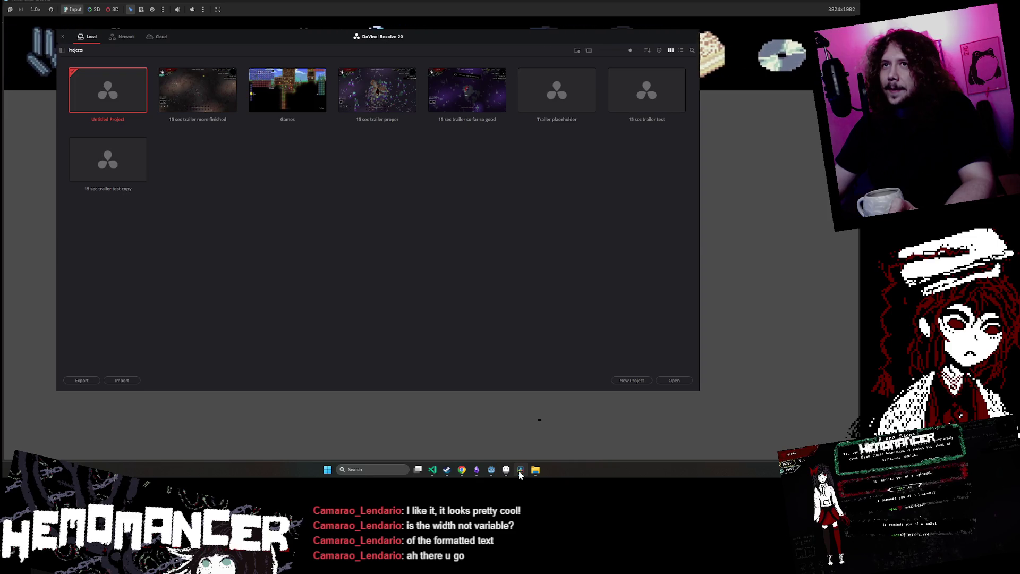
left_click(520, 471)
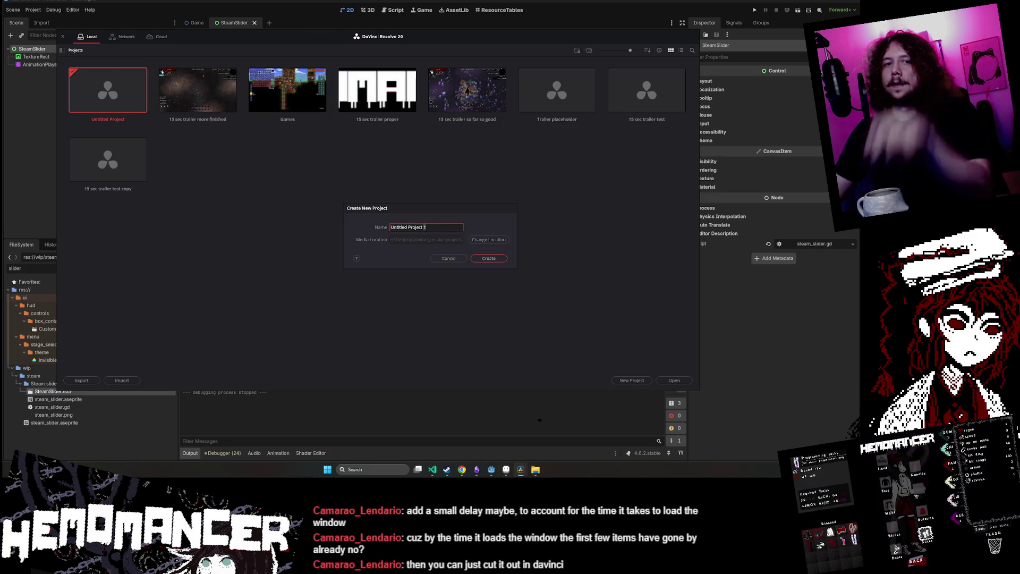
Replace the default name with 'Steam page item gif test' and create the project
key("ctrl+a")
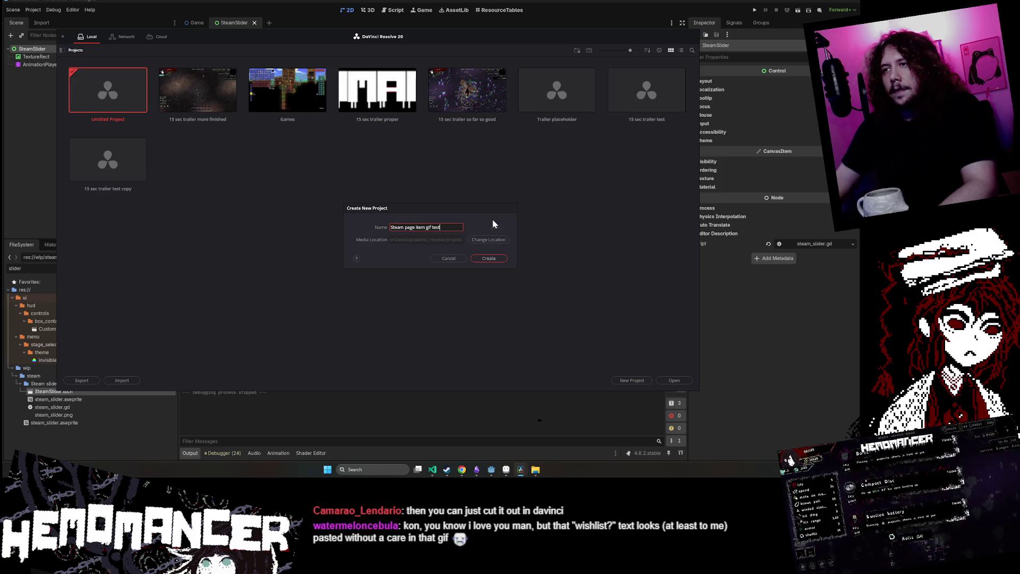
left_click(488, 260)
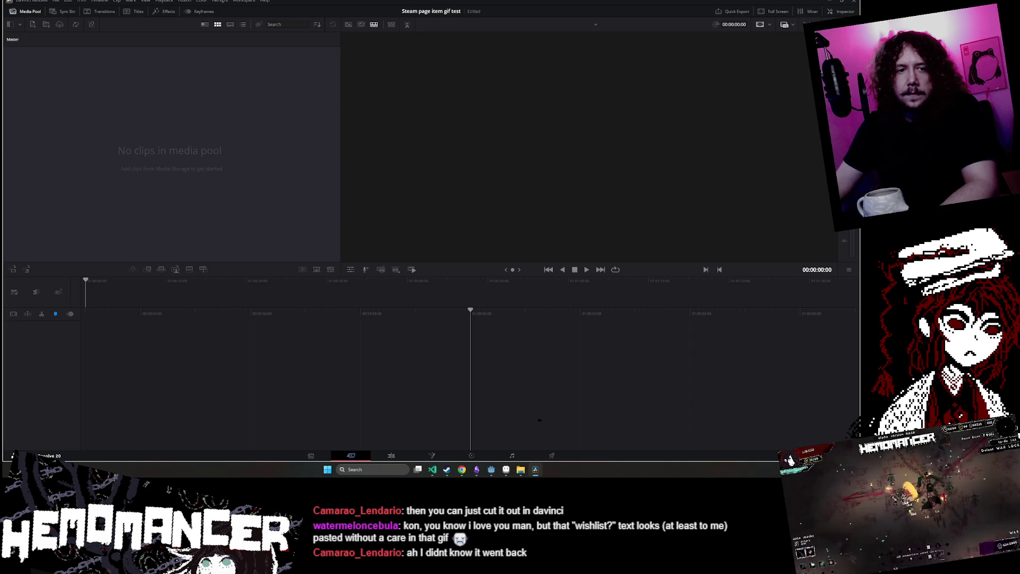
Switch back to Aseprite and pan to see the whole wishlist card
left_click(504, 473)
scroll(269, 208, "up", 3)
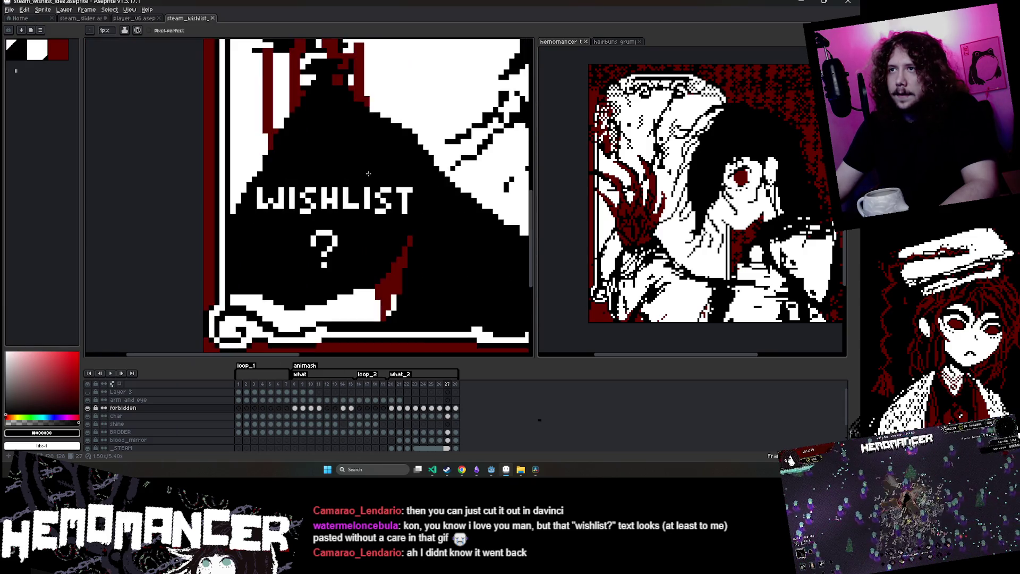
scroll(368, 174, "down", 2)
left_click_drag(328, 276, 315, 296)
scroll(315, 297, "down", 1)
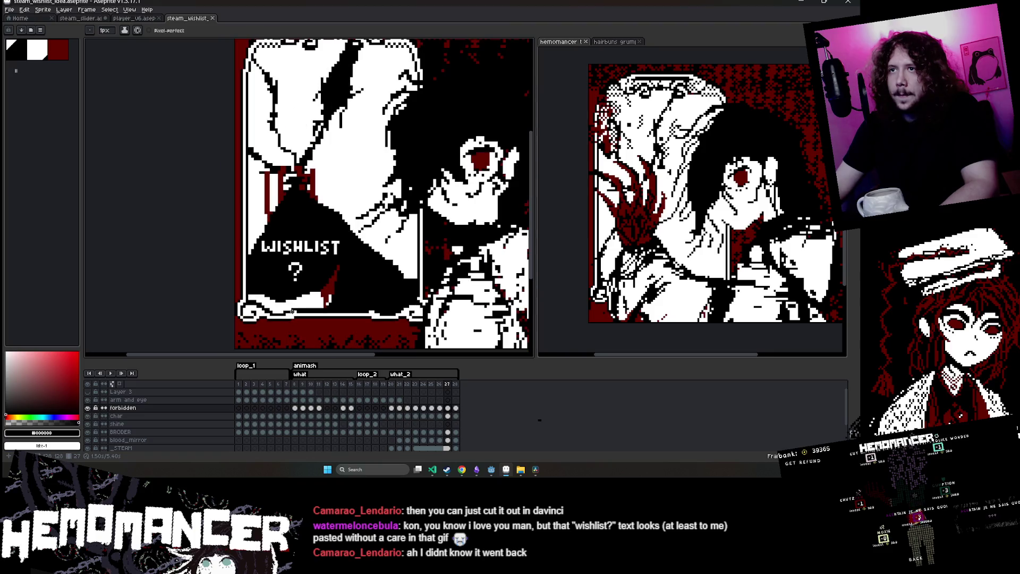
Step through frames 28, 26 and 23, then play forward to the WISHLIST frame
left_click(456, 408)
left_click(440, 416)
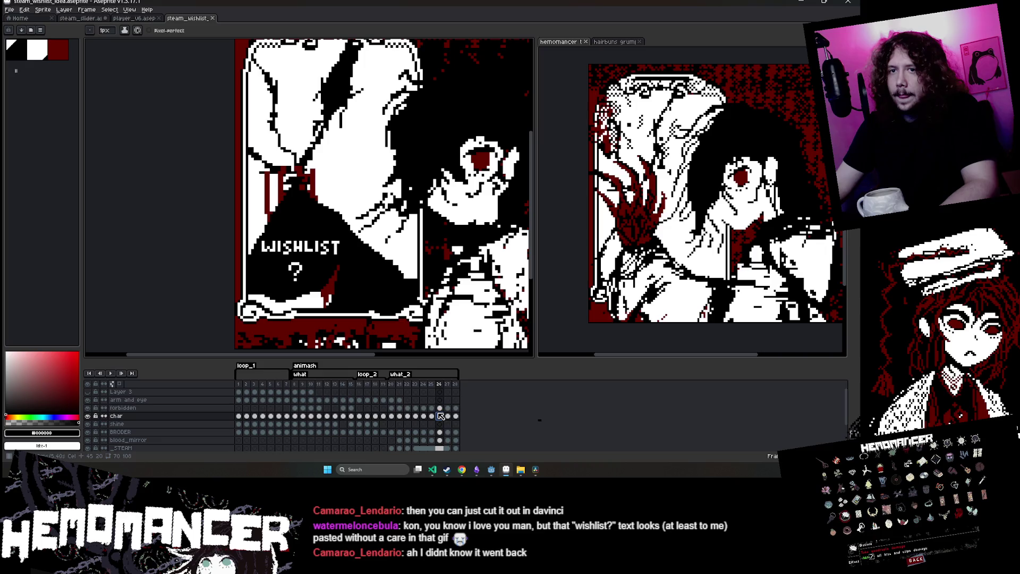
scroll(446, 432, "down", 1)
left_click(414, 432)
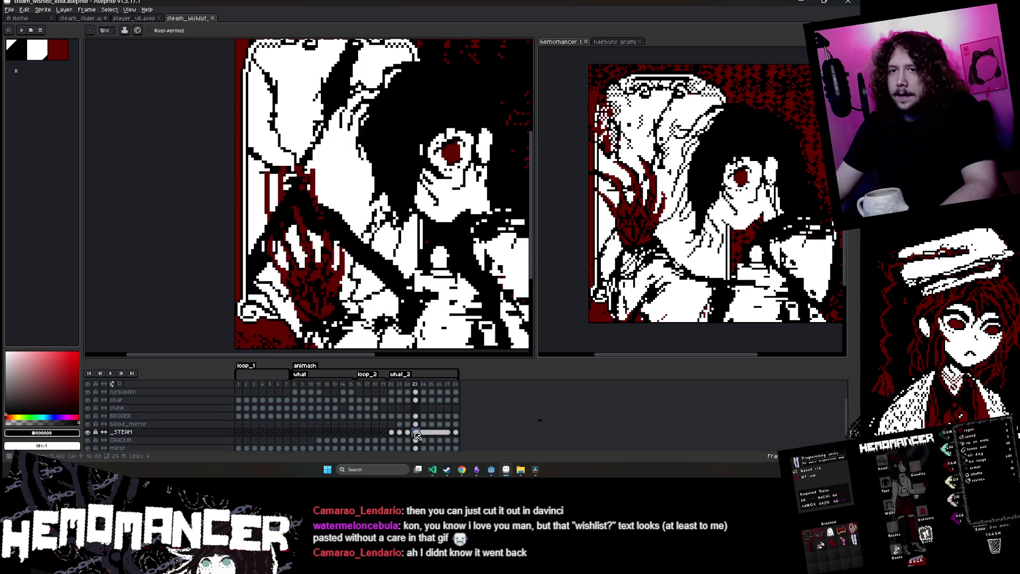
key("Return")
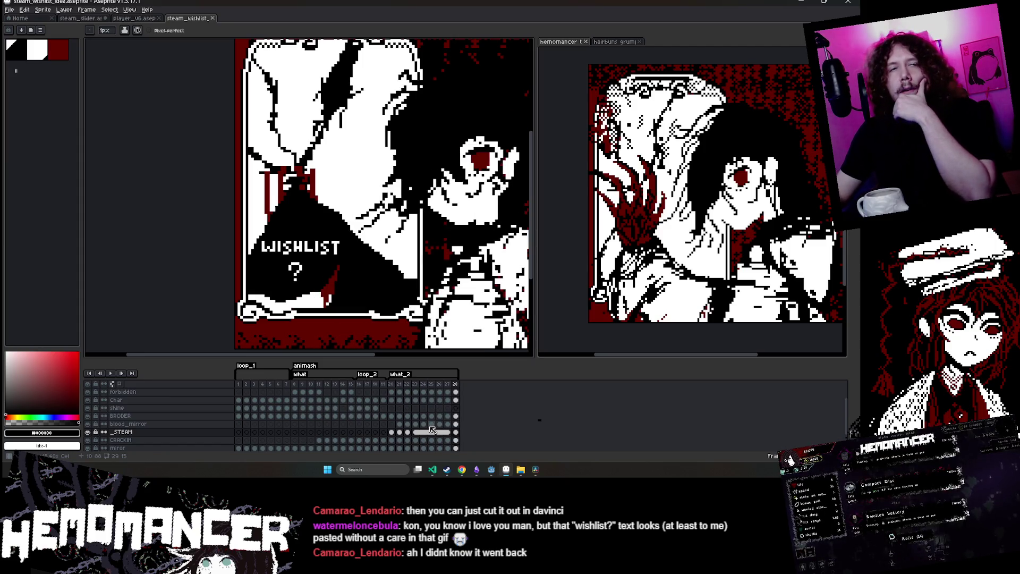
scroll(343, 299, "down", 3)
scroll(246, 289, "up", 3)
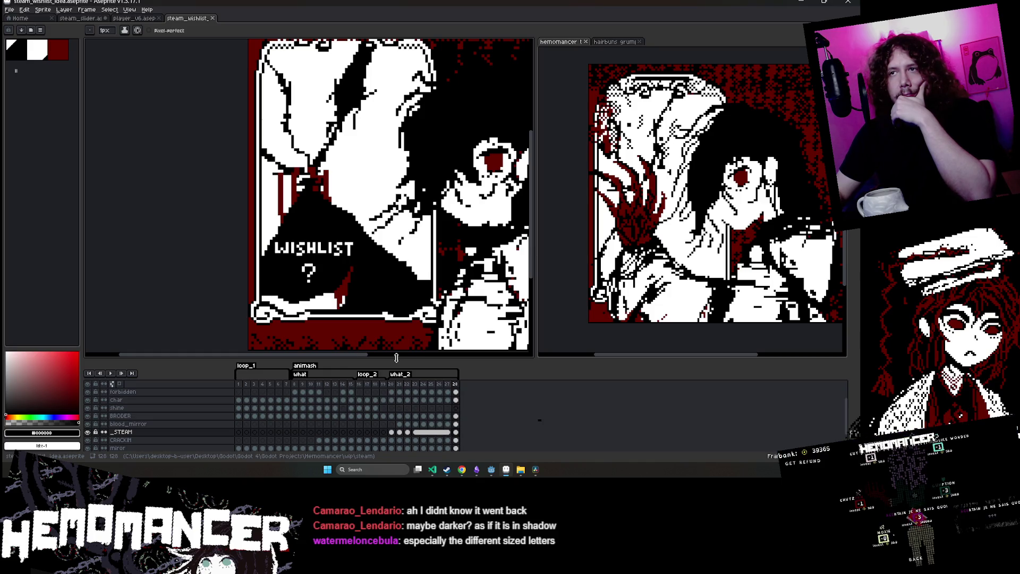
left_click(416, 432)
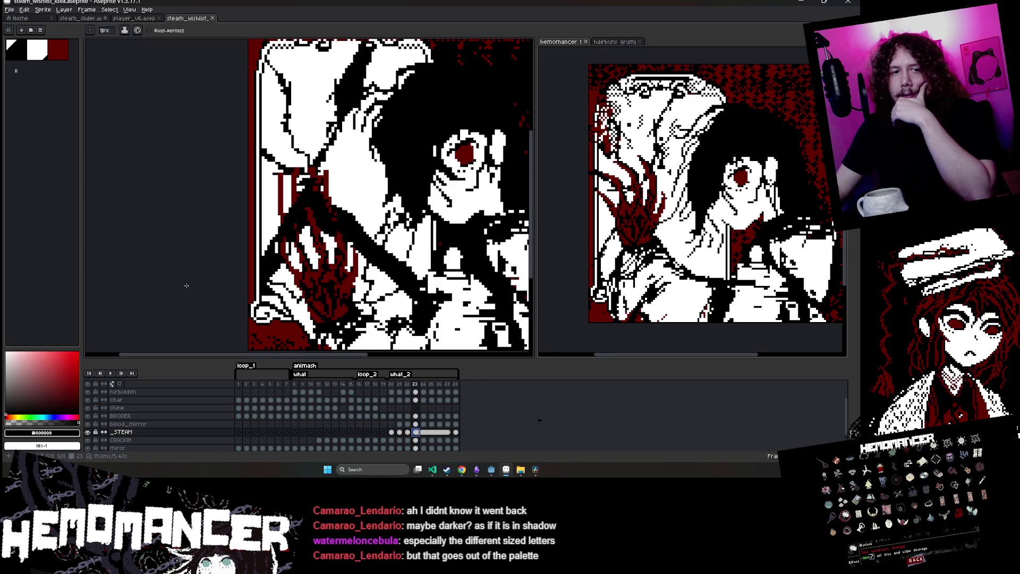
key("Return")
Pan onto the WISHLIST text and eyedrop the white of its letters
scroll(186, 285, "up", 4)
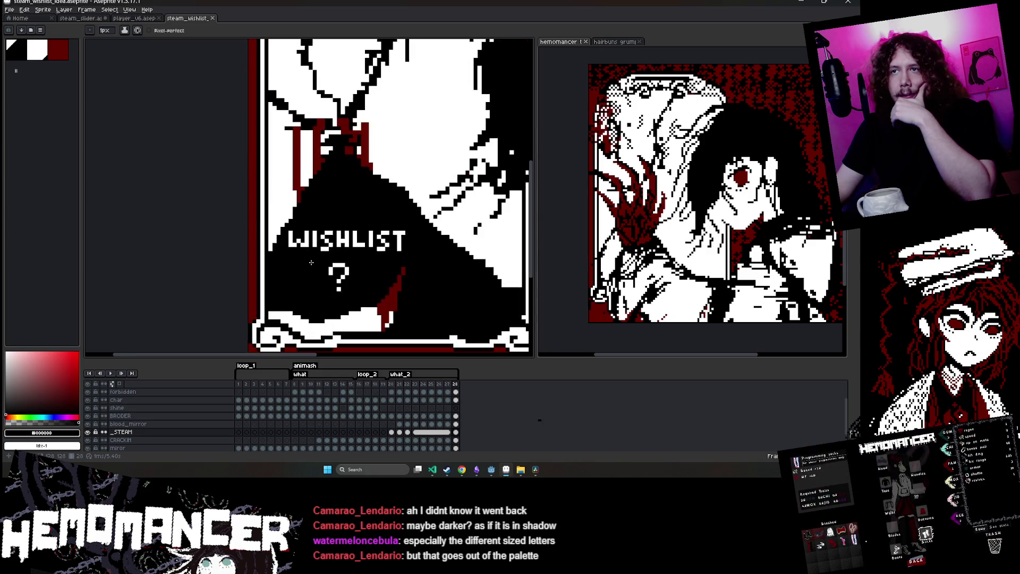
mouse_move(287, 245)
left_mouse_down()
mouse_move(258, 243)
mouse_move(338, 238)
left_mouse_up()
scroll(258, 243, "down", 1)
scroll(318, 229, "up", 3)
left_click(324, 226, "alt")
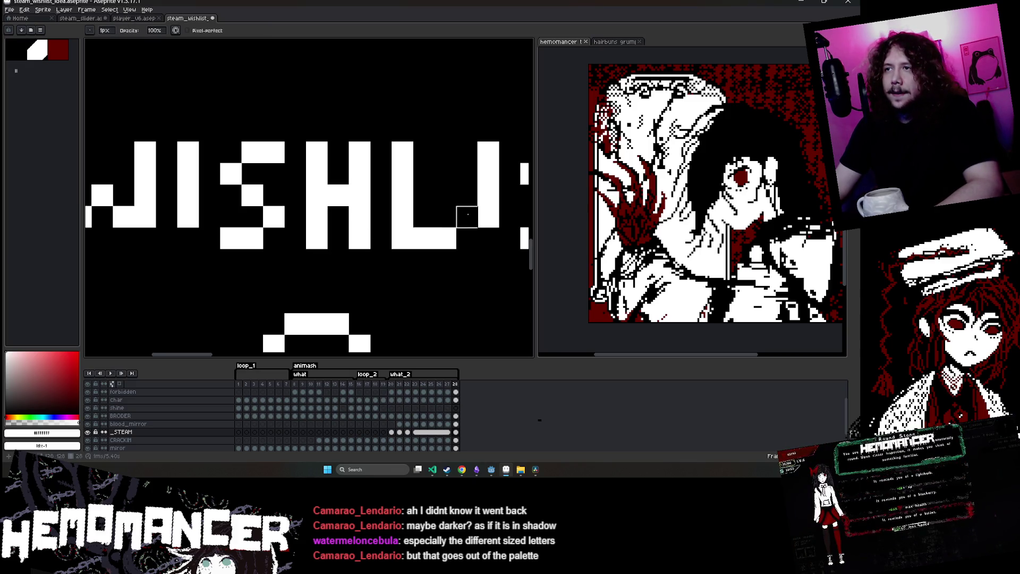
Save the steam_wishlist_idea file
scroll(468, 215, "down", 3)
scroll(506, 223, "up", 2)
scroll(507, 257, "down", 3)
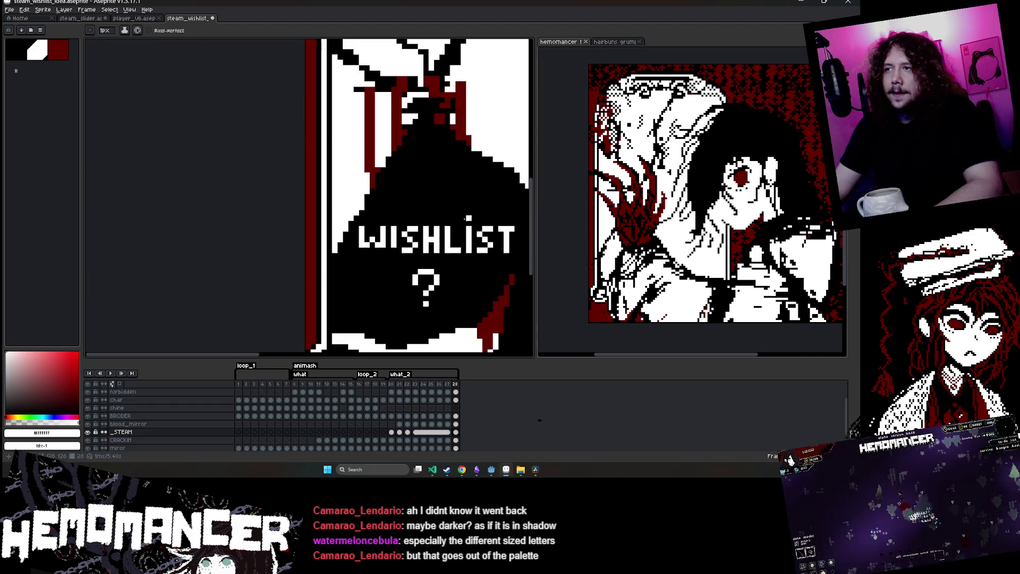
scroll(357, 250, "up", 3)
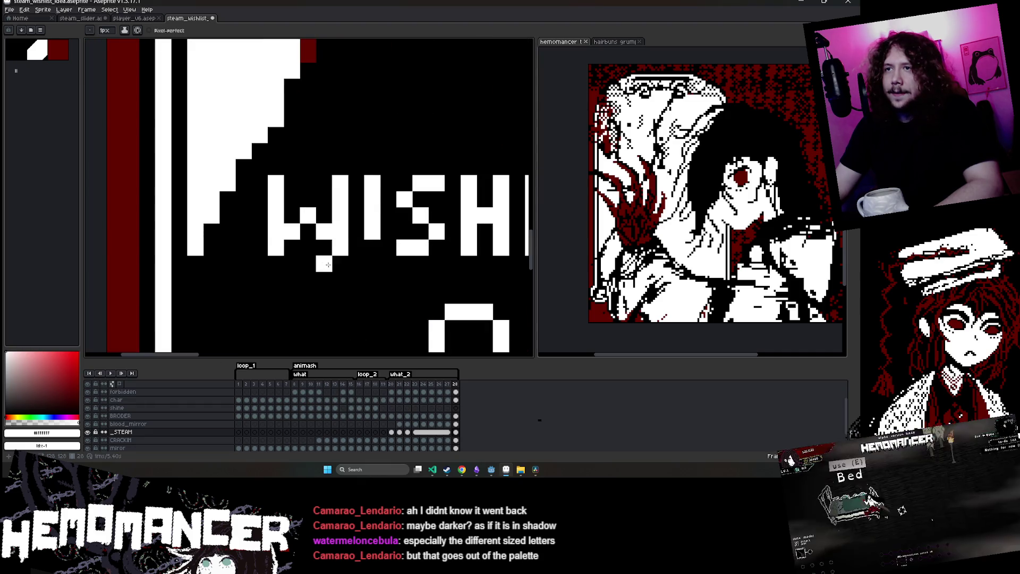
scroll(412, 261, "down", 3)
scroll(482, 189, "down", 2)
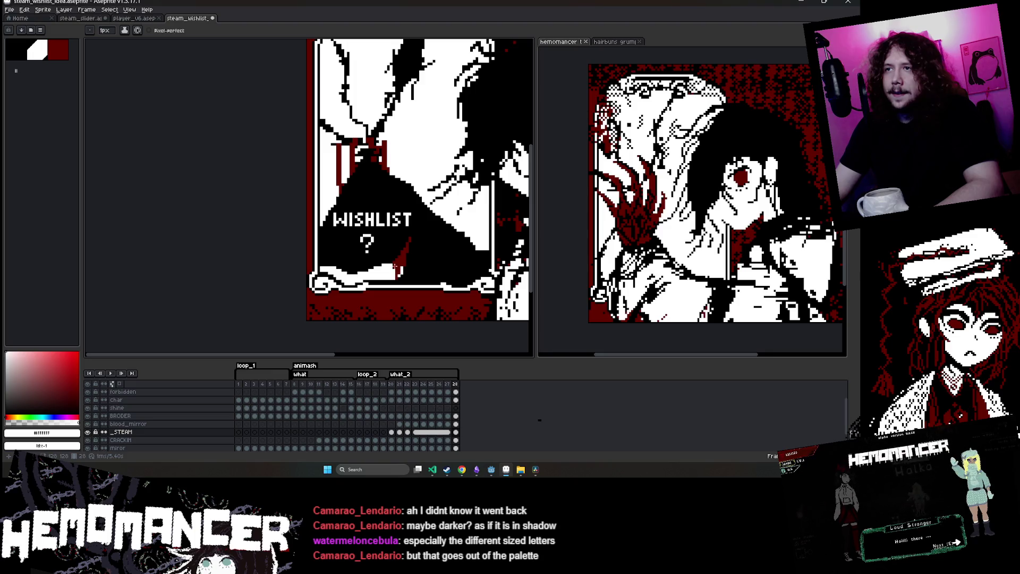
scroll(385, 276, "up", 1)
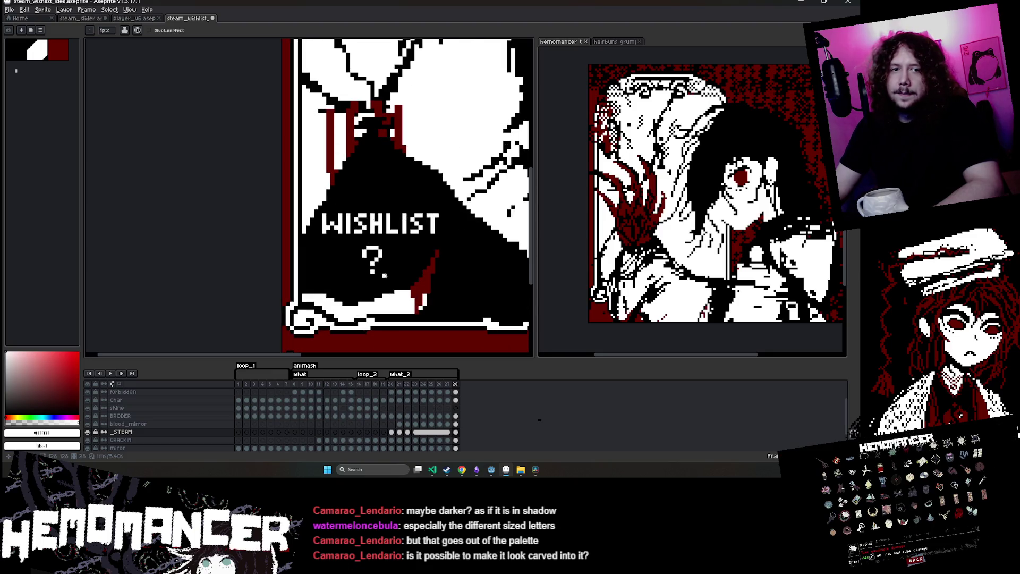
key("ctrl+s")
Reveal the card's bottom frame and undo the red paint on the WISHLIST letters
scroll(434, 233, "up", 2)
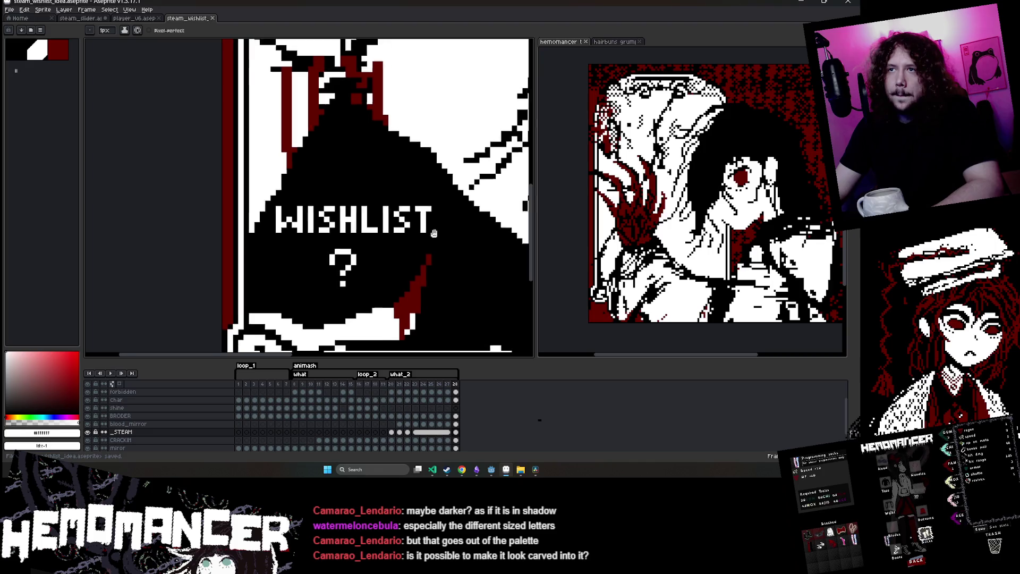
left_click_drag(434, 232, 409, 185)
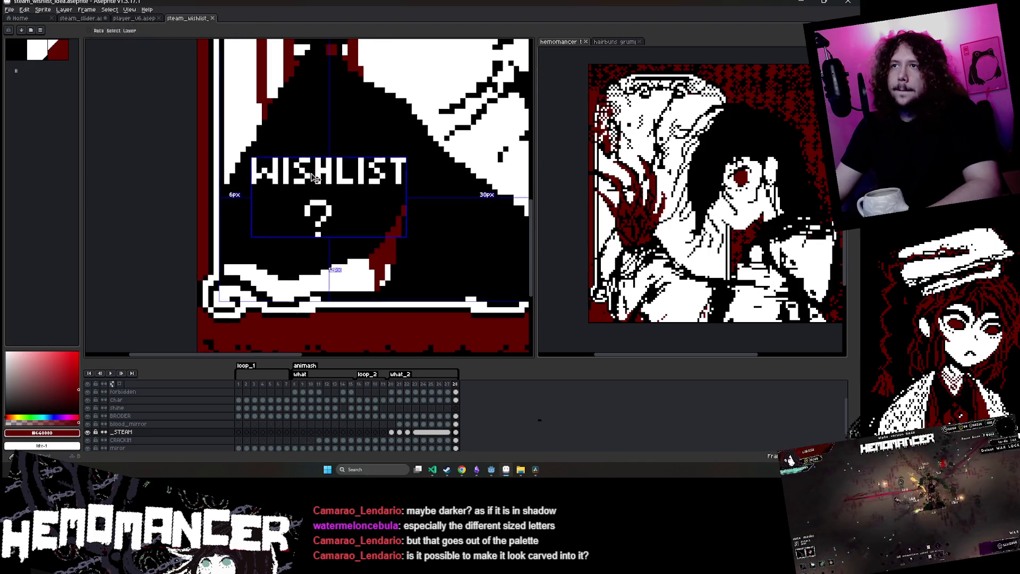
left_click(136, 33)
left_click(154, 74)
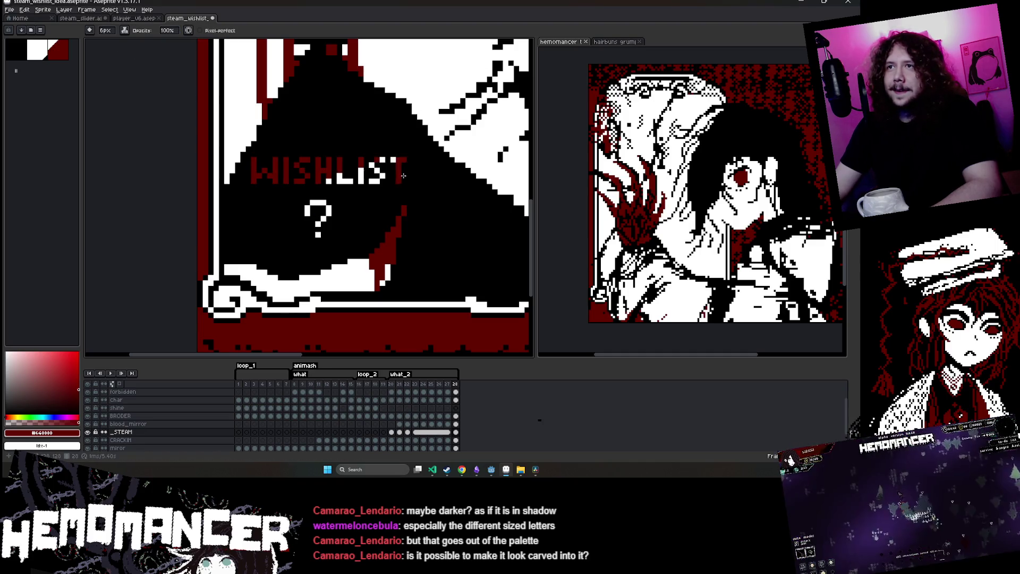
key("ctrl+z")
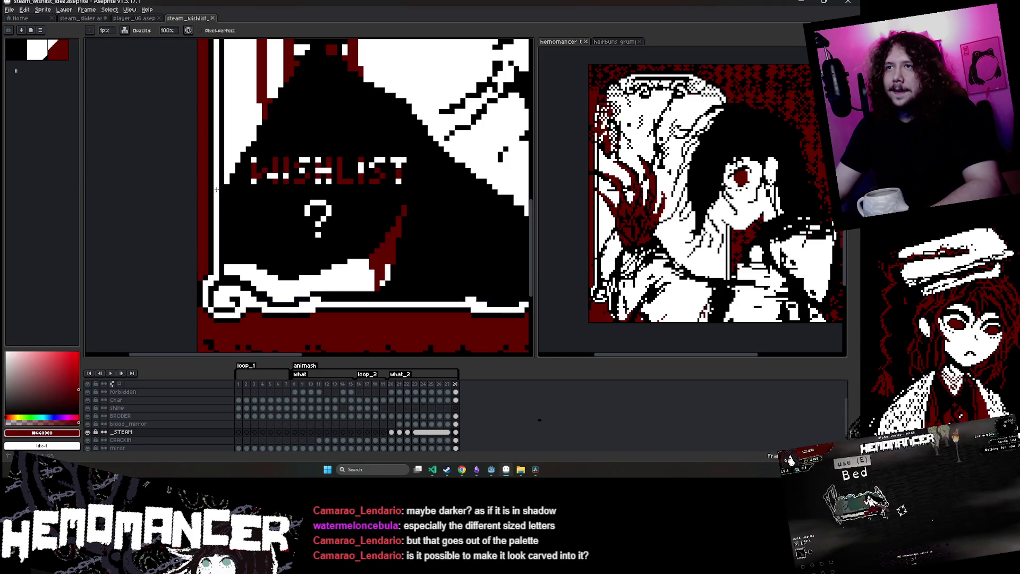
scroll(520, 139, "down", 2)
scroll(420, 147, "up", 1)
Try dark red along the bottom of the IST letters, then undo it back to white
key("v")
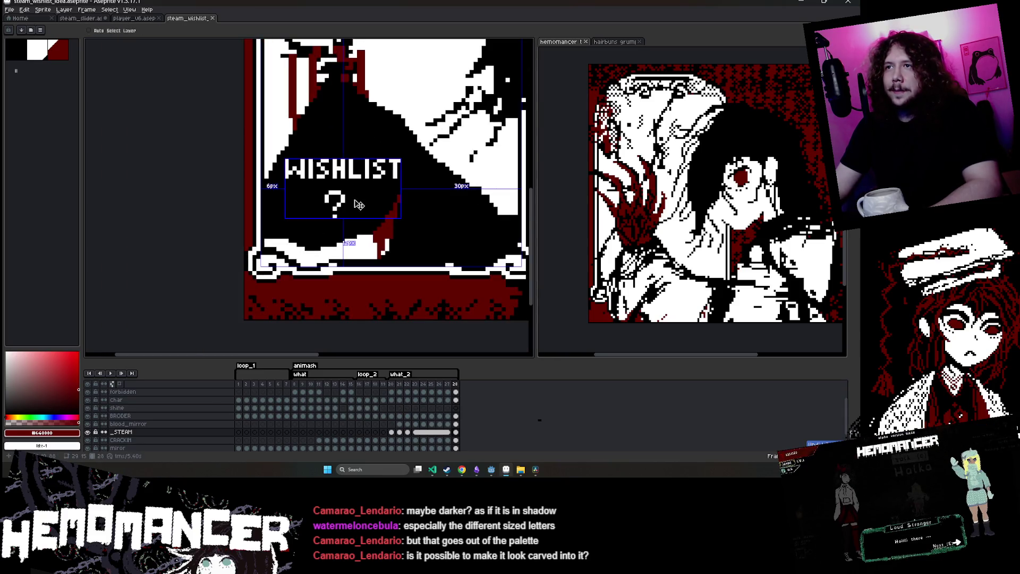
scroll(421, 166, "up", 2)
left_click_drag(351, 155, 425, 160)
scroll(375, 197, "down", 1)
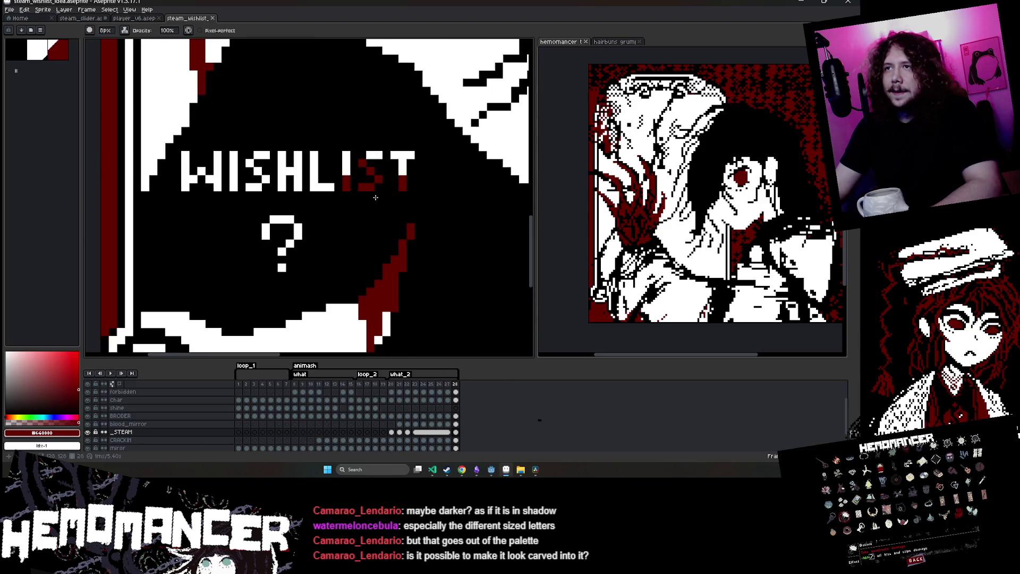
scroll(360, 175, "down", 4)
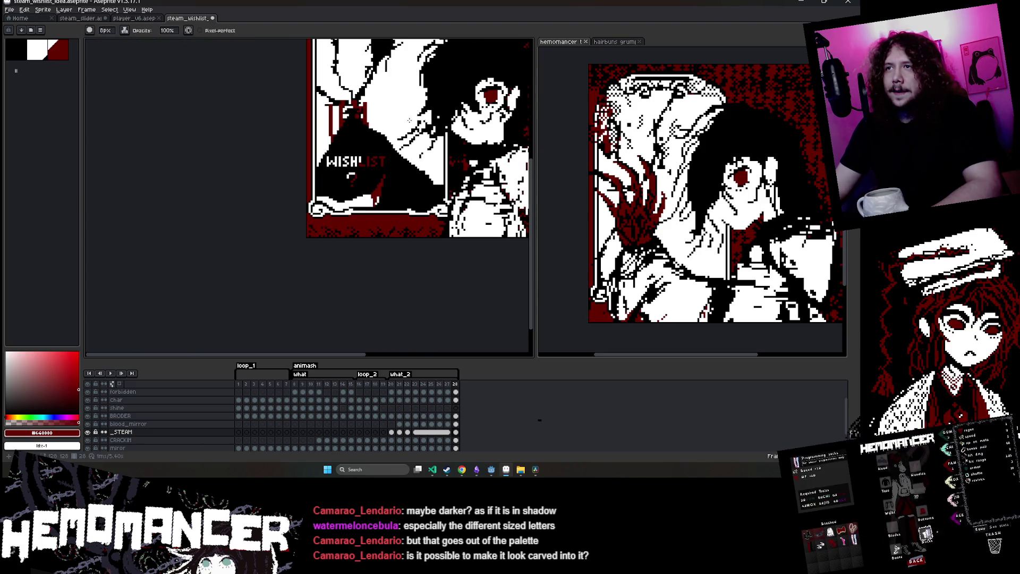
left_click_drag(409, 121, 378, 162)
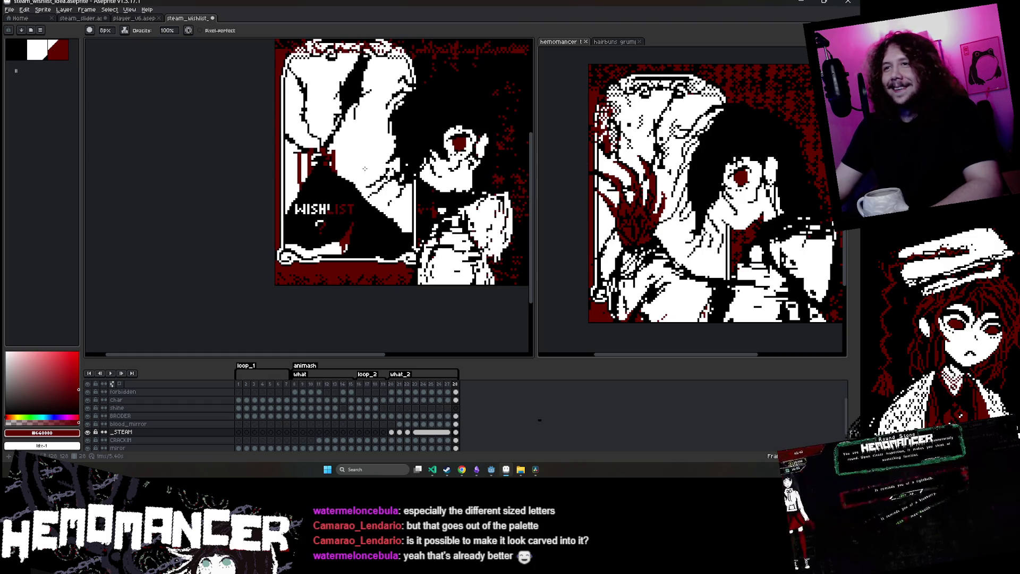
scroll(365, 169, "up", 5)
key("ctrl")
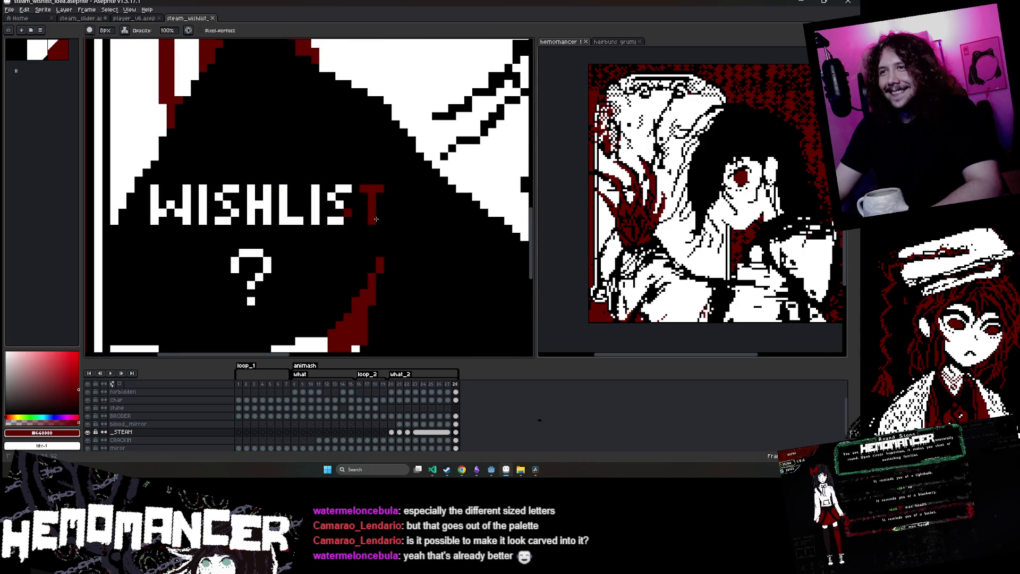
scroll(248, 327, "down", 4)
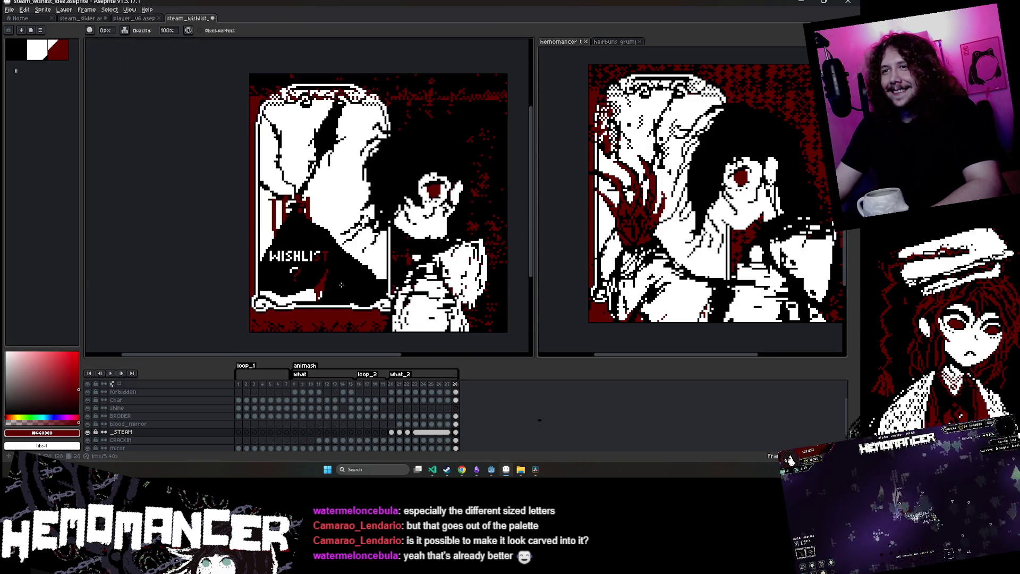
scroll(341, 285, "up", 2)
key("ctrl")
key("ctrl")
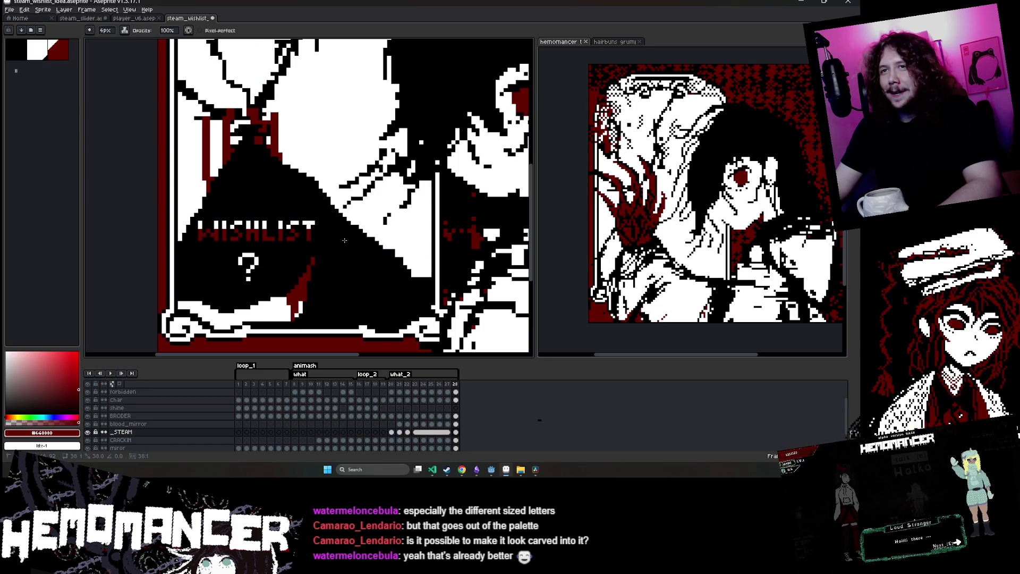
Select frame 26's cel on the _STEAM layer
scroll(302, 271, "down", 2)
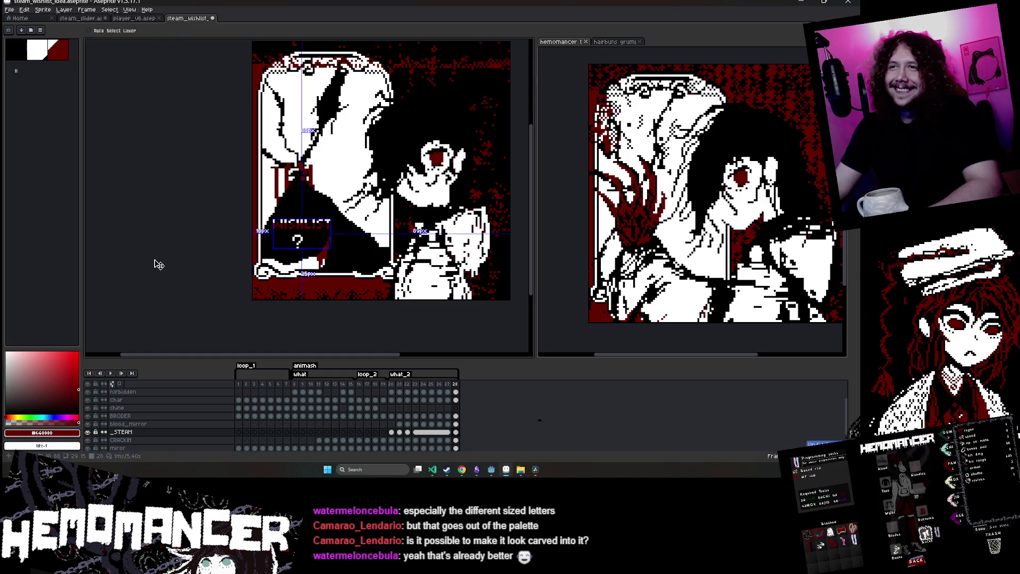
scroll(311, 217, "up", 2)
scroll(310, 218, "down", 3)
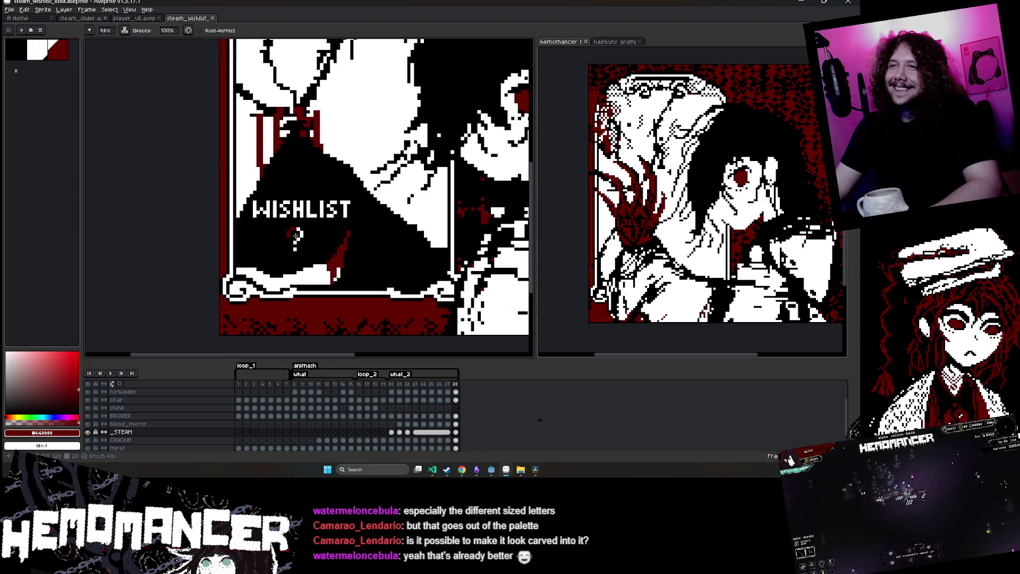
scroll(310, 219, "up", 1)
left_click(440, 432)
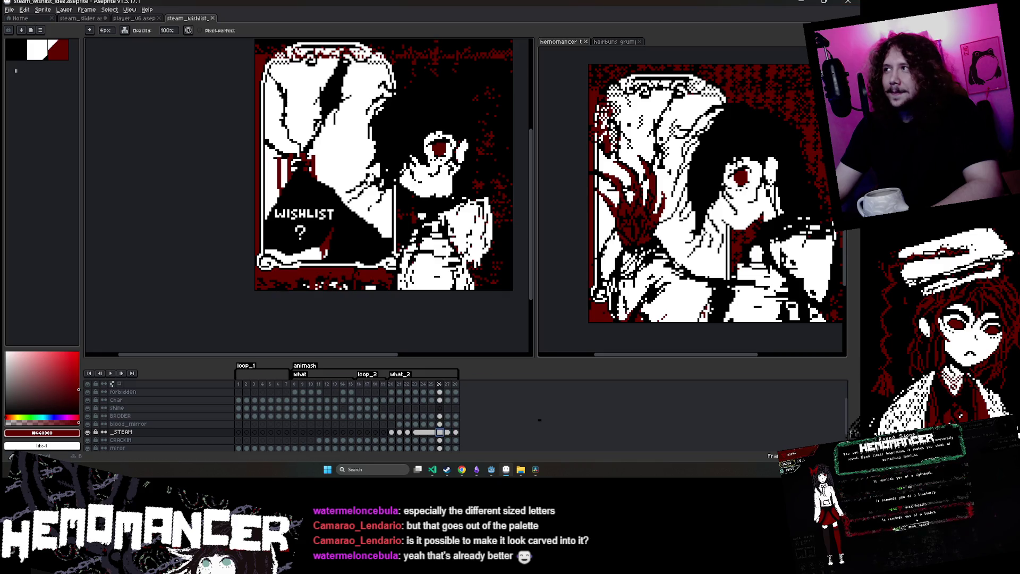
Try tilting the question mark about 15° with a rectangle selection, then cancel it
key("w")
key("m")
scroll(315, 232, "up", 1)
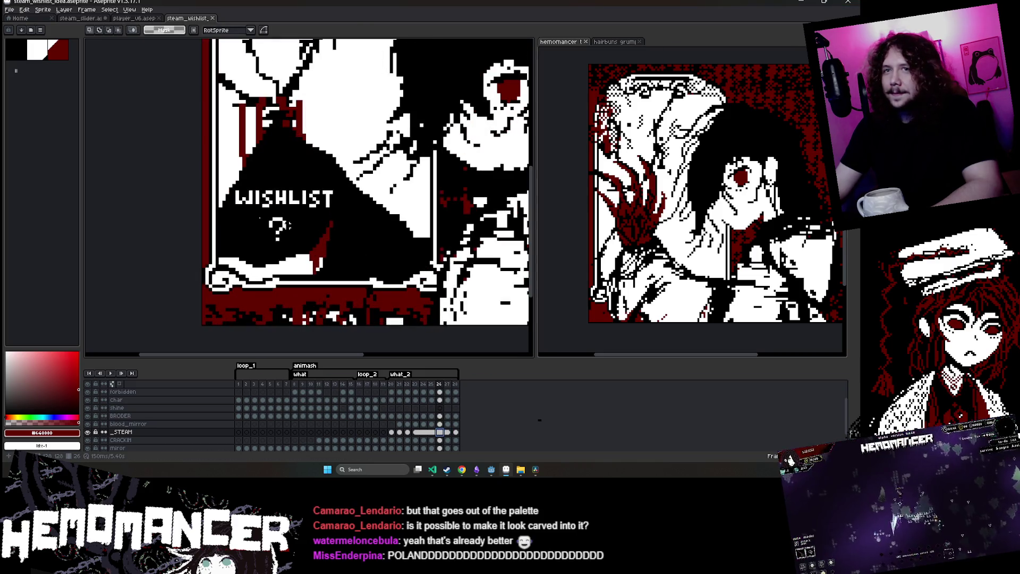
mouse_move(272, 214)
left_mouse_down()
mouse_move(292, 247)
mouse_move(311, 211)
mouse_move(321, 224)
left_mouse_up()
key("Escape")
scroll(322, 224, "down", 2)
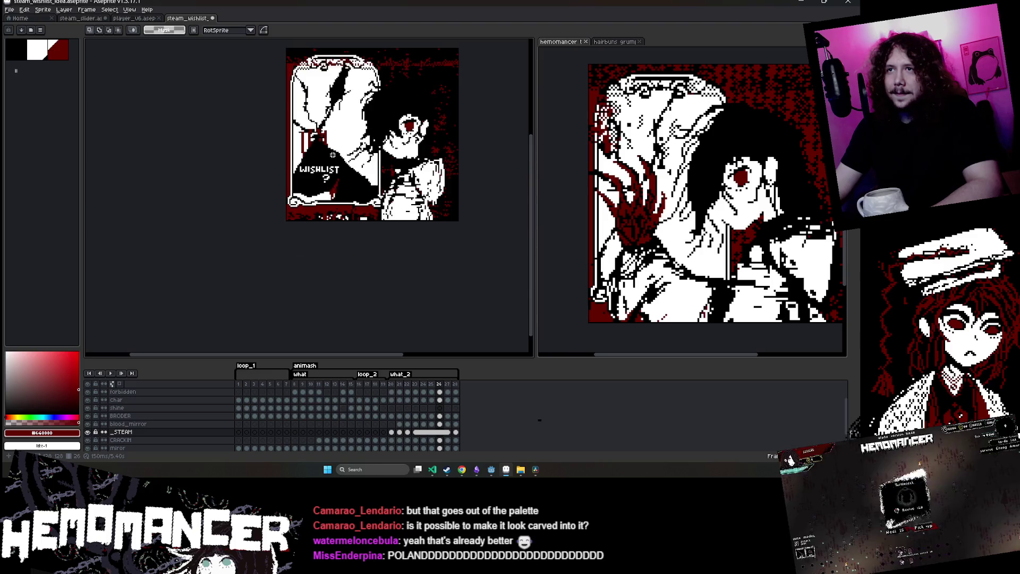
scroll(245, 182, "up", 2)
Rotate the WISHLIST lettering about 11° counter-clockwise, enlarge it and apply the transform
left_click_drag(245, 183, 361, 192)
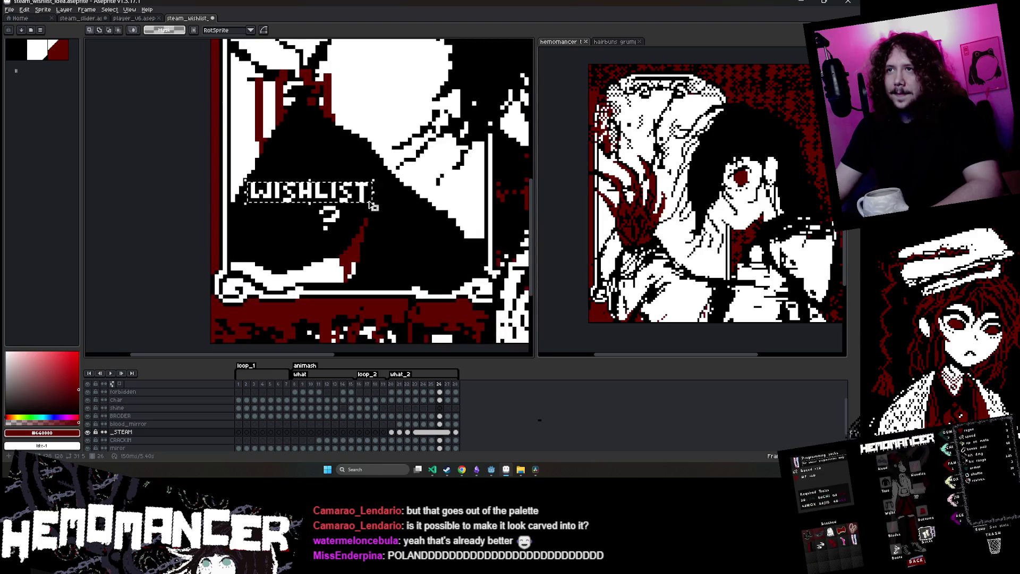
mouse_move(374, 182)
left_mouse_down()
mouse_move(344, 156)
mouse_move(376, 165)
mouse_move(367, 143)
mouse_move(350, 158)
left_mouse_up()
key("Escape")
left_click_drag(241, 232, 248, 268)
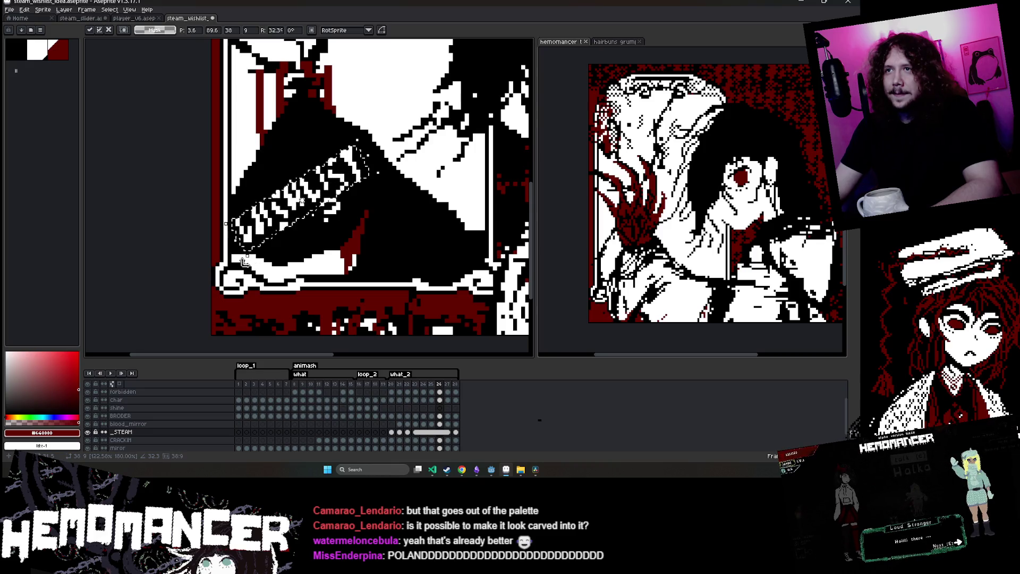
left_click_drag(298, 211, 302, 202)
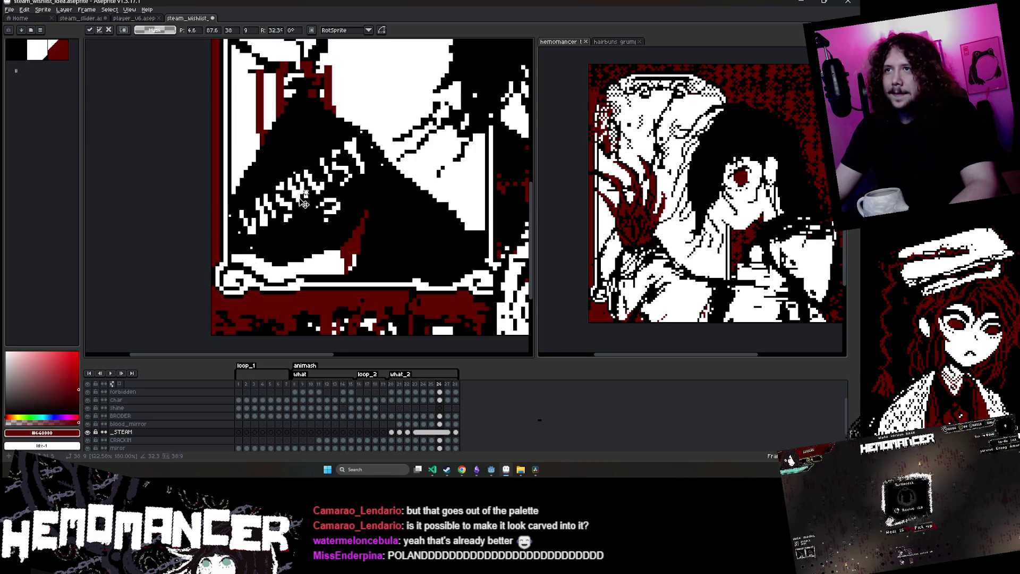
key("Return")
Make white the drawing colour and switch to Simple ink
scroll(253, 205, "up", 3)
key("x")
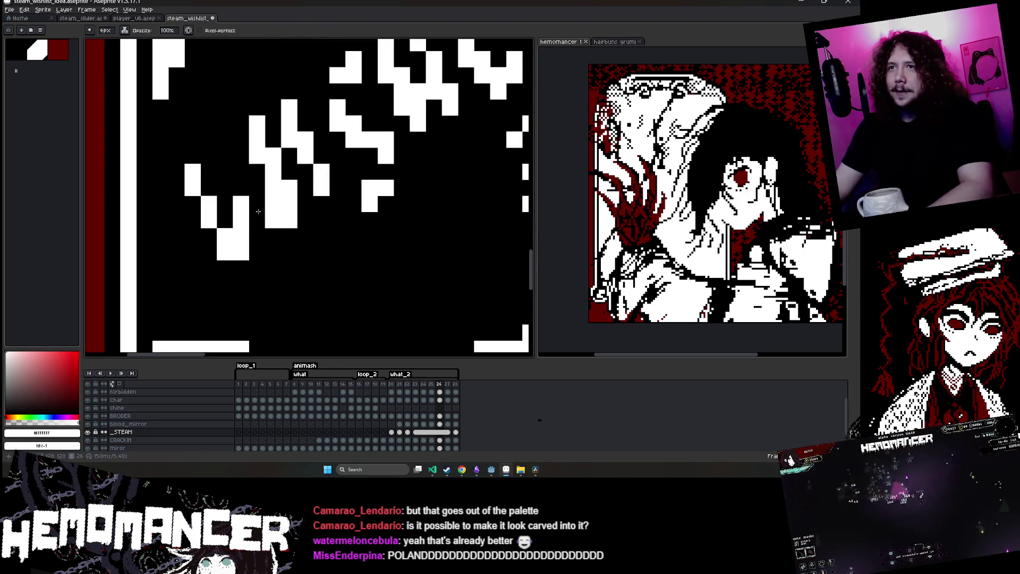
left_click(124, 30)
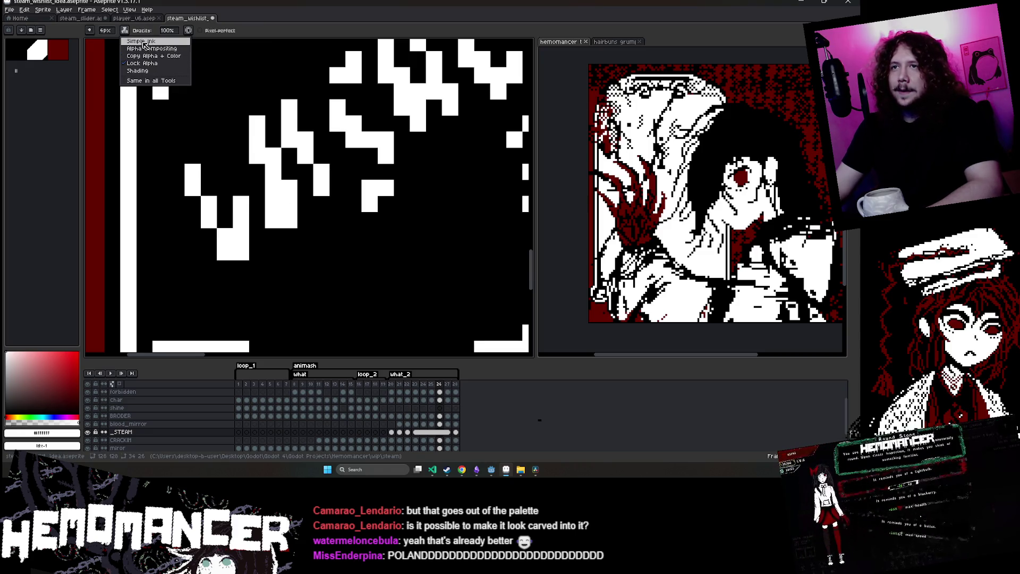
left_click(144, 42)
Erase stray pixels and fill in white pixels on the rotated letters
key("e")
mouse_move(273, 208)
left_mouse_down()
mouse_move(286, 191)
mouse_move(257, 122)
left_mouse_up()
key("ctrl+z")
key("b")
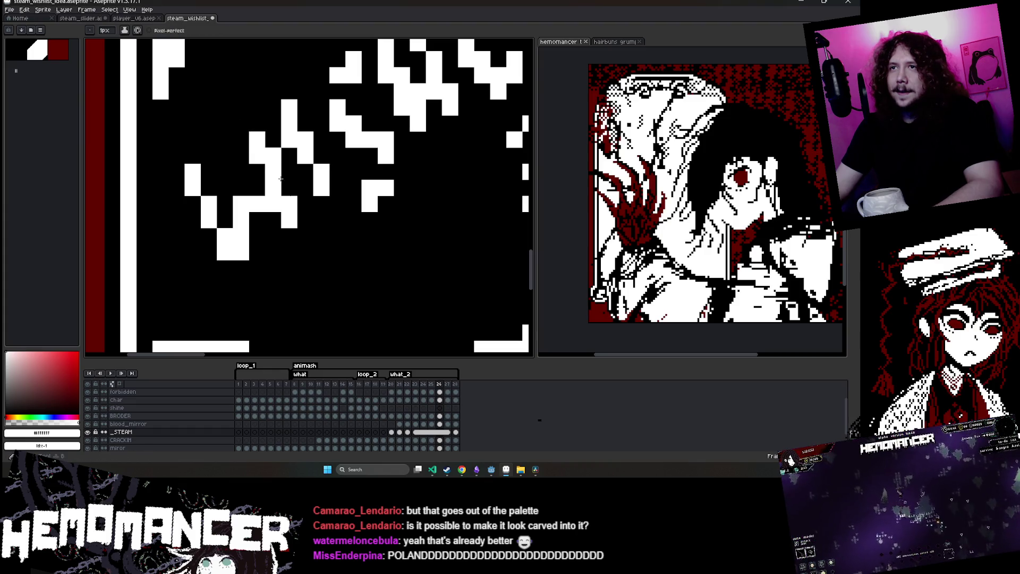
left_click_drag(257, 180, 240, 138)
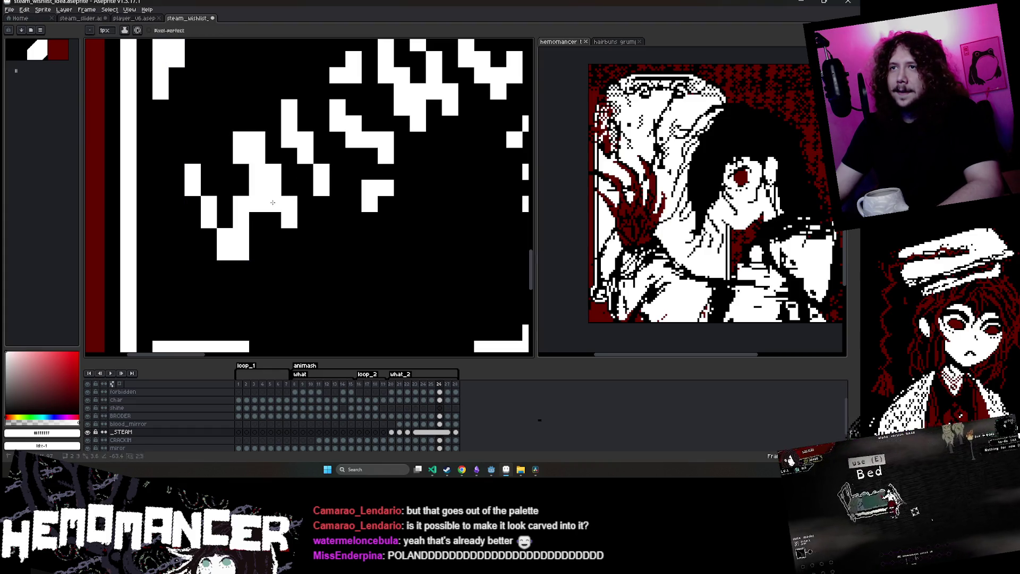
scroll(279, 219, "down", 4)
scroll(281, 220, "up", 3)
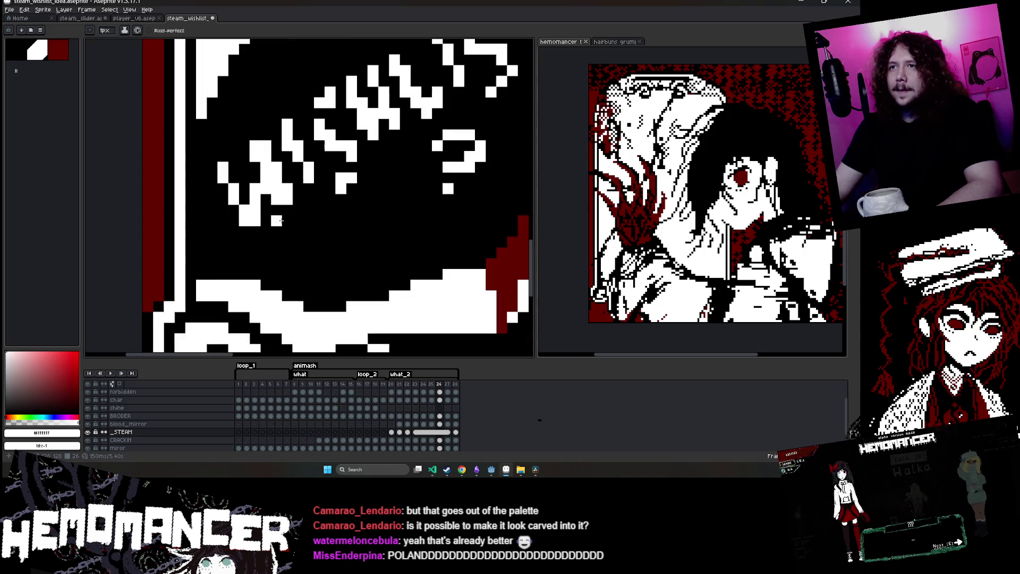
scroll(260, 159, "down", 2)
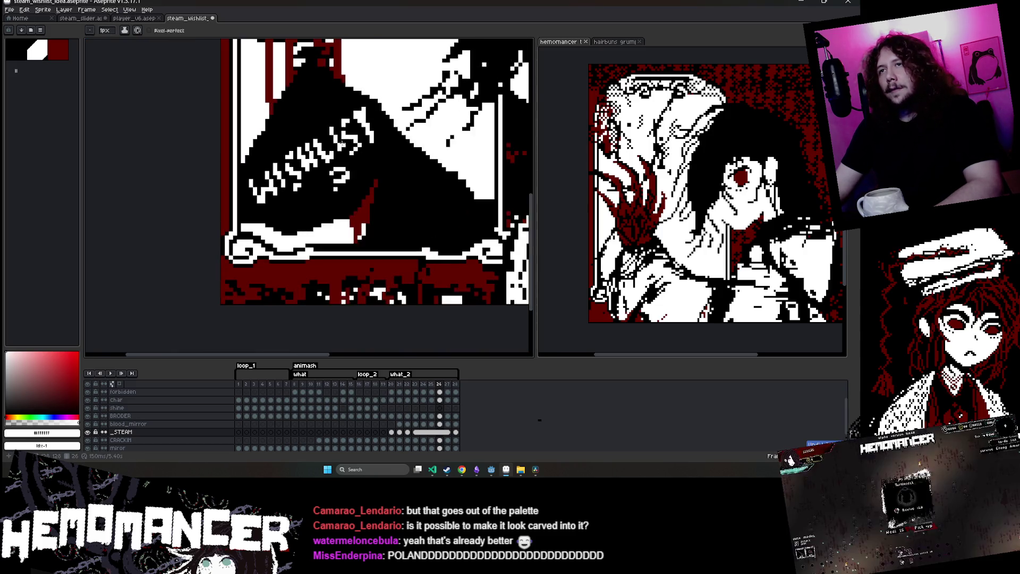
scroll(363, 120, "up", 2)
scroll(339, 110, "down", 2)
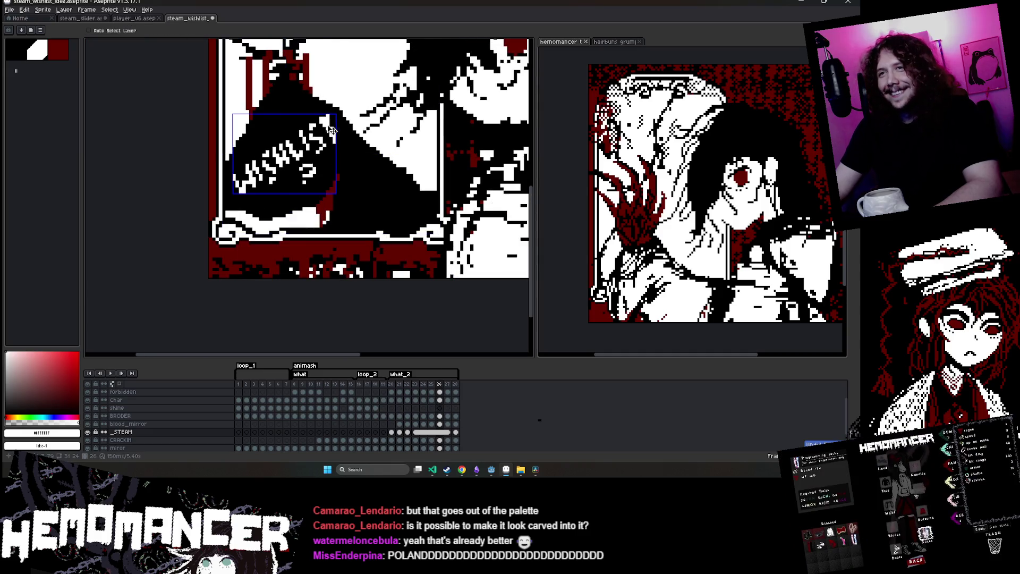
scroll(340, 122, "down", 2)
scroll(334, 147, "up", 4)
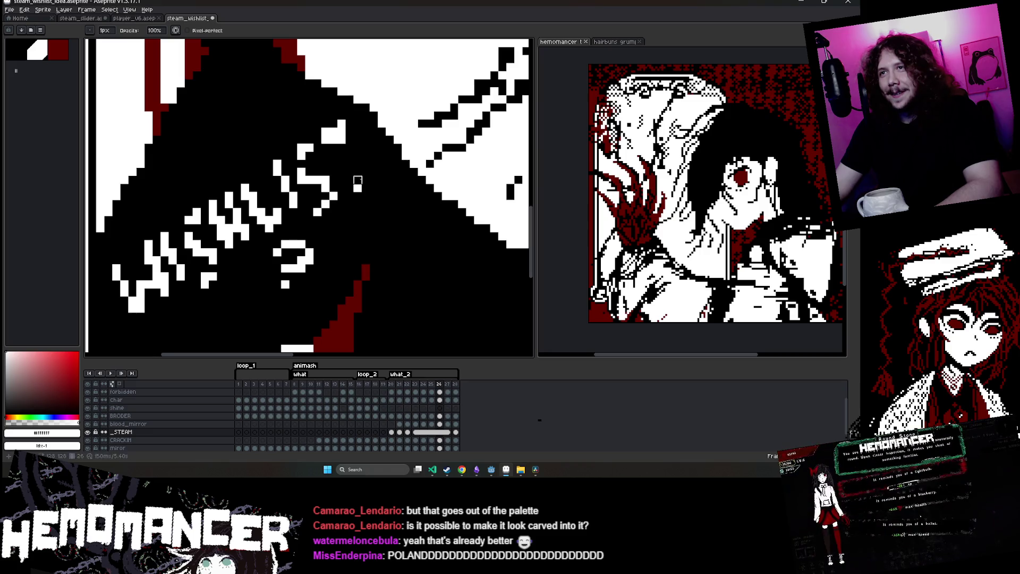
key("e")
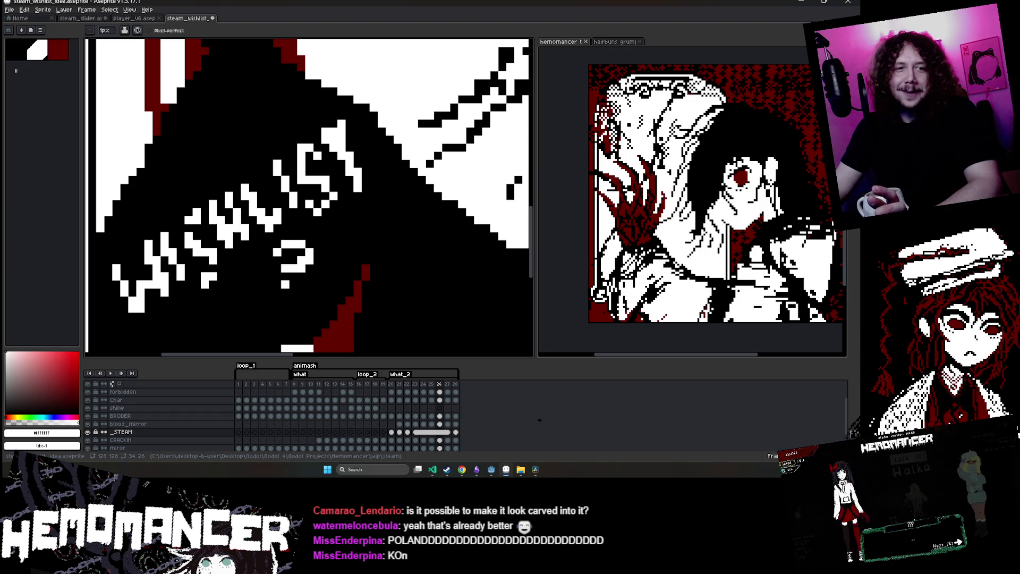
scroll(291, 210, "up", 1)
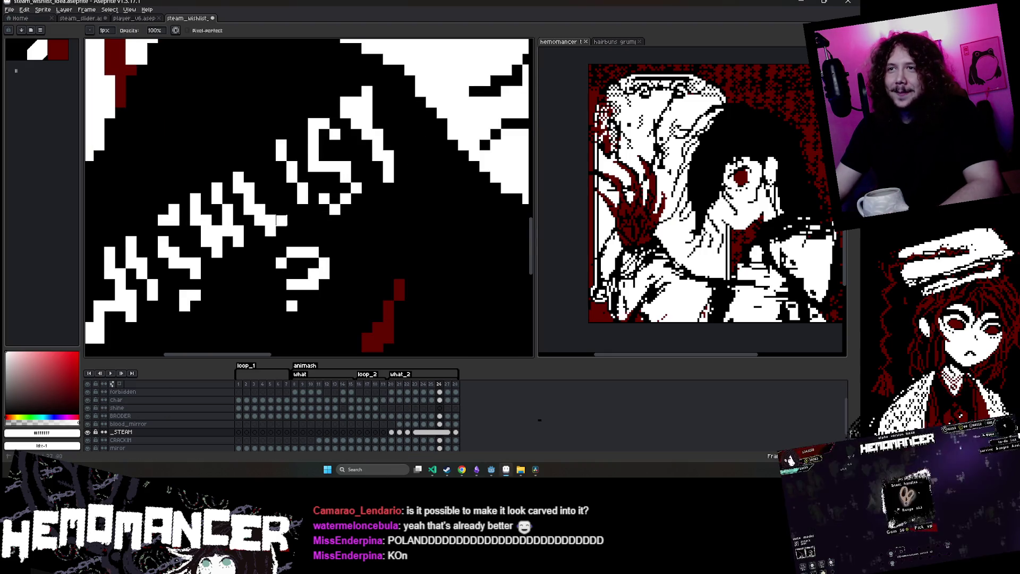
Add white pixels near the L and erase excess white from the lettering
key("v")
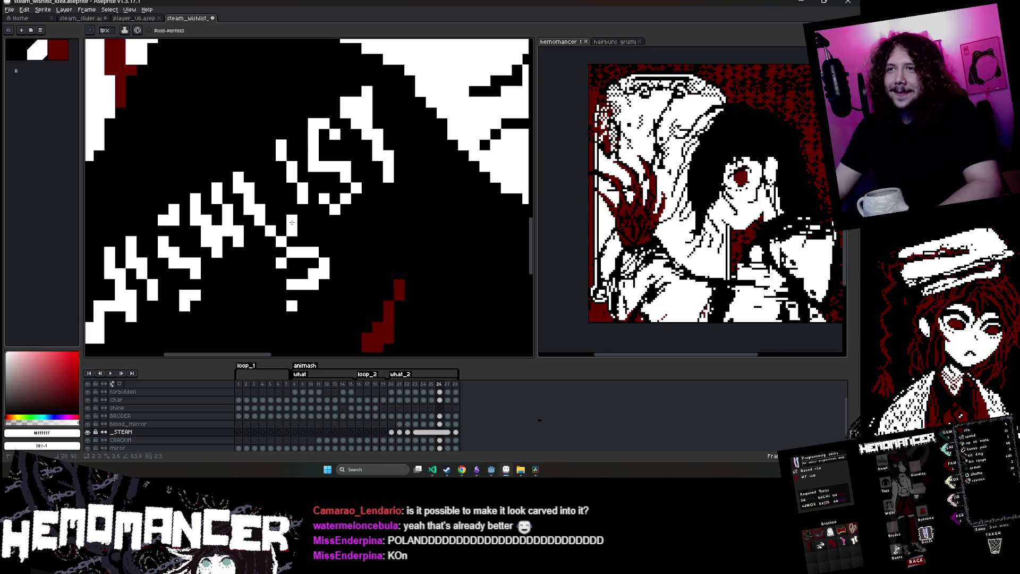
key("b")
left_click(292, 220)
scroll(298, 215, "down", 2)
scroll(304, 211, "up", 2)
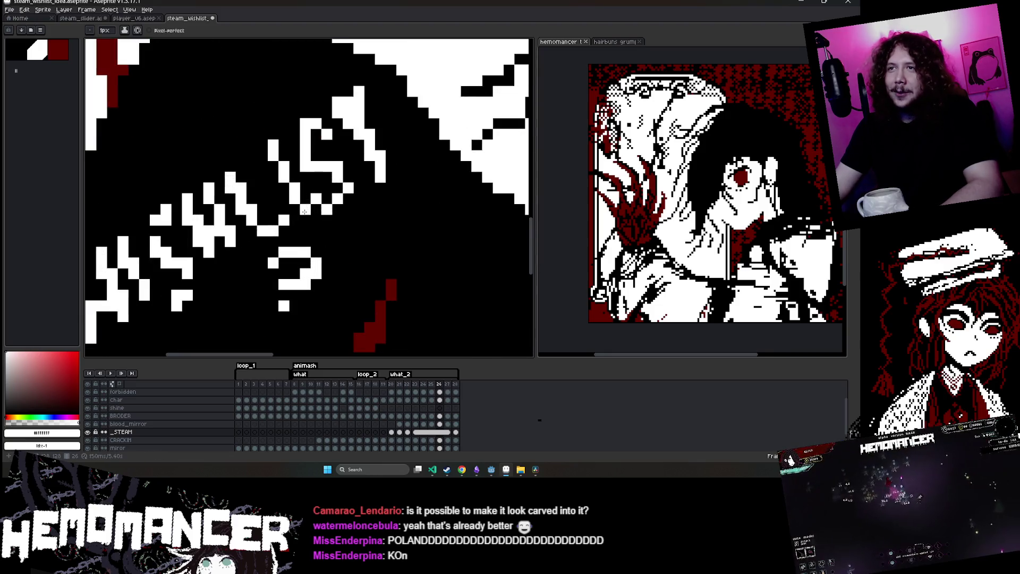
key("e")
left_click_drag(304, 211, 314, 201)
scroll(314, 201, "down", 3)
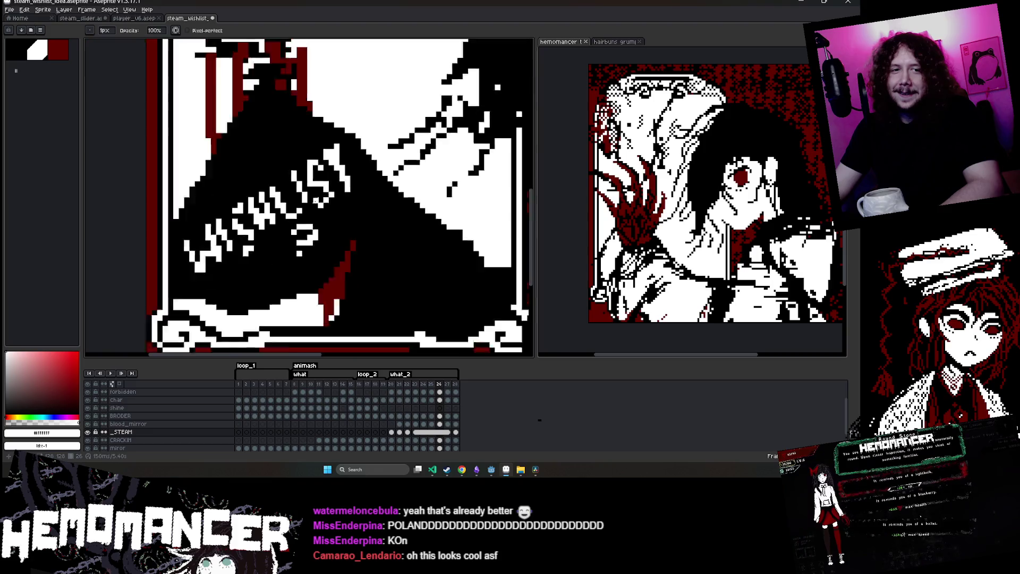
scroll(287, 247, "up", 3)
key("b")
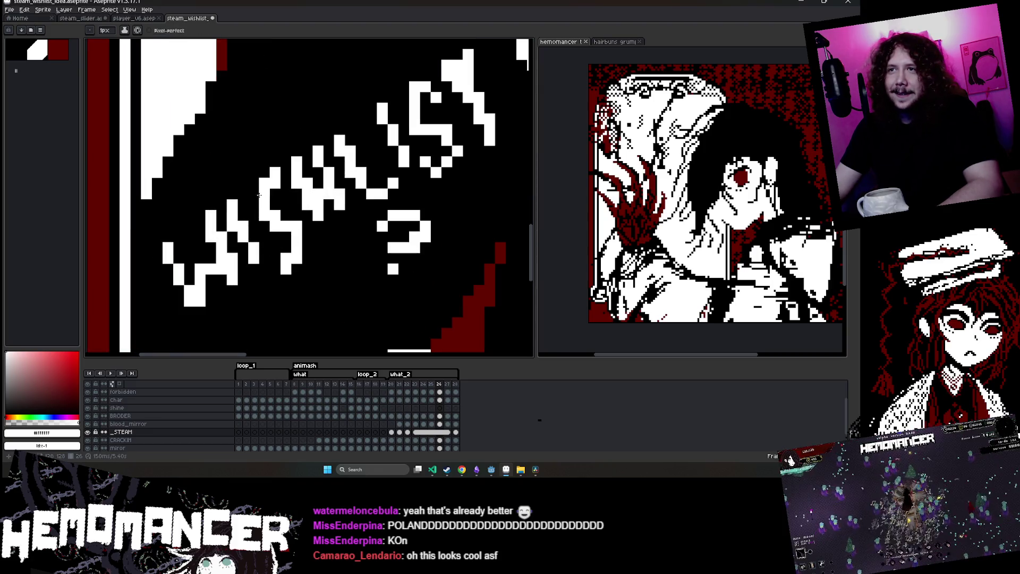
scroll(271, 244, "down", 3)
scroll(270, 246, "up", 3)
scroll(269, 245, "up", 1)
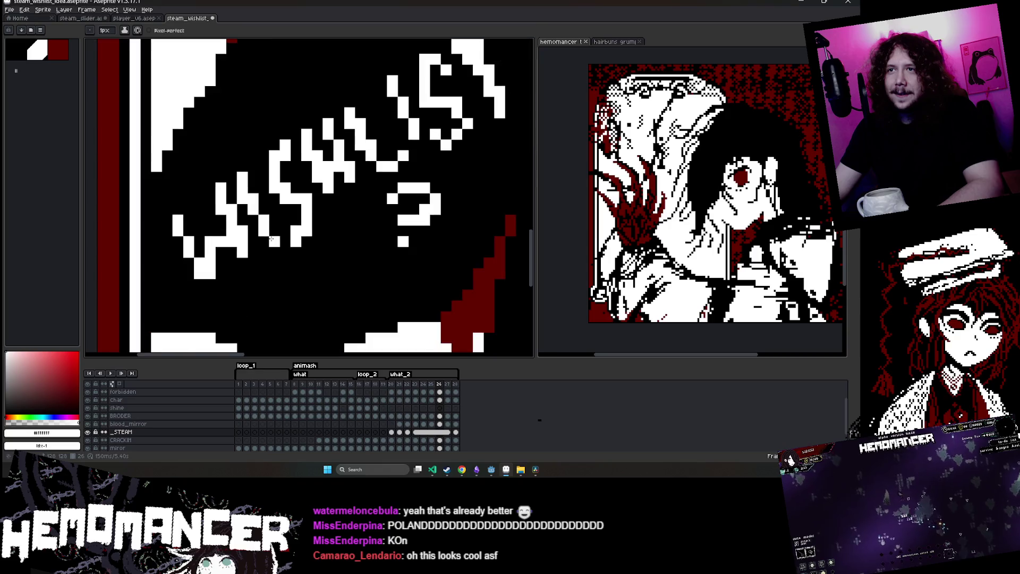
scroll(277, 240, "down", 2)
scroll(273, 220, "up", 1)
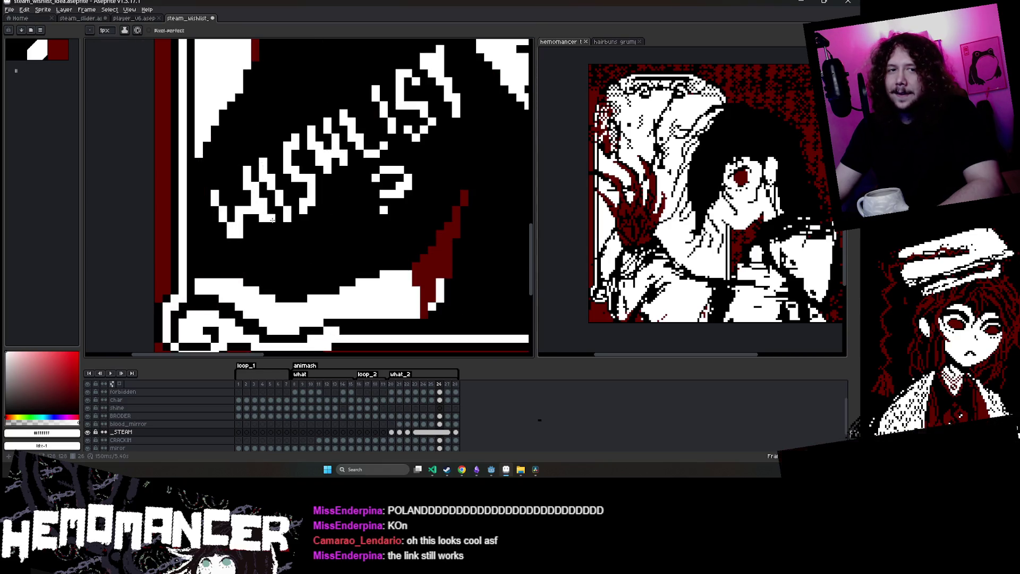
scroll(272, 218, "up", 1)
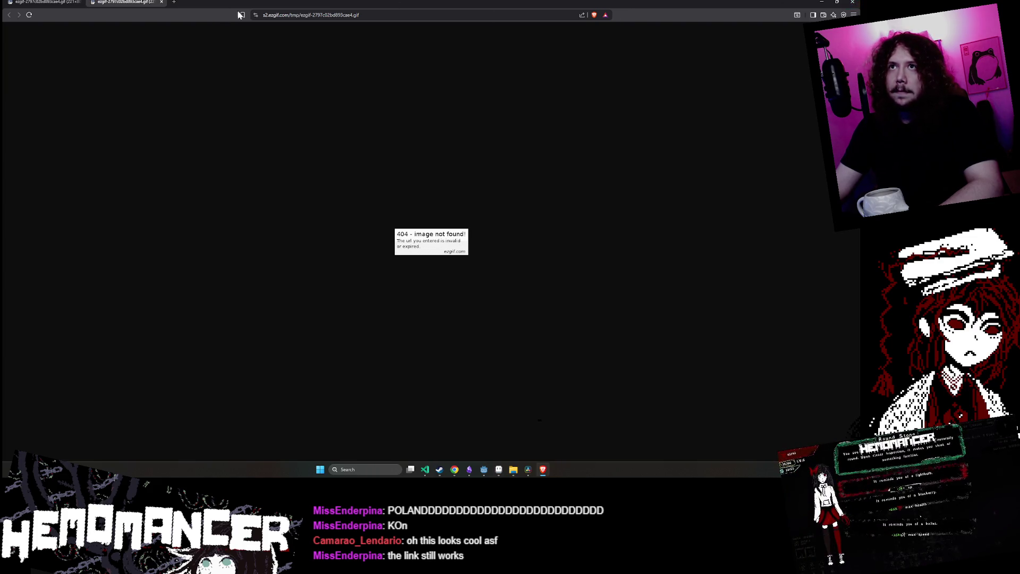
Close the Brave window and confirm closing both ezgif tabs
left_click(855, 2)
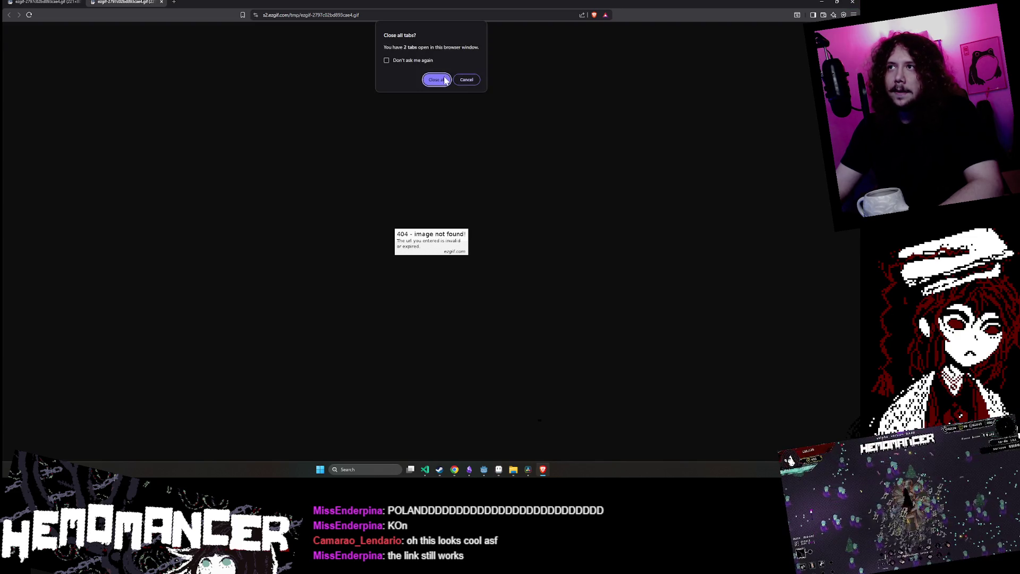
left_click(436, 79)
scroll(222, 305, "up", 4)
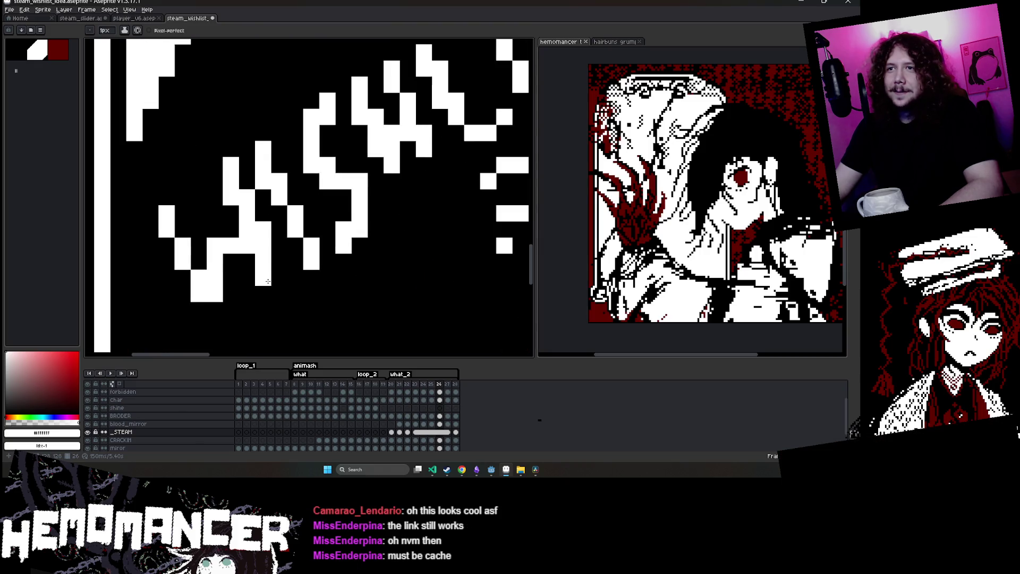
Clean up stray pixels in the rotated WISHLIST lettering, alternating between Eraser and Pencil
scroll(254, 236, "down", 1)
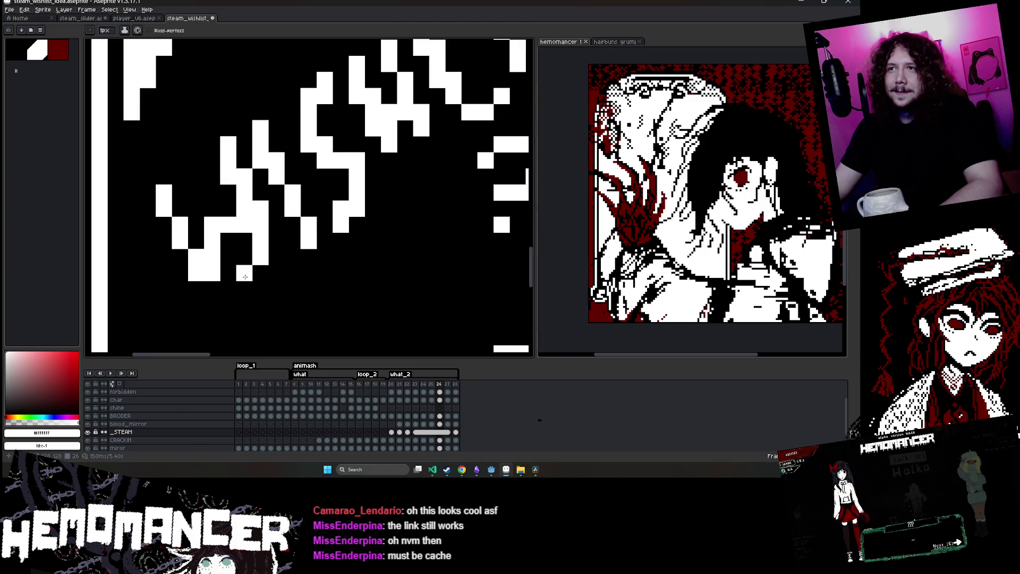
key("e")
scroll(260, 204, "down", 5)
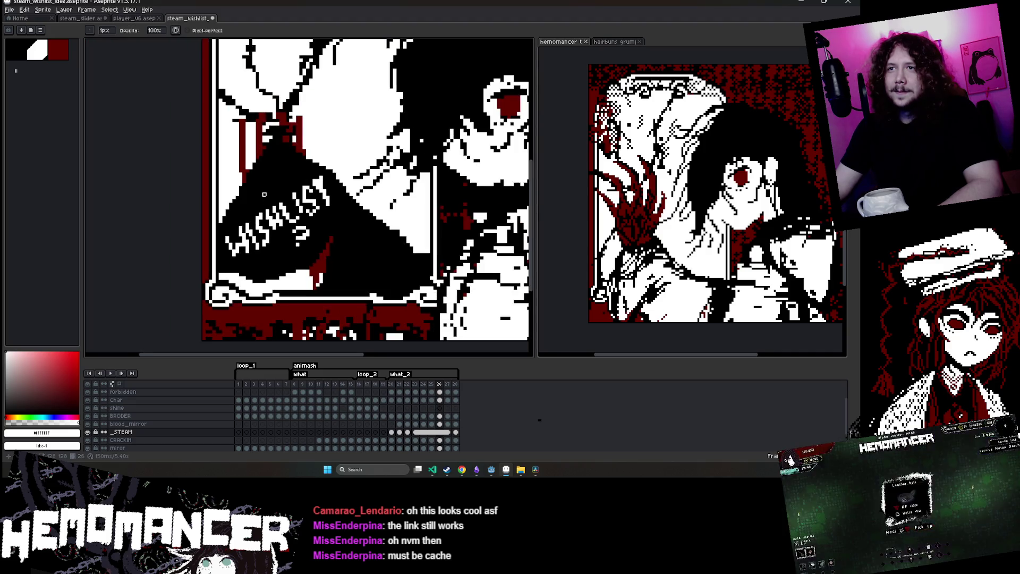
scroll(264, 194, "up", 2)
key("b")
scroll(269, 148, "down", 3)
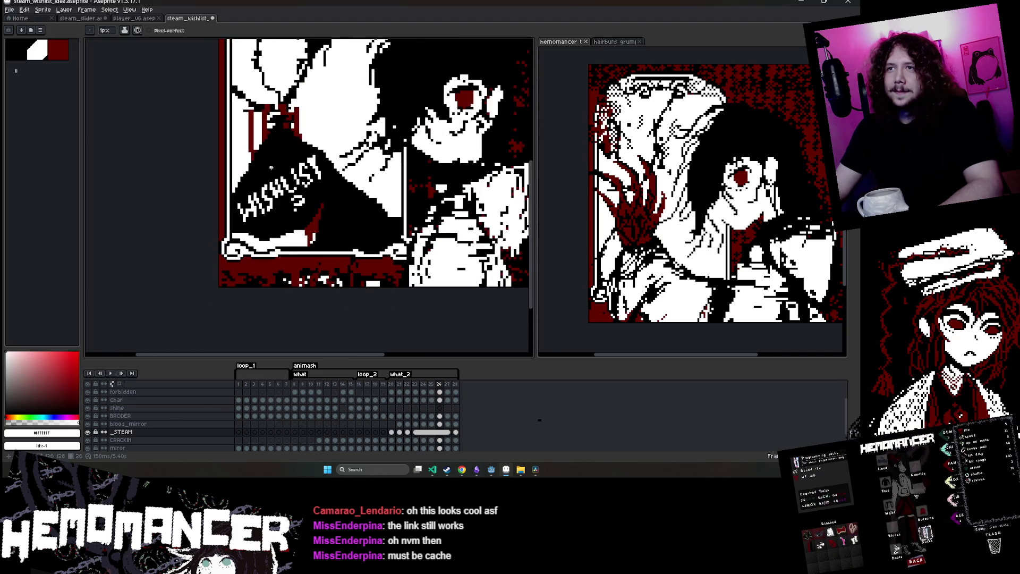
scroll(271, 168, "up", 3)
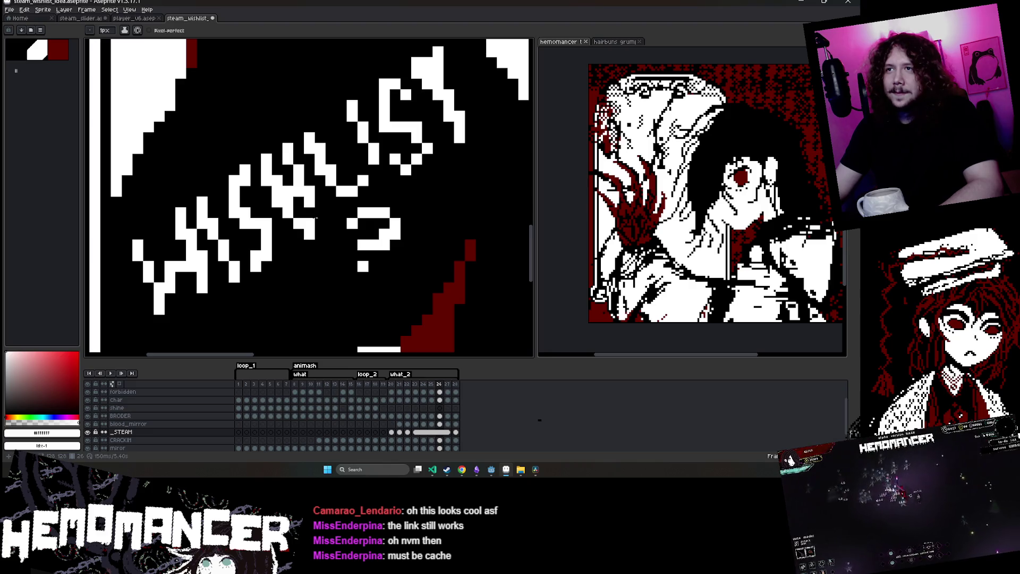
key("e")
scroll(324, 220, "up", 2)
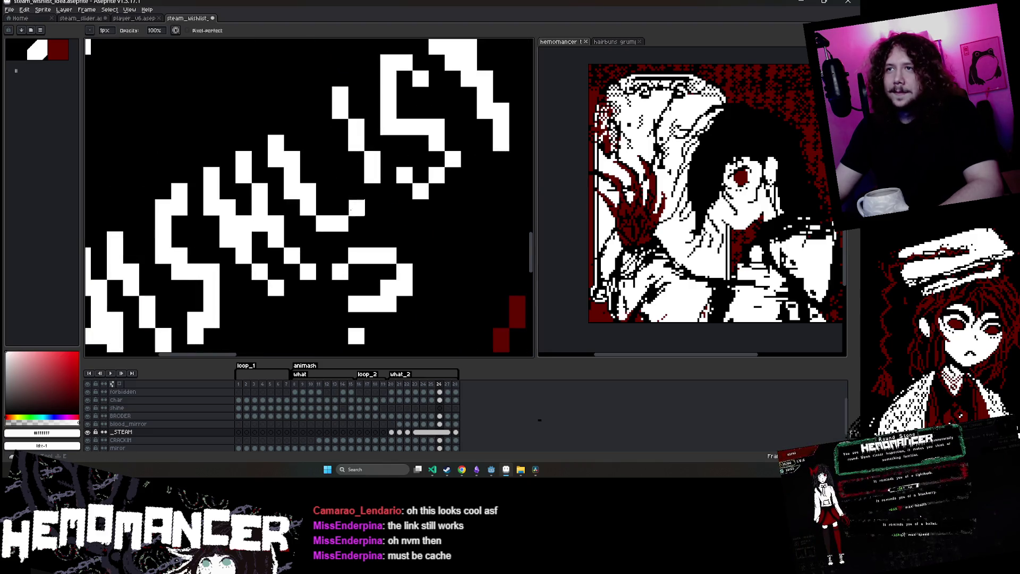
scroll(372, 218, "down", 4)
key("v")
key("b")
scroll(362, 208, "up", 4)
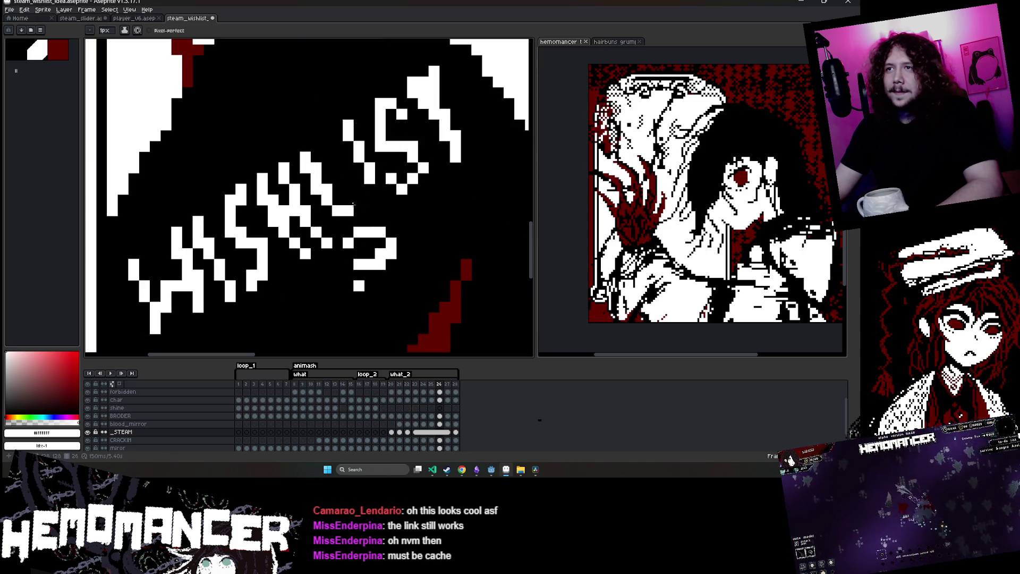
scroll(354, 204, "down", 3)
scroll(375, 189, "up", 3)
scroll(372, 154, "down", 5)
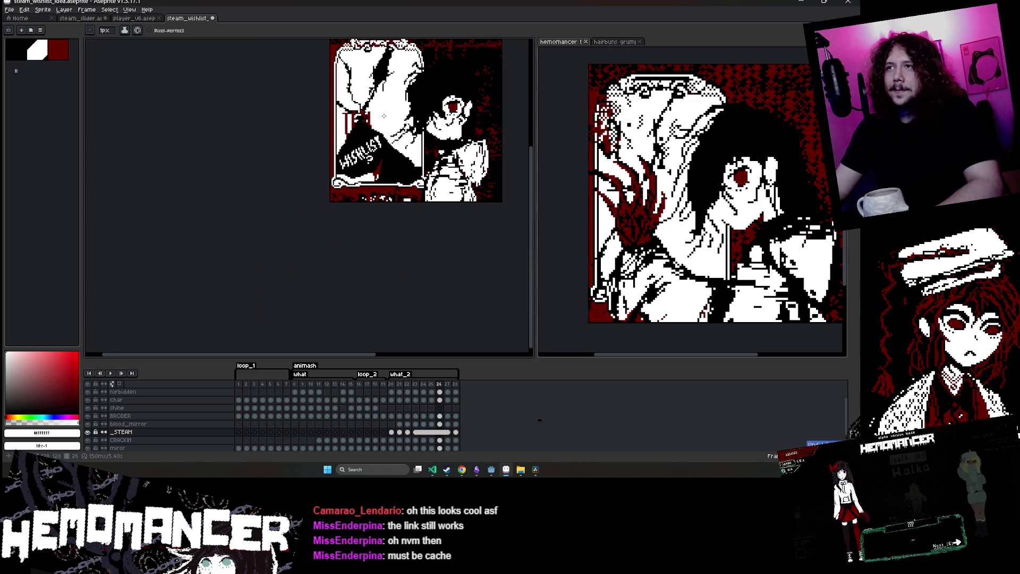
left_click_drag(404, 159, 371, 196)
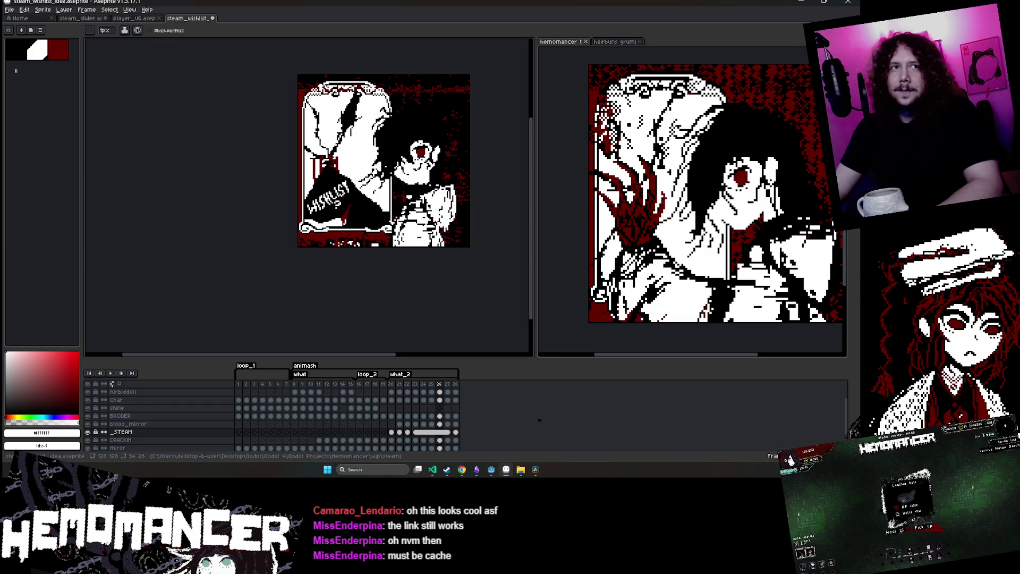
Marquee-select a rectangular part of the lettering, move it, and deselect to apply it
key("m")
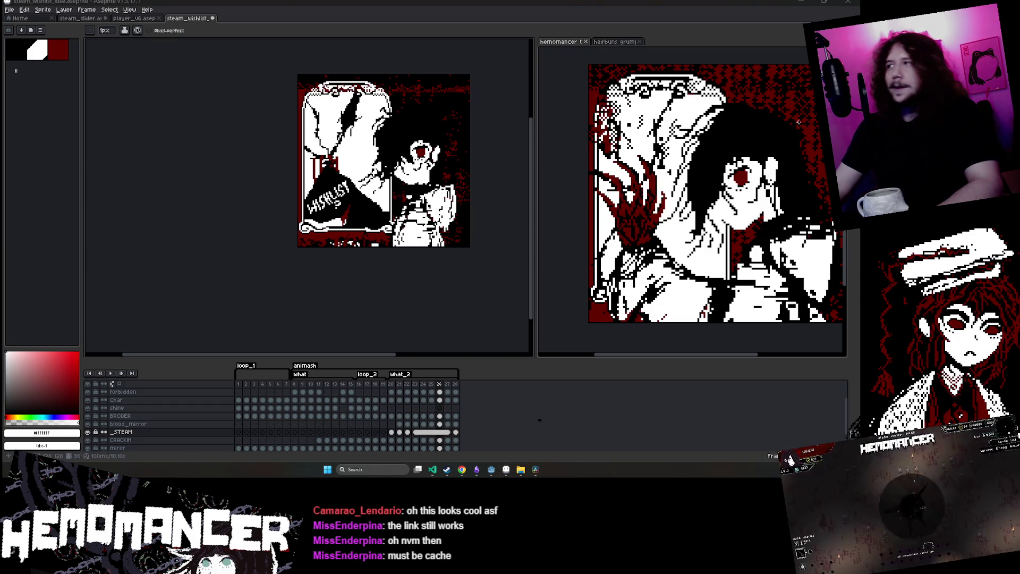
scroll(322, 201, "up", 2)
mouse_move(272, 140)
left_mouse_down()
mouse_move(424, 261)
mouse_move(402, 243)
left_mouse_up()
scroll(388, 199, "up", 4)
key("ctrl+d")
Repaint white pixels into the WISHLIST letters to fix gaps
key("b")
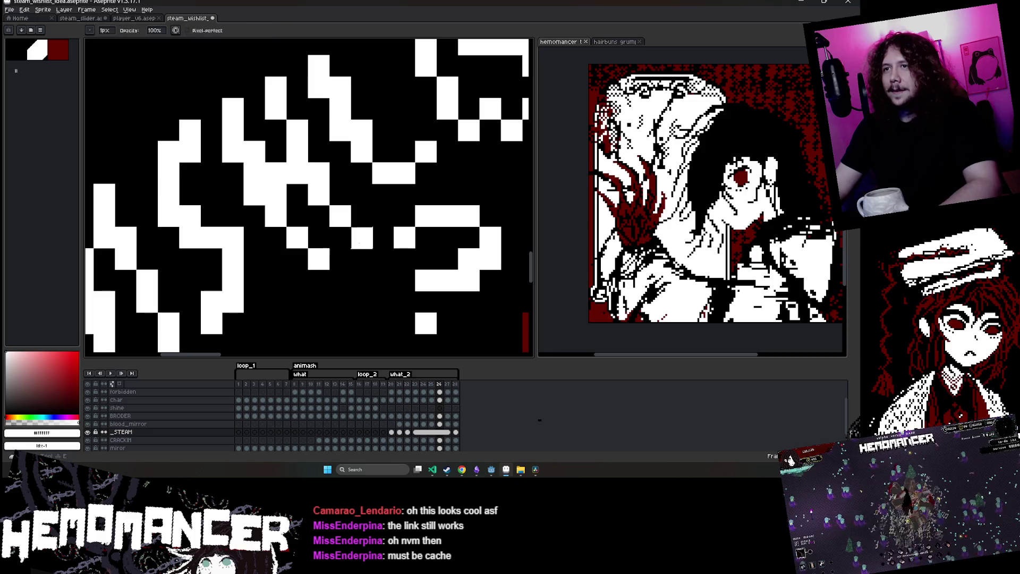
scroll(387, 198, "down", 2)
scroll(334, 256, "up", 4)
key("e")
left_click(304, 264)
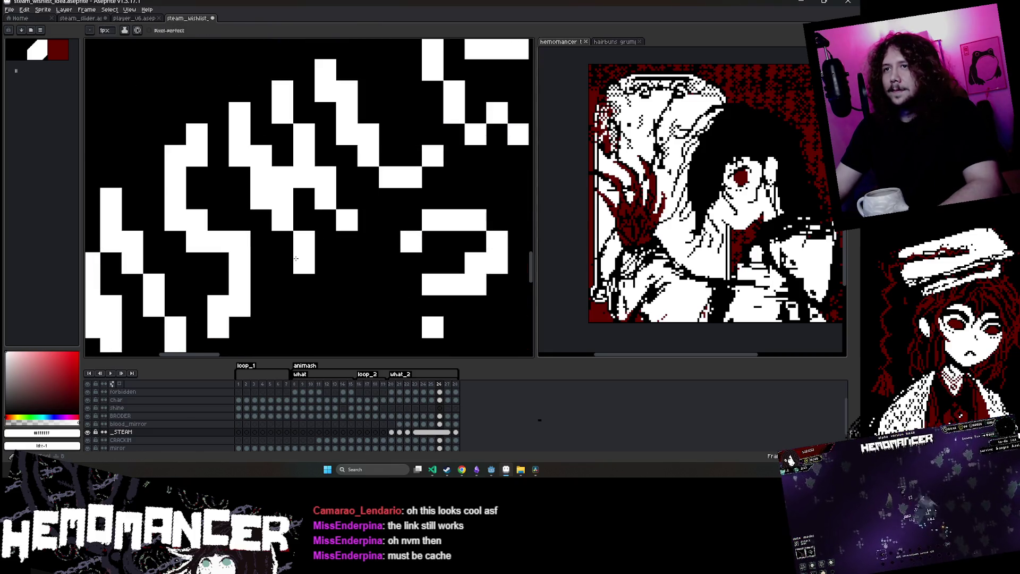
left_click(282, 242)
left_click(291, 236)
left_click(346, 239)
scroll(346, 239, "down", 5)
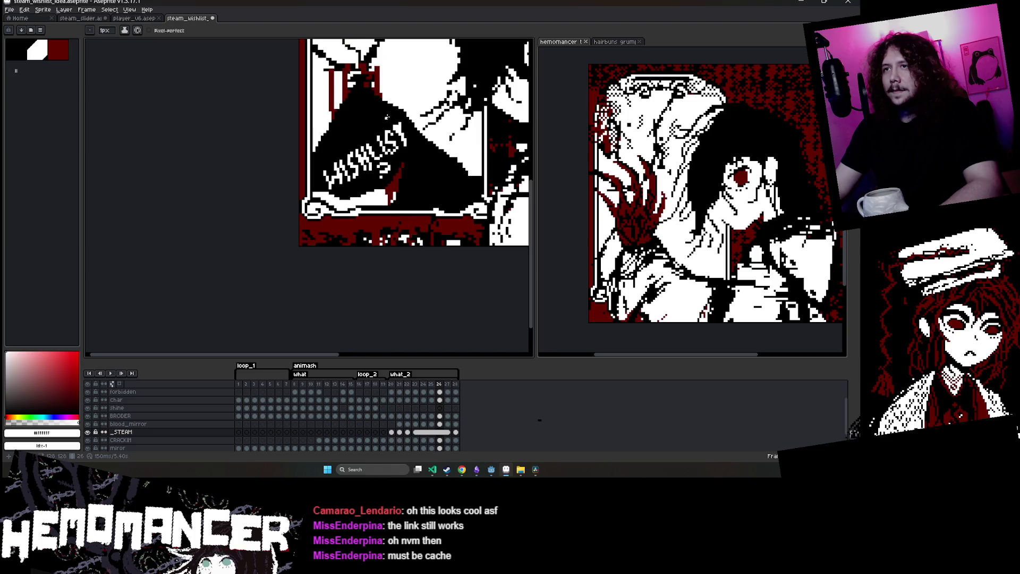
scroll(372, 149, "up", 4)
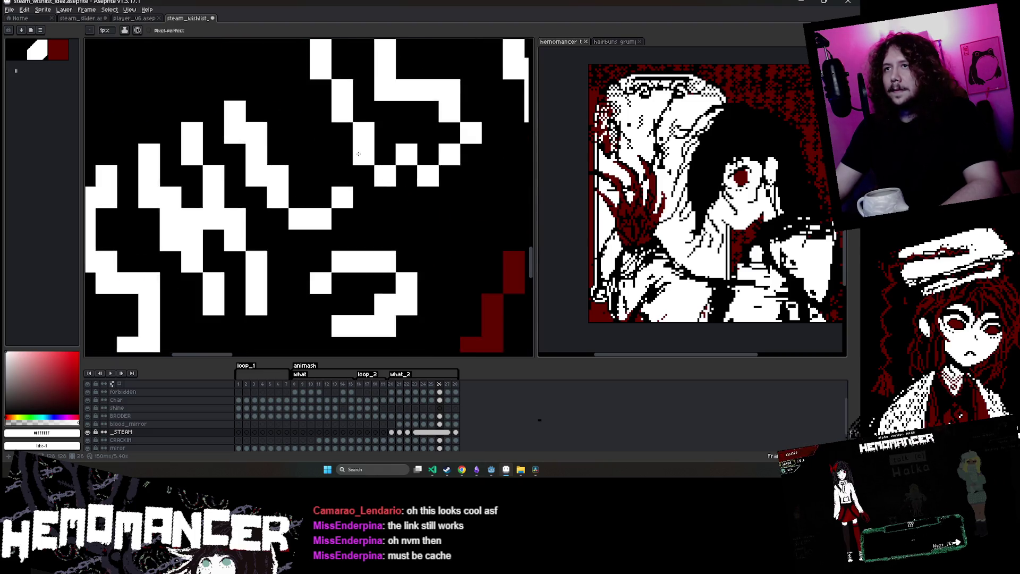
scroll(372, 148, "down", 3)
scroll(372, 149, "up", 2)
Move the Magic Wand-selected question mark lower and add a white pixel beside it
key("w")
scroll(357, 175, "up", 2)
left_click(362, 175)
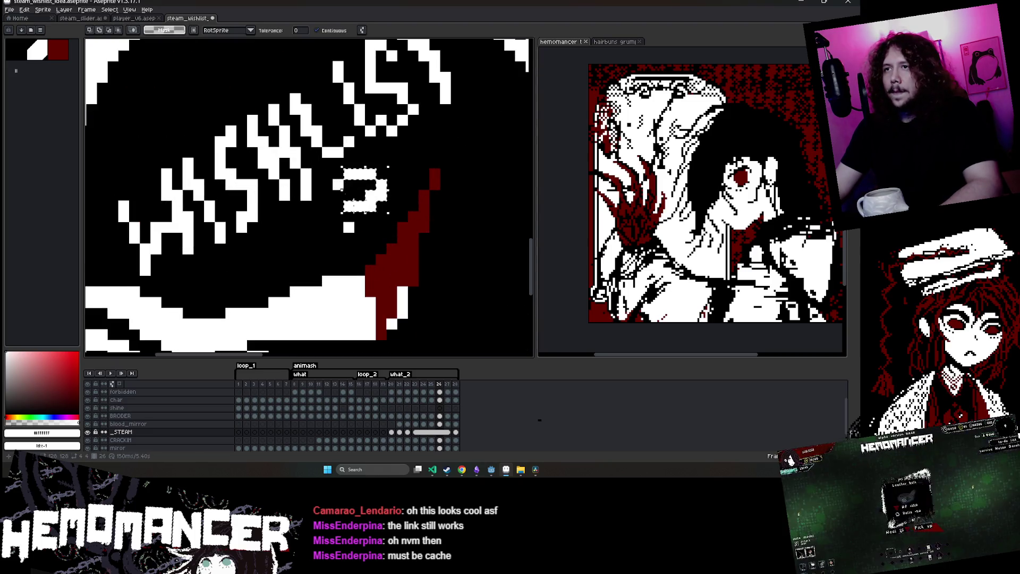
left_click_drag(361, 205, 361, 227)
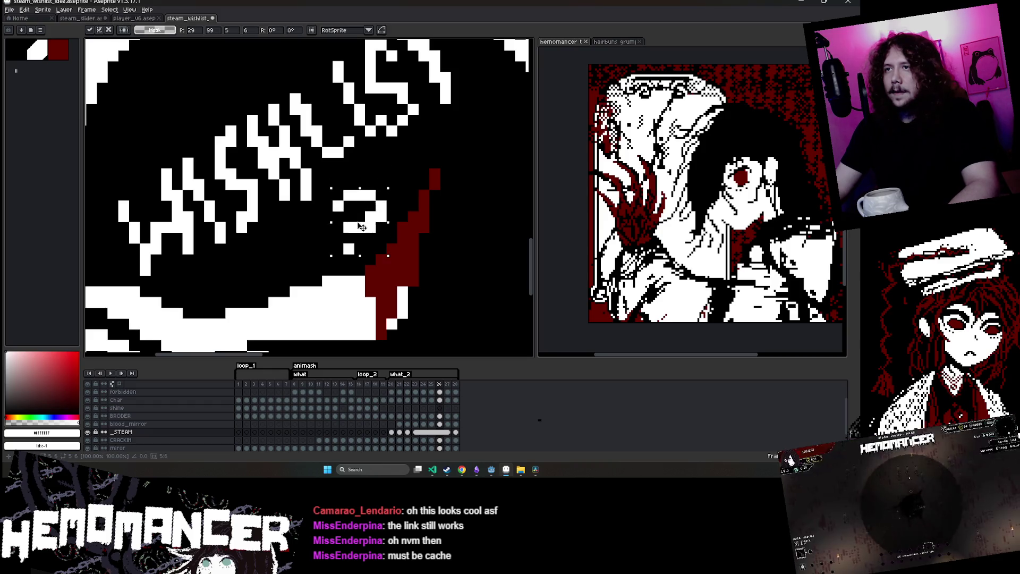
key("b")
scroll(345, 194, "up", 2)
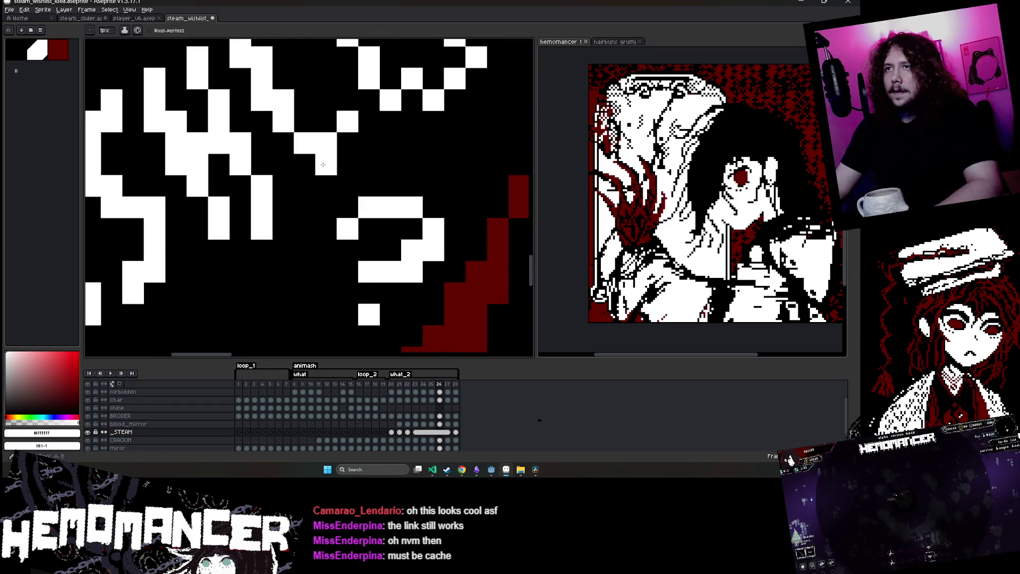
left_click(366, 147)
Shift the T glyph up and right, then nudge the S glyph right and commit it
key("e")
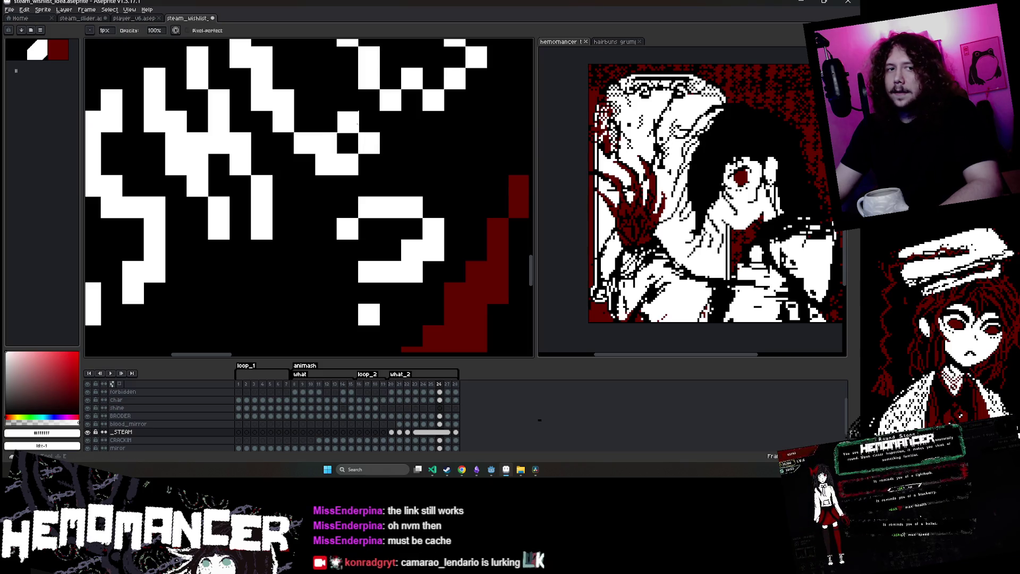
scroll(327, 144, "down", 3)
scroll(360, 215, "up", 2)
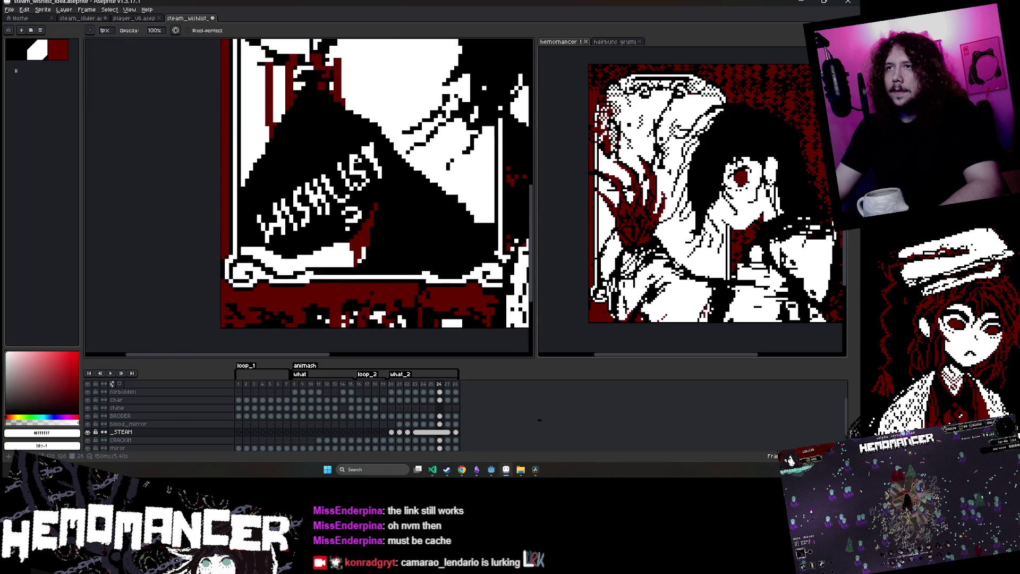
key("w")
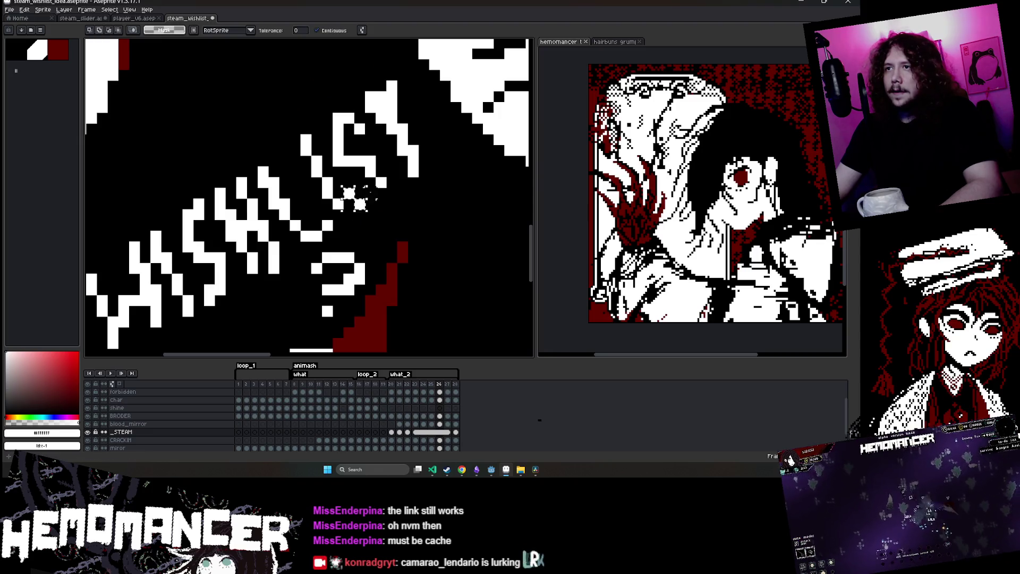
left_click_drag(387, 111, 409, 101)
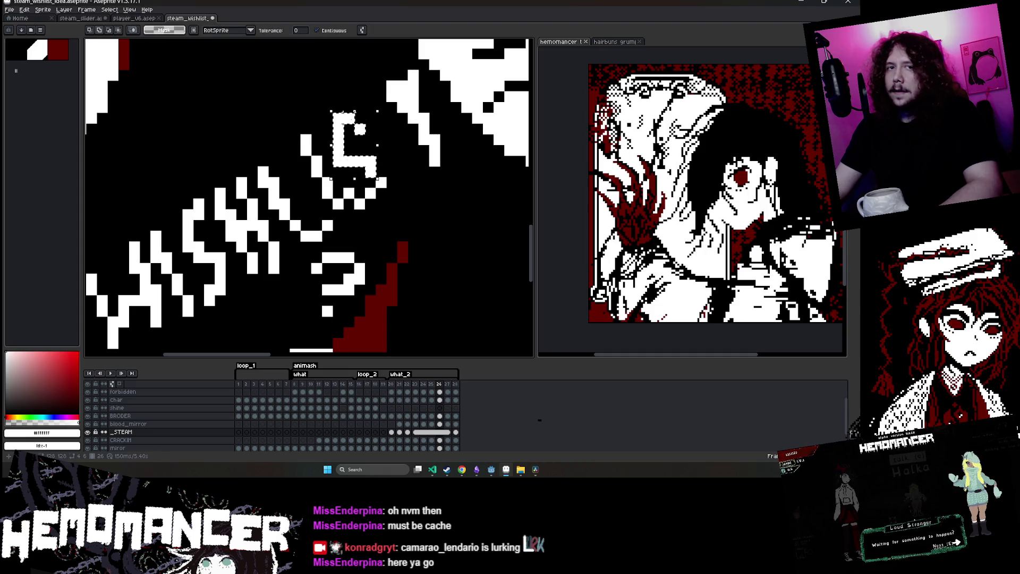
left_click(353, 119)
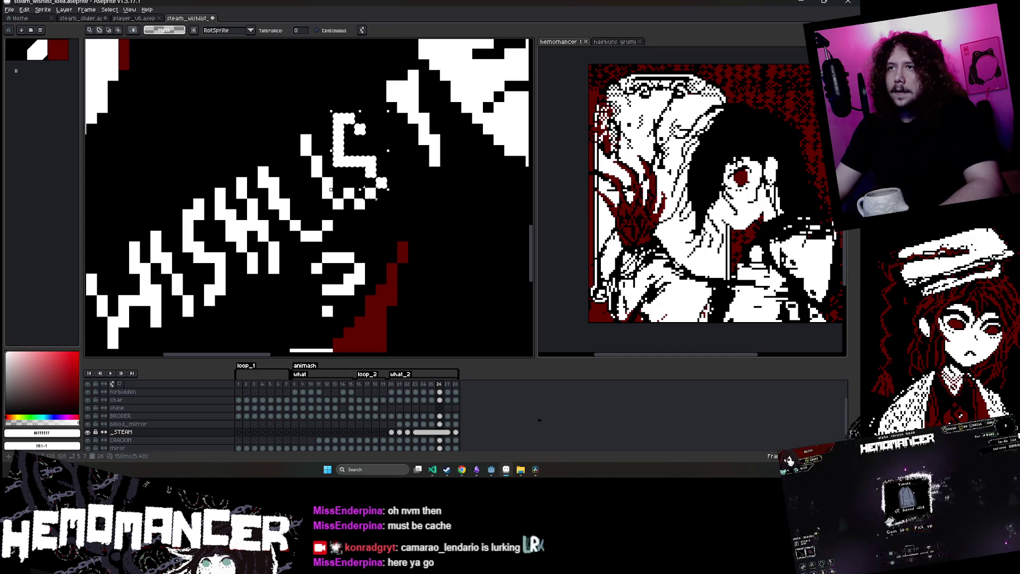
left_click_drag(373, 164, 383, 165)
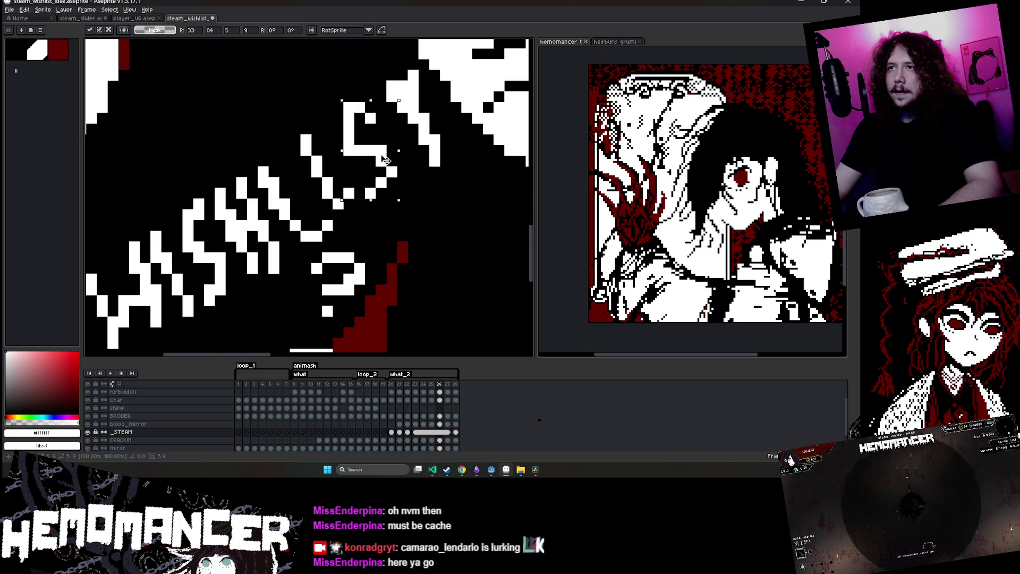
key("Return")
Inspect the lettering up close and save the wishlist artwork with Ctrl+S
scroll(384, 164, "down", 5)
scroll(376, 145, "up", 3)
key("b")
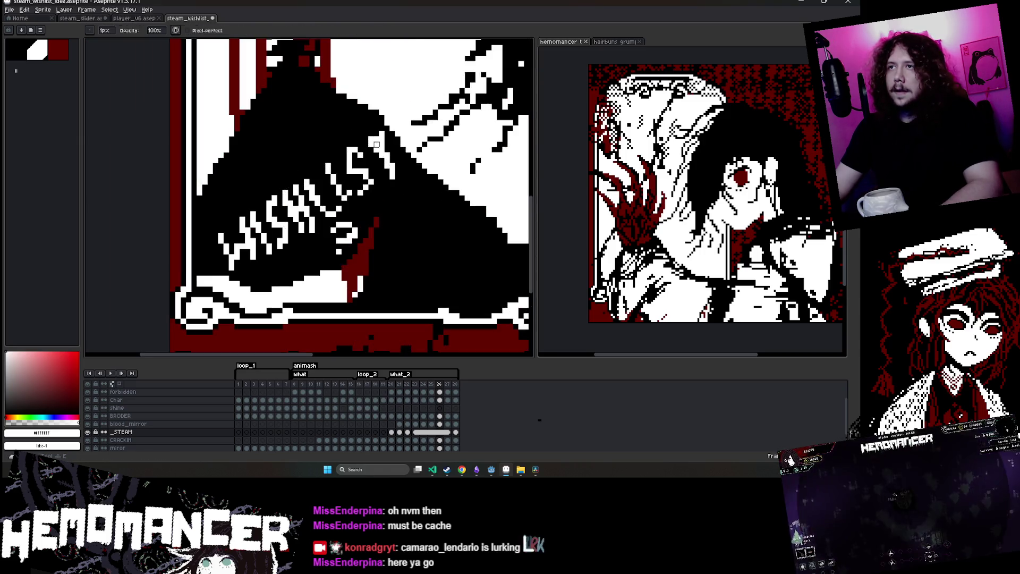
scroll(376, 139, "up", 2)
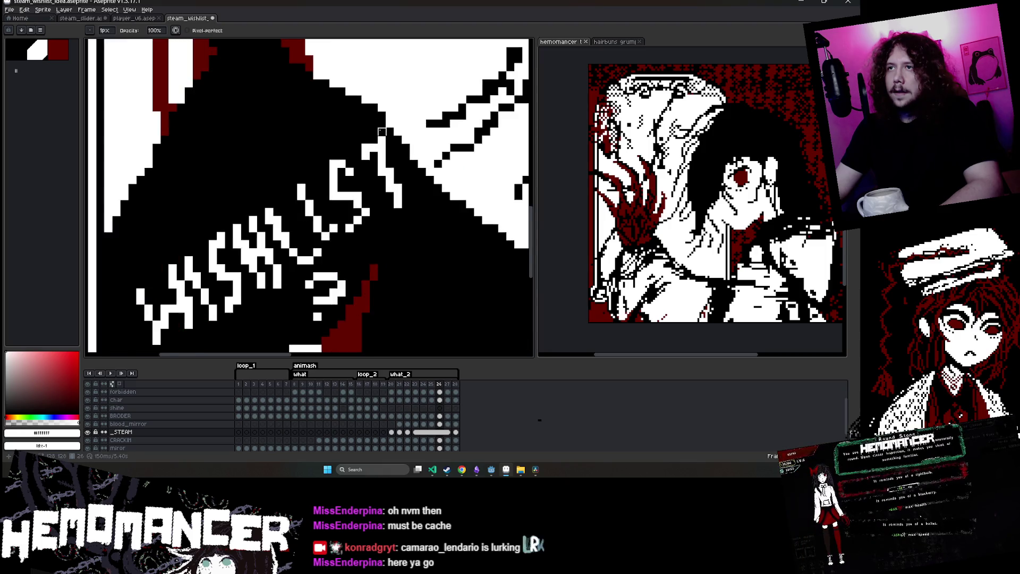
key("e")
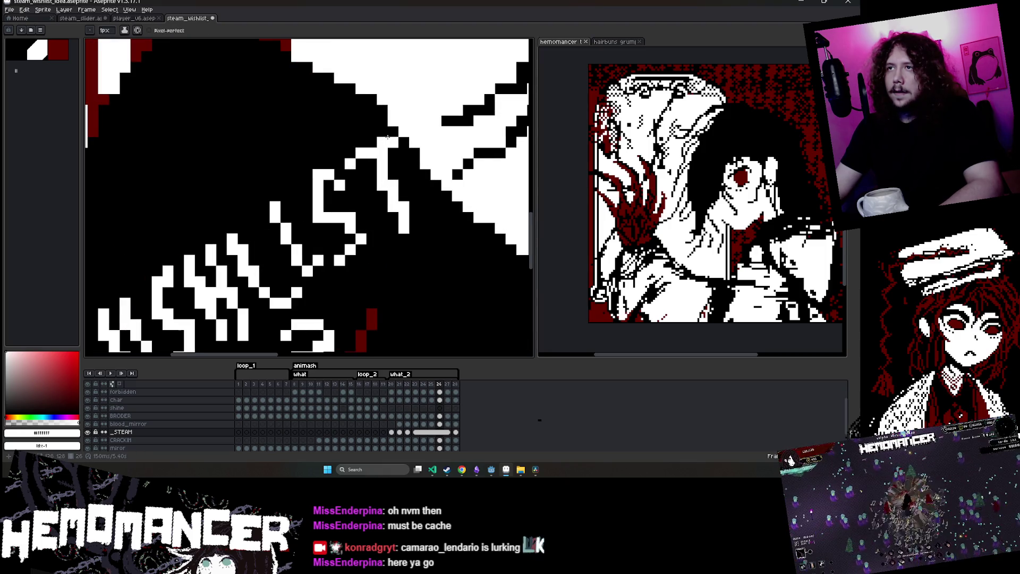
scroll(388, 136, "down", 5)
scroll(393, 135, "up", 3)
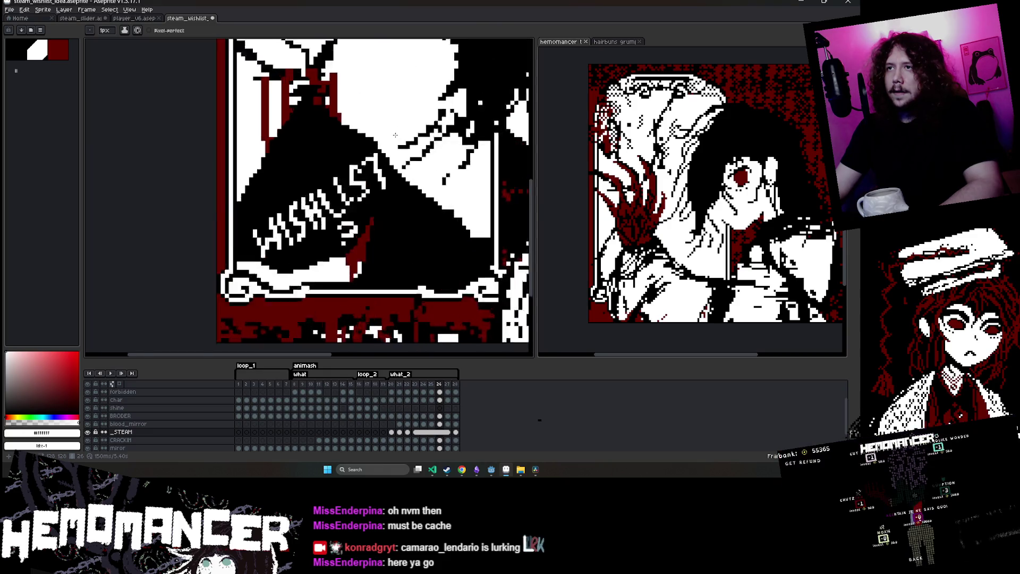
scroll(395, 134, "up", 3)
scroll(372, 141, "down", 4)
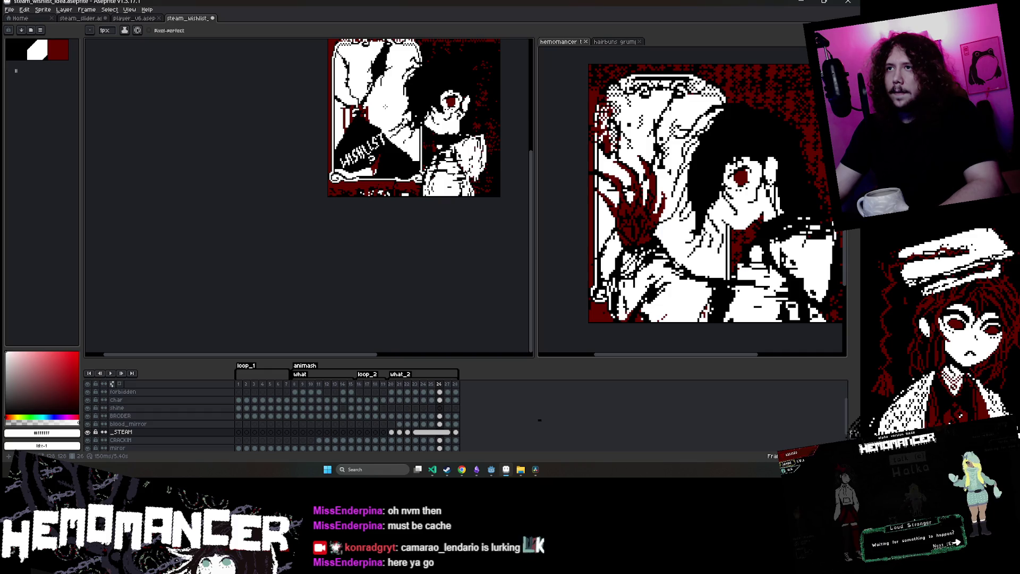
scroll(385, 106, "up", 3)
scroll(327, 287, "down", 1)
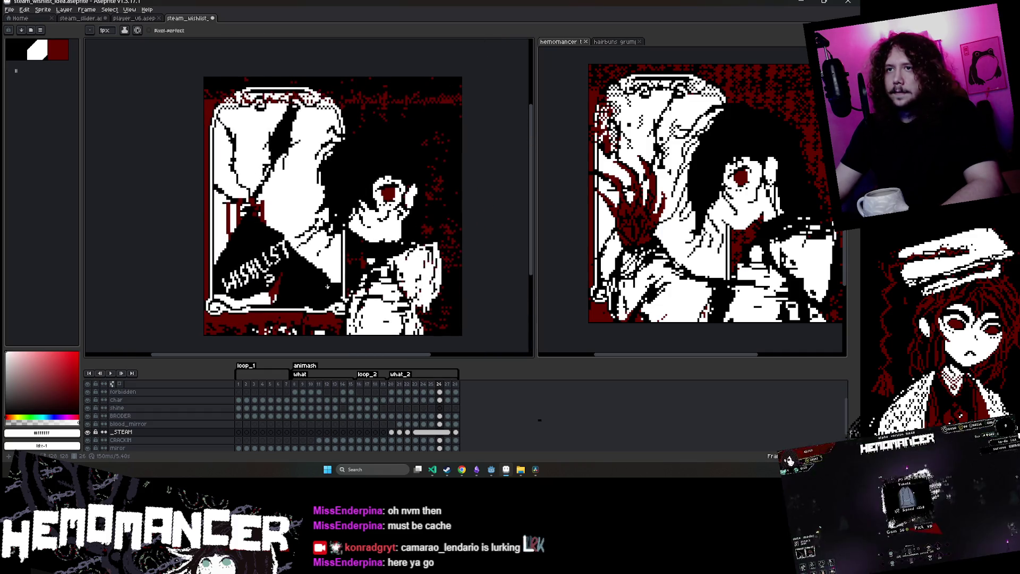
key("ctrl+s")
Select the white lettering pixels by colour, shift them one pixel right, and deselect
scroll(208, 292, "up", 3)
scroll(209, 292, "down", 1)
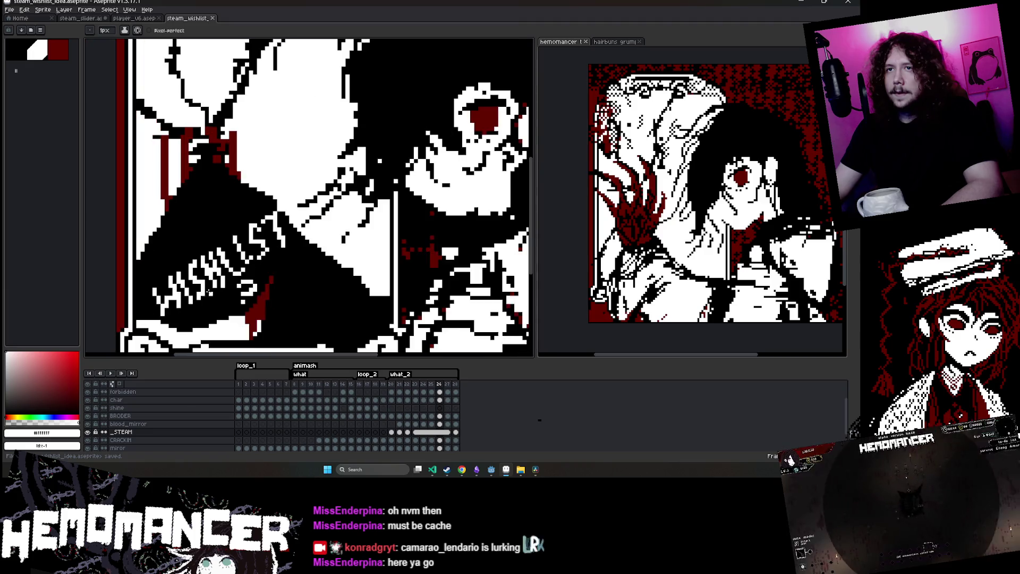
scroll(208, 291, "up", 2)
key("e")
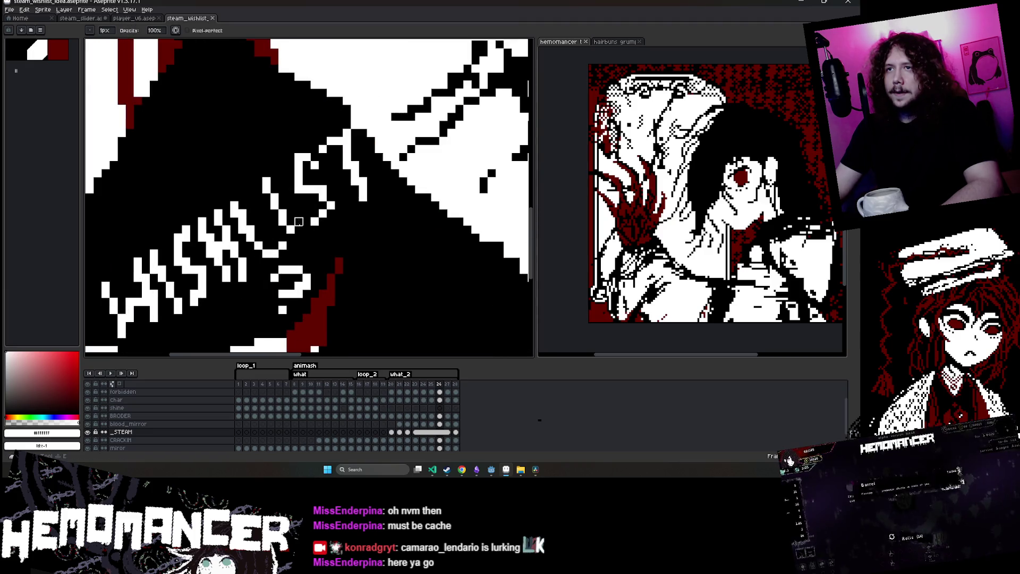
key("b")
scroll(281, 117, "down", 3)
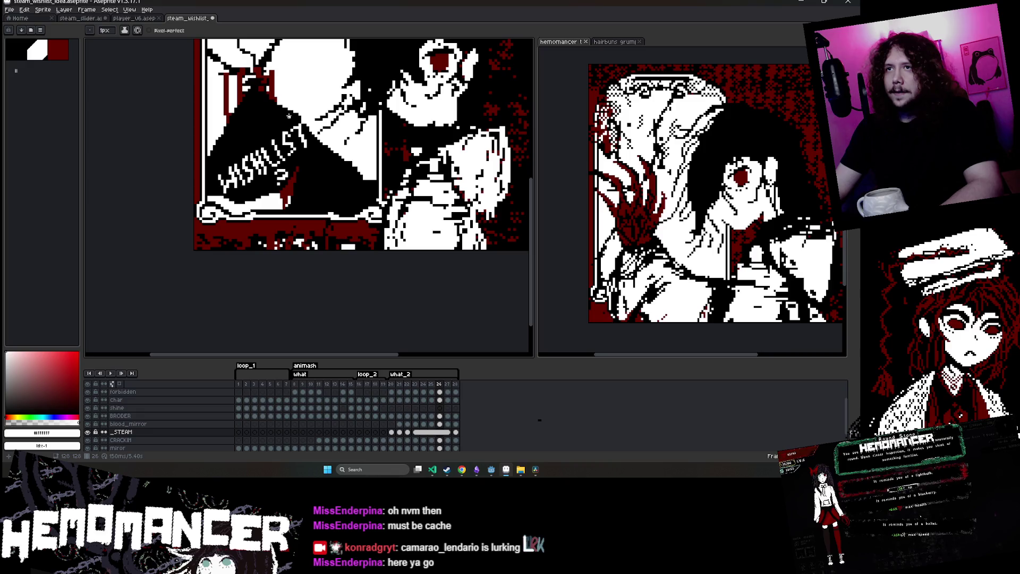
scroll(288, 114, "up", 4)
key("w")
left_click(247, 185)
left_click(268, 215, "shift")
left_click_drag(238, 161, 248, 161)
scroll(248, 159, "down", 5)
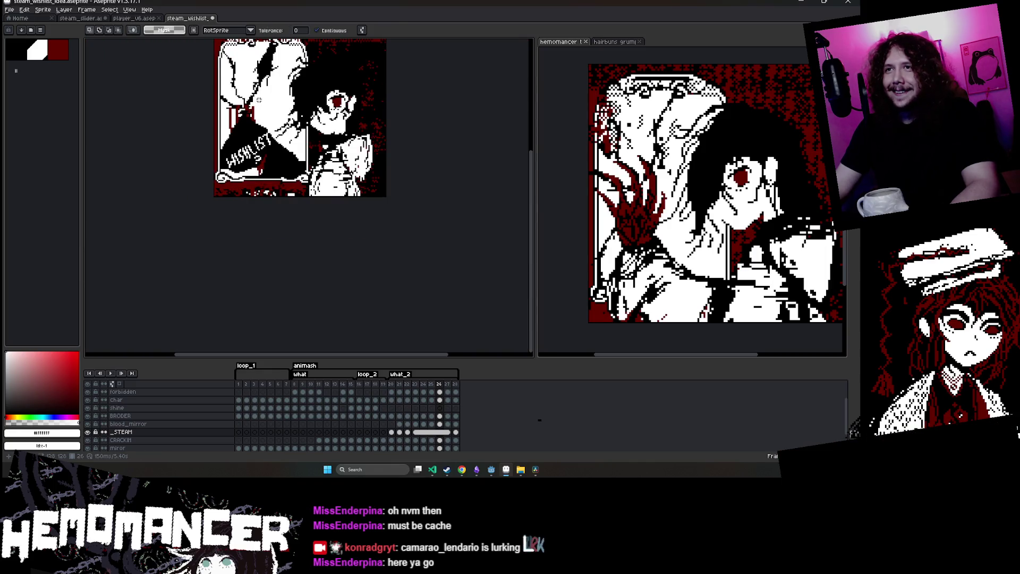
scroll(234, 135, "down", 1)
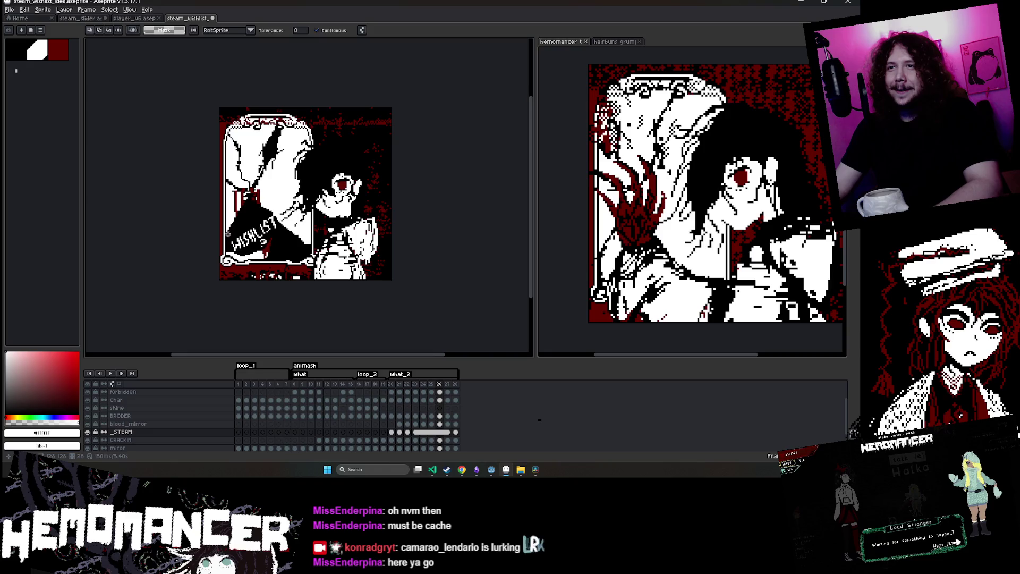
scroll(227, 234, "up", 2)
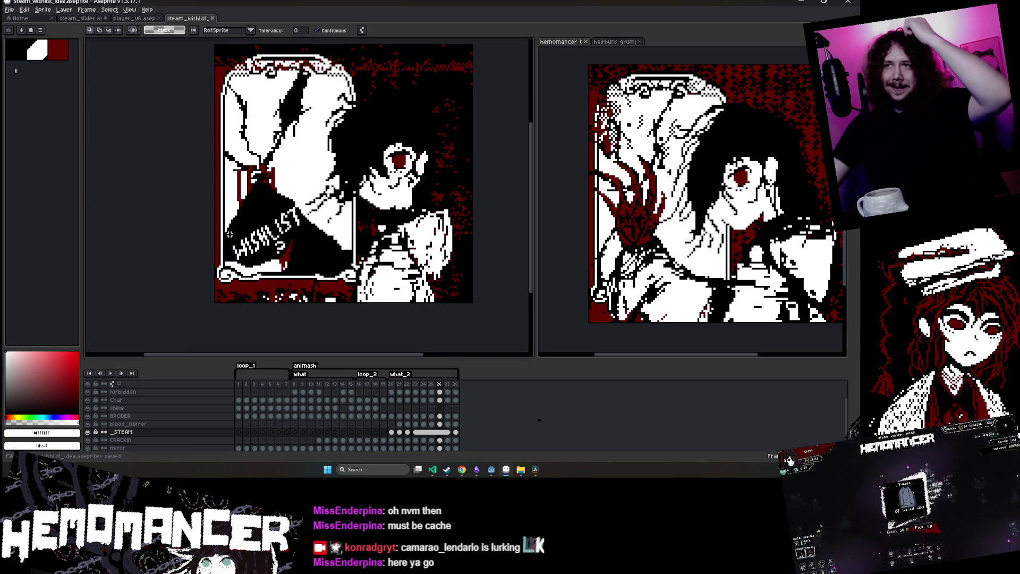
scroll(277, 239, "up", 4)
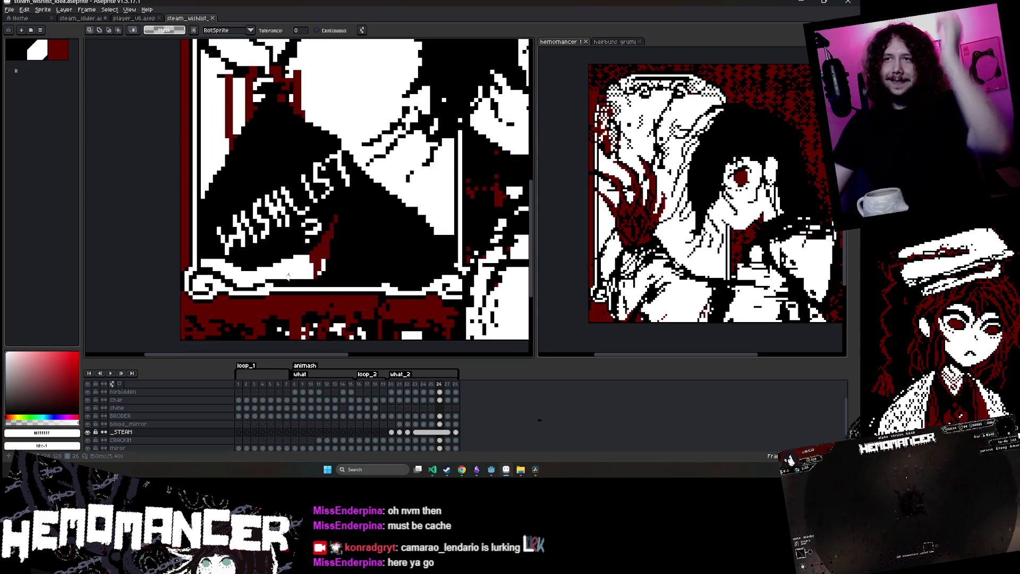
key("ctrl+d")
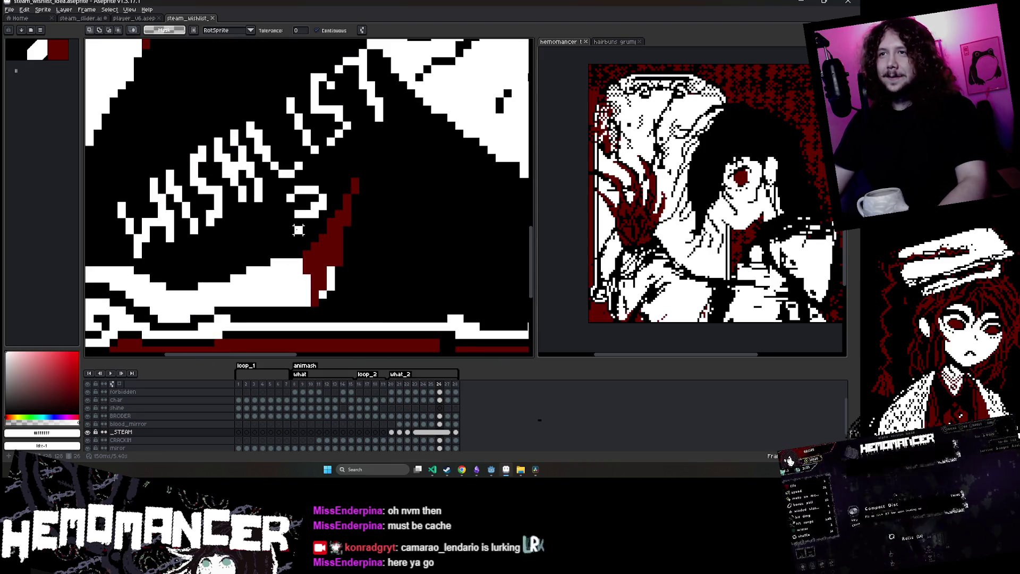
Paste a copy of the question mark and drag it beside the original
key("b")
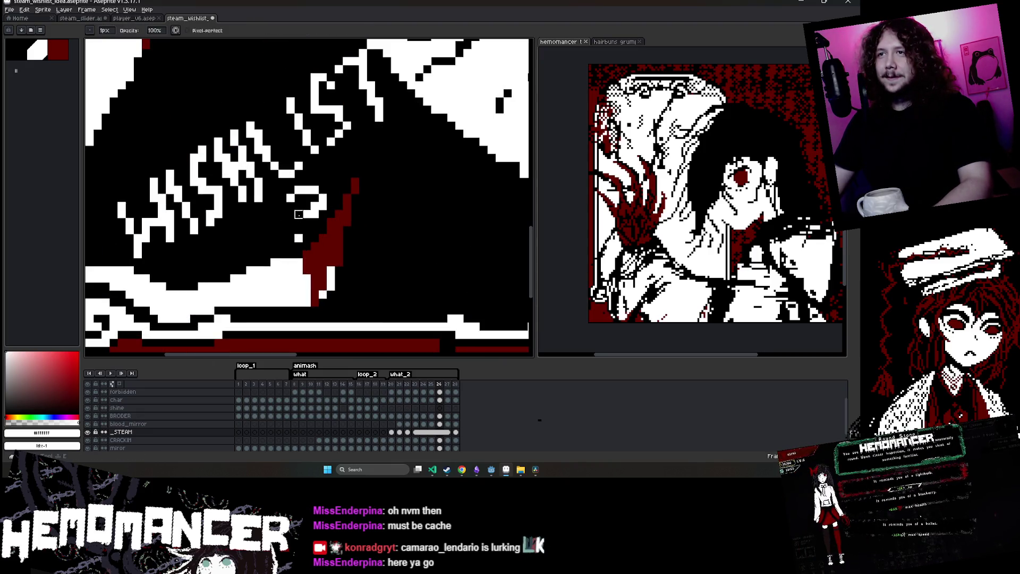
scroll(337, 173, "down", 4)
scroll(344, 169, "up", 5)
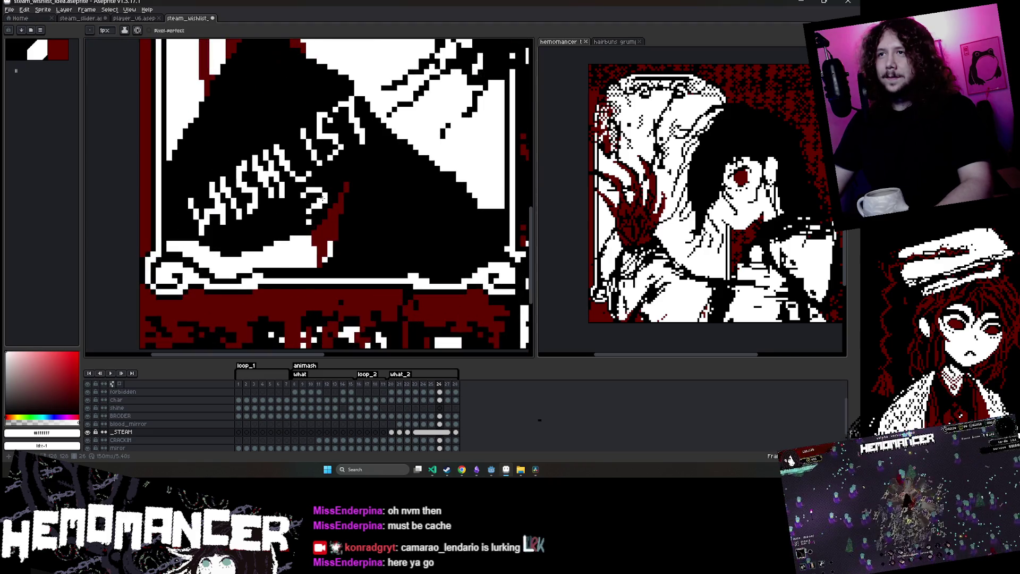
key("w")
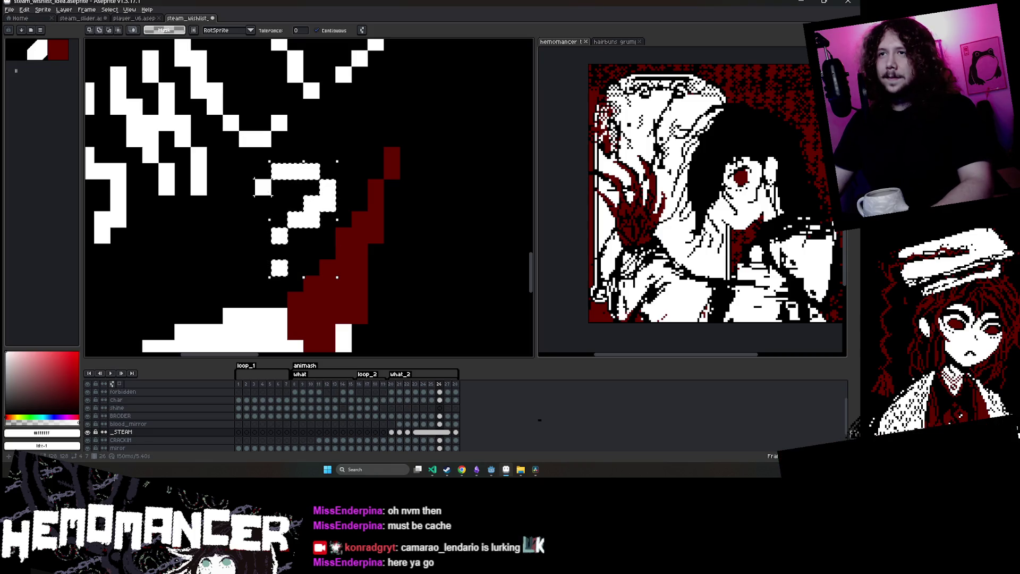
key("ctrl+v")
left_click_drag(256, 207, 217, 218)
scroll(218, 217, "down", 4)
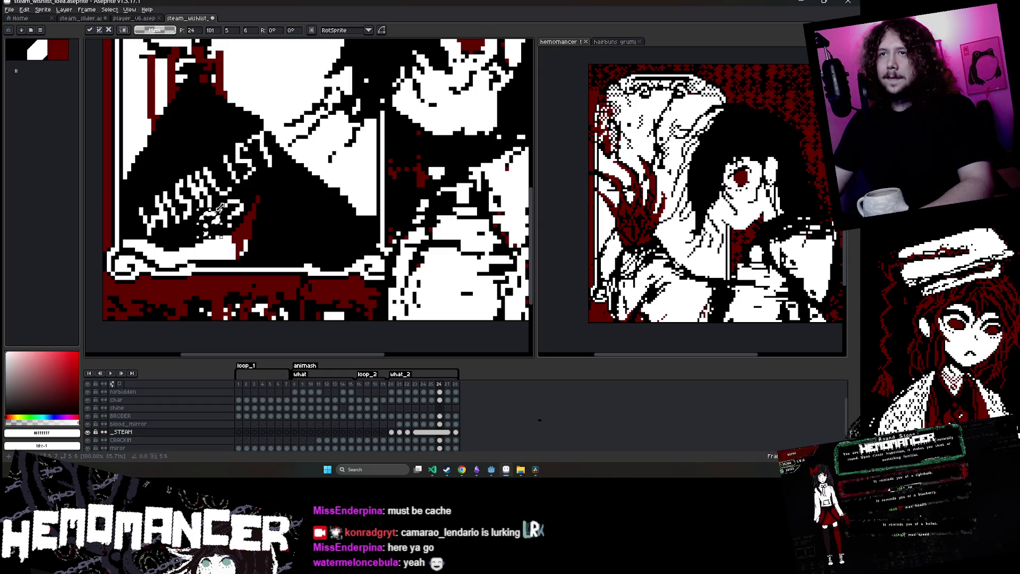
Commit the pasted question mark copy, then reselect the question mark glyph and drop it in place
key("w")
scroll(220, 205, "down", 3)
scroll(255, 186, "up", 4)
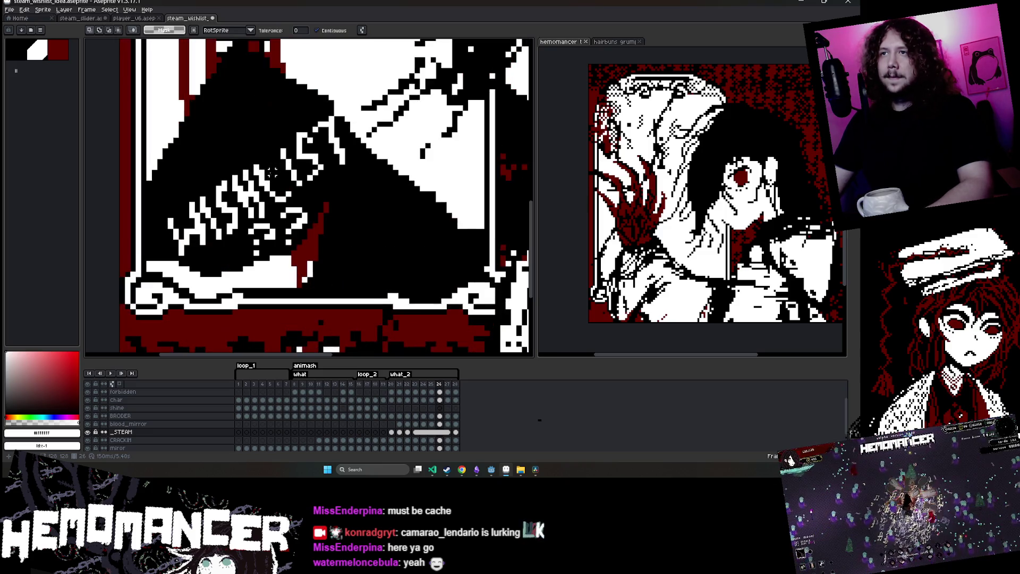
left_click(310, 229)
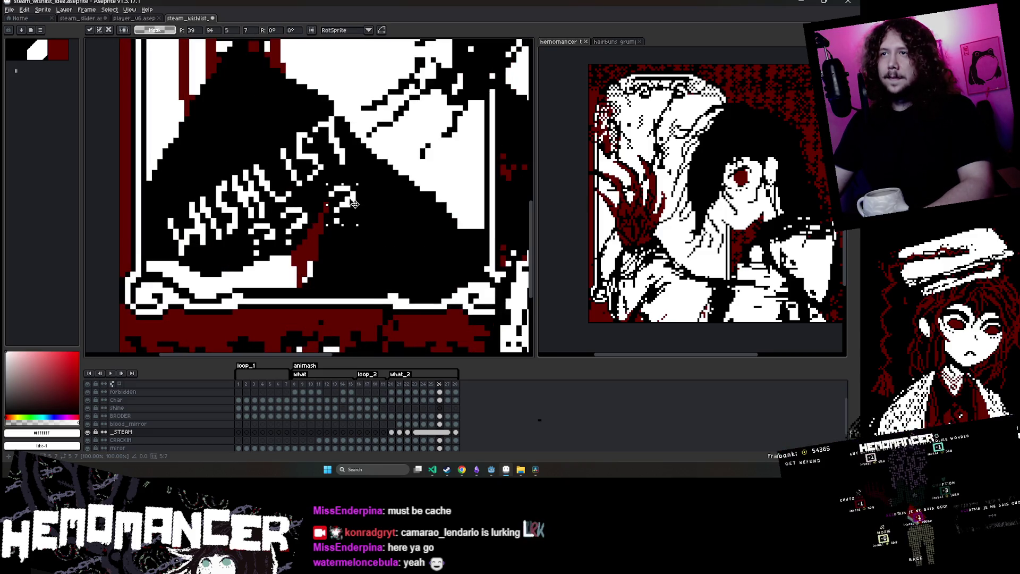
key("w")
scroll(354, 204, "down", 3)
scroll(337, 286, "up", 3)
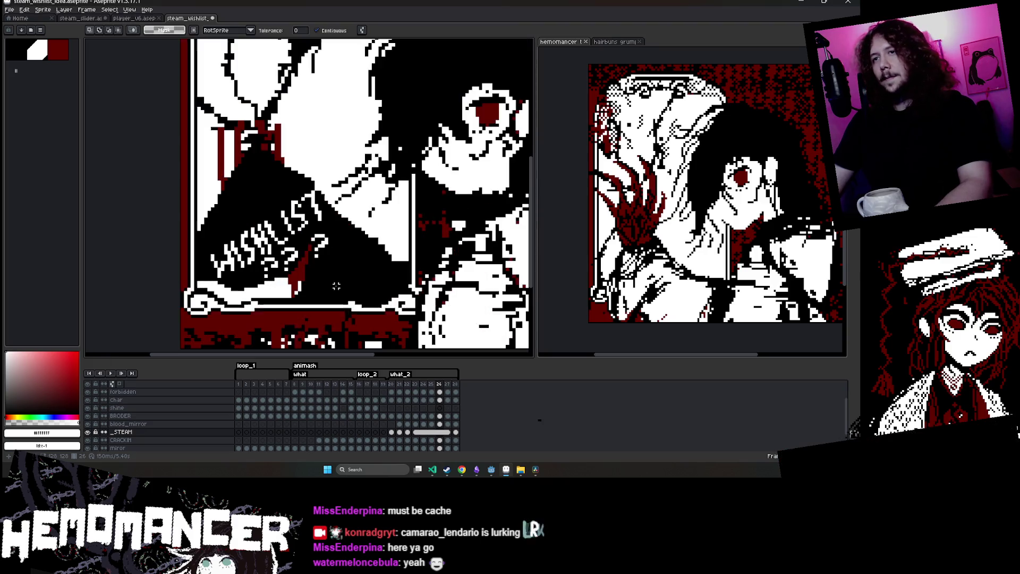
scroll(333, 284, "up", 3)
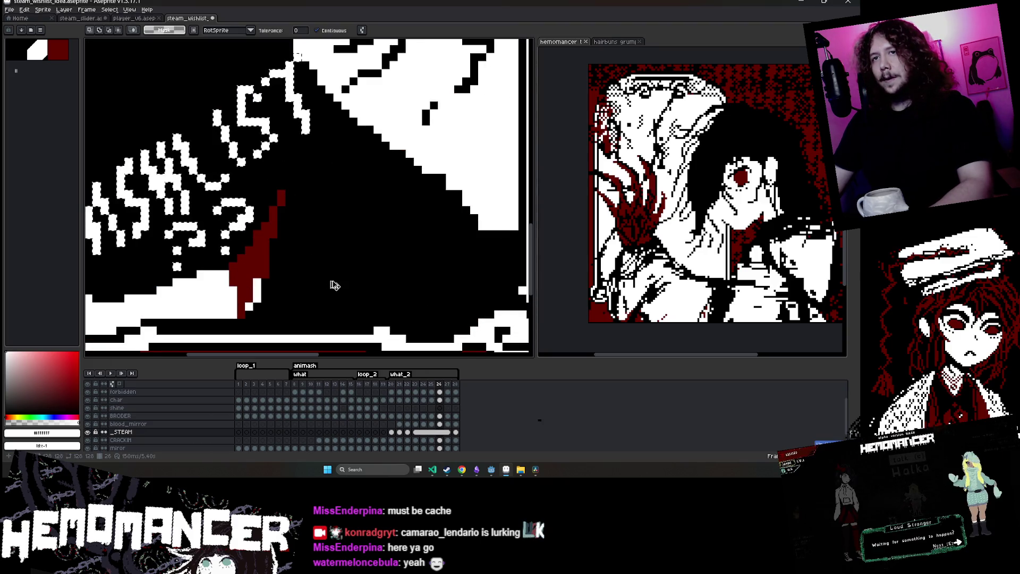
scroll(330, 281, "down", 2)
scroll(331, 279, "down", 1)
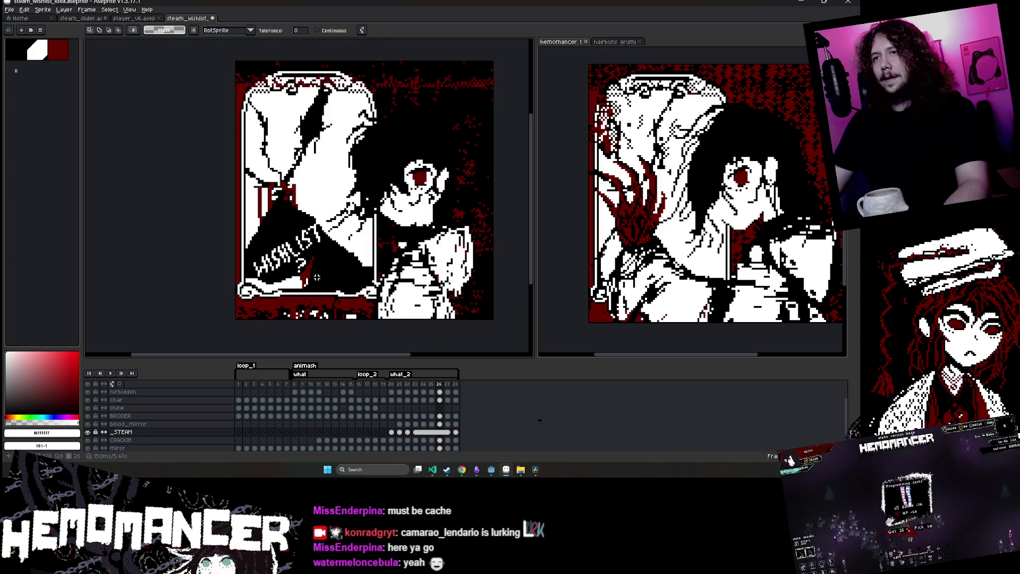
scroll(340, 239, "up", 2)
scroll(352, 201, "up", 1)
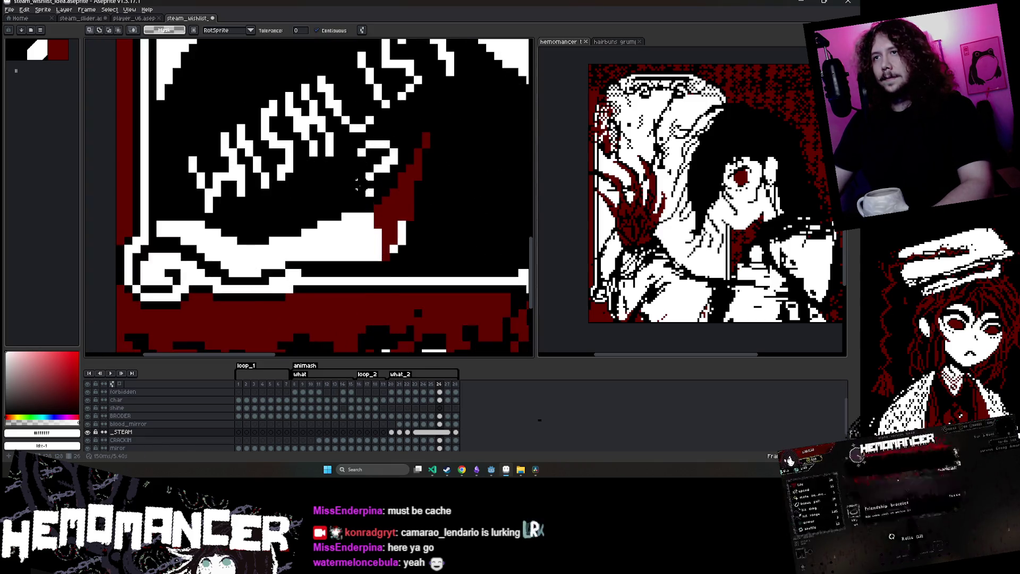
scroll(346, 217, "down", 1)
scroll(335, 240, "up", 1)
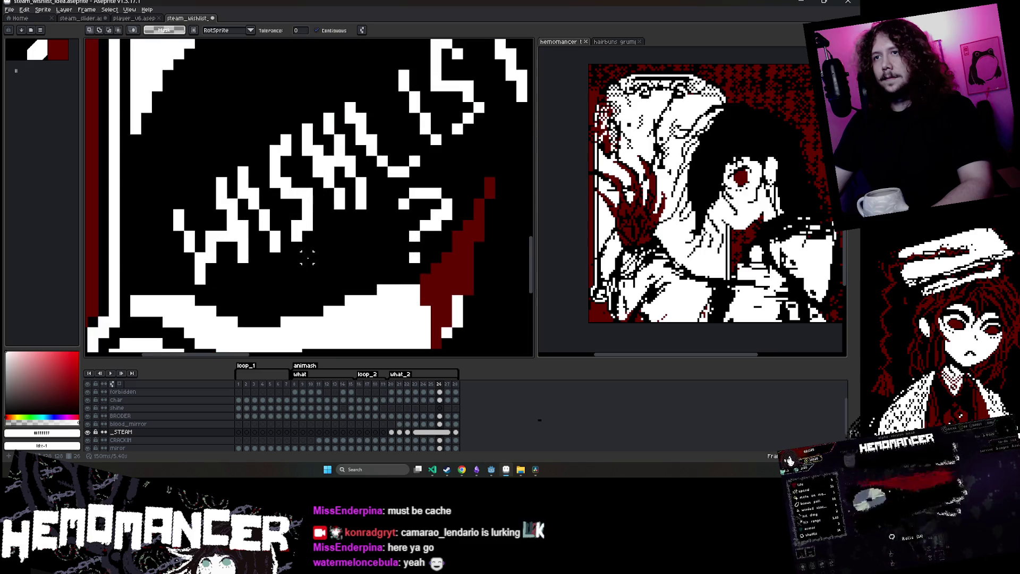
Touch up pixels around the question mark, switching between Pencil and Eraser
key("b")
scroll(334, 240, "down", 3)
scroll(372, 239, "up", 1)
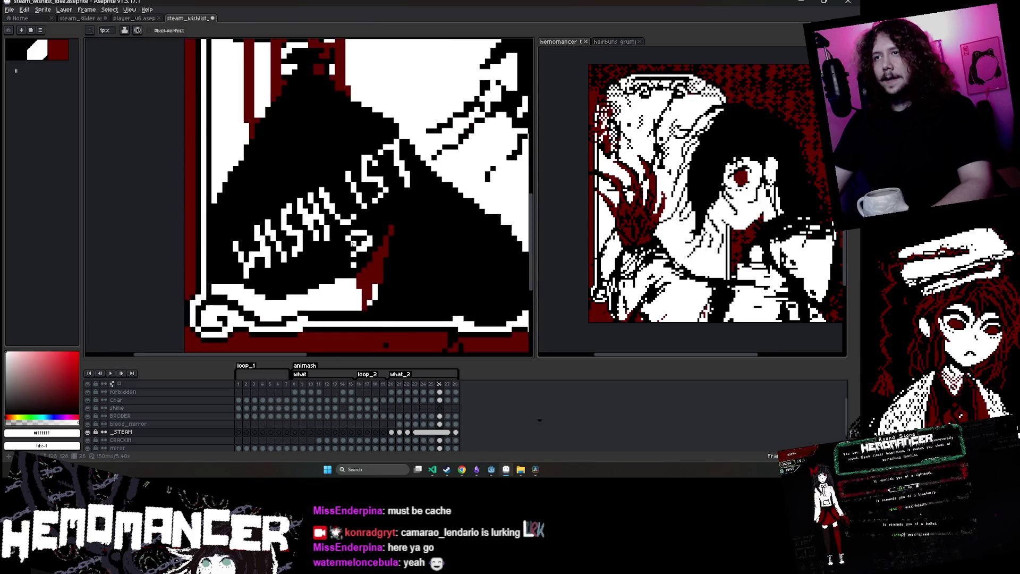
scroll(383, 242, "up", 1)
key("e")
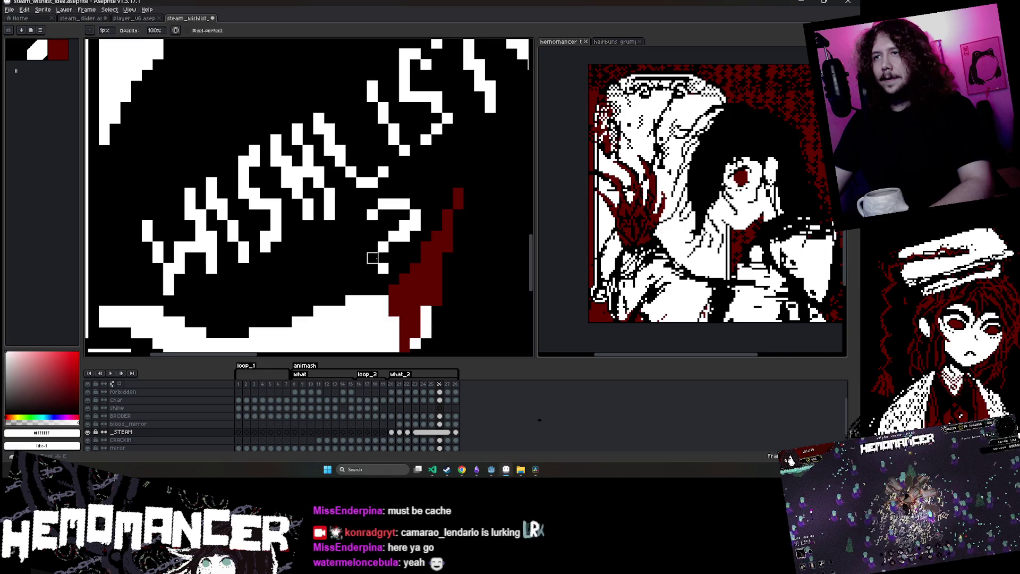
key("b")
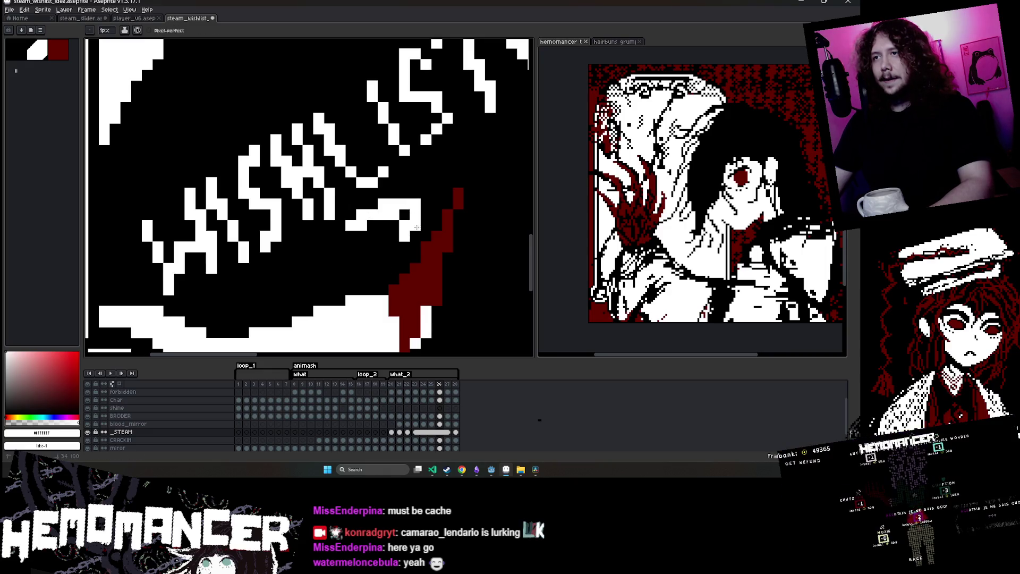
scroll(292, 286, "down", 2)
scroll(297, 265, "down", 1)
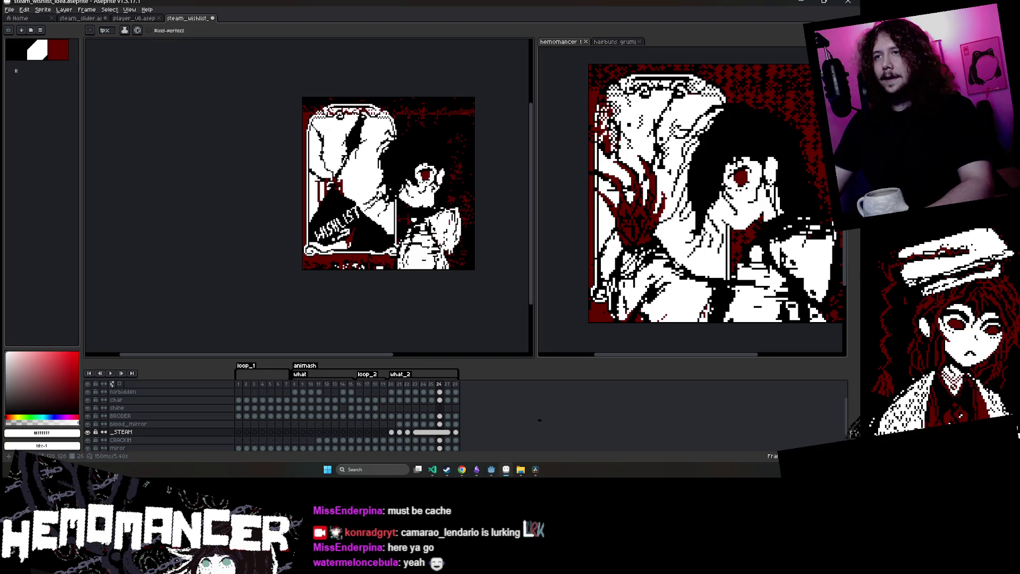
scroll(345, 234, "up", 2)
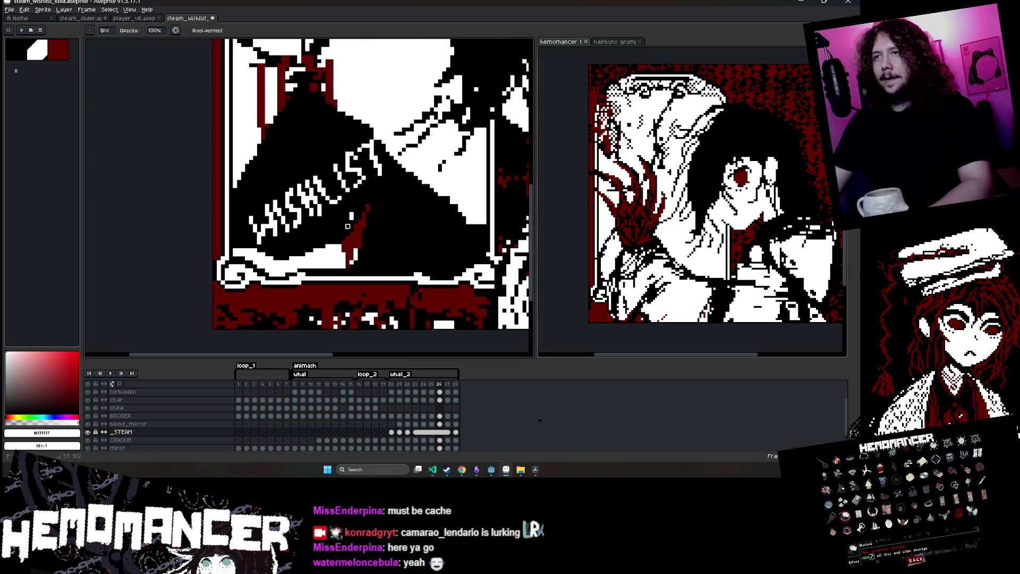
key("b")
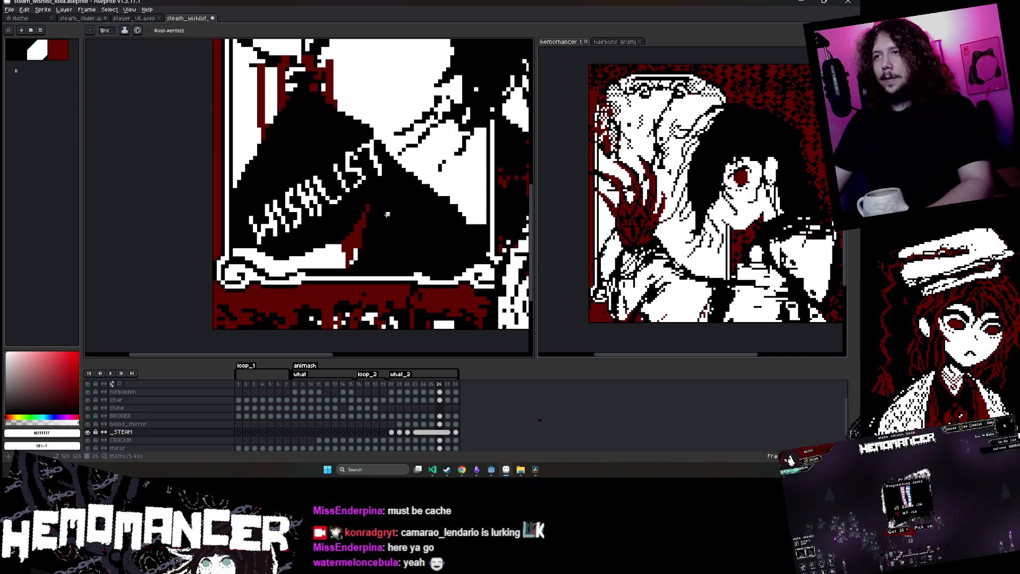
scroll(421, 221, "down", 2)
scroll(372, 223, "up", 3)
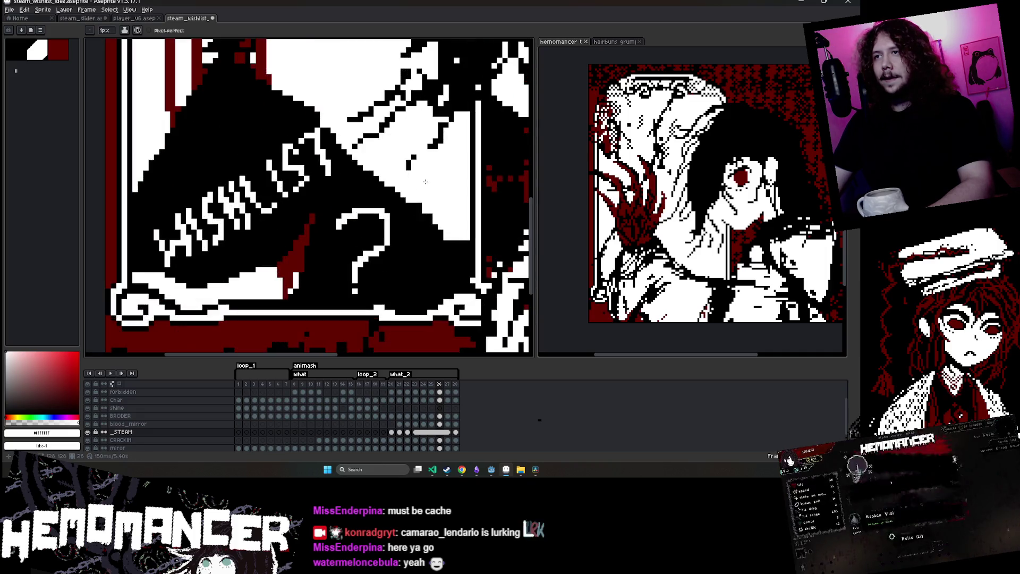
Draw a larger question mark with its dot below WISHLIST using a 3px brush
key("ctrl+z")
key("plus")
key("plus")
left_click_drag(359, 211, 351, 273)
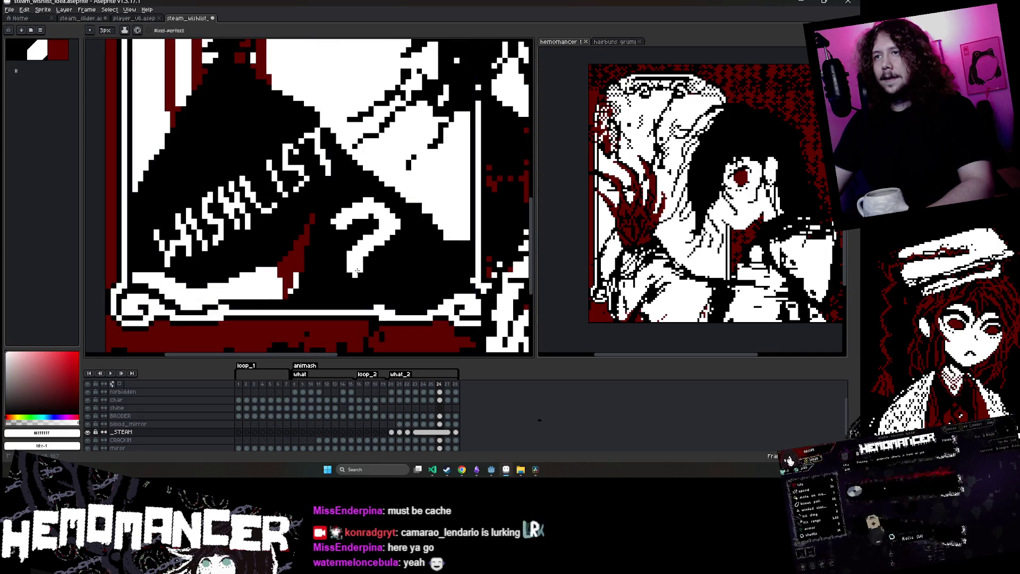
left_click(338, 286)
scroll(393, 185, "down", 4)
key("v")
scroll(394, 185, "up", 5)
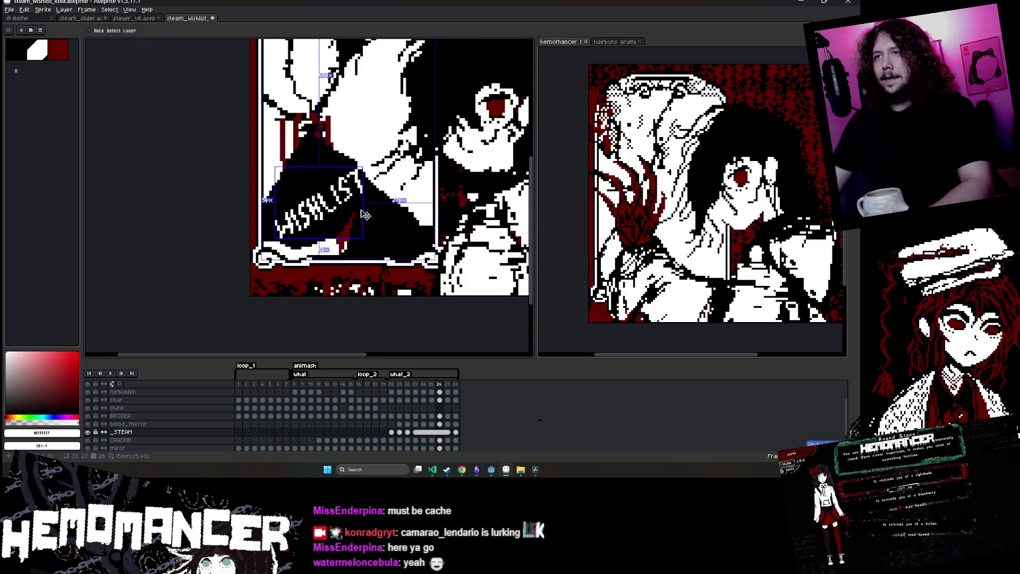
key("b")
Check the new question mark and save the wishlist sprite
scroll(362, 268, "down", 4)
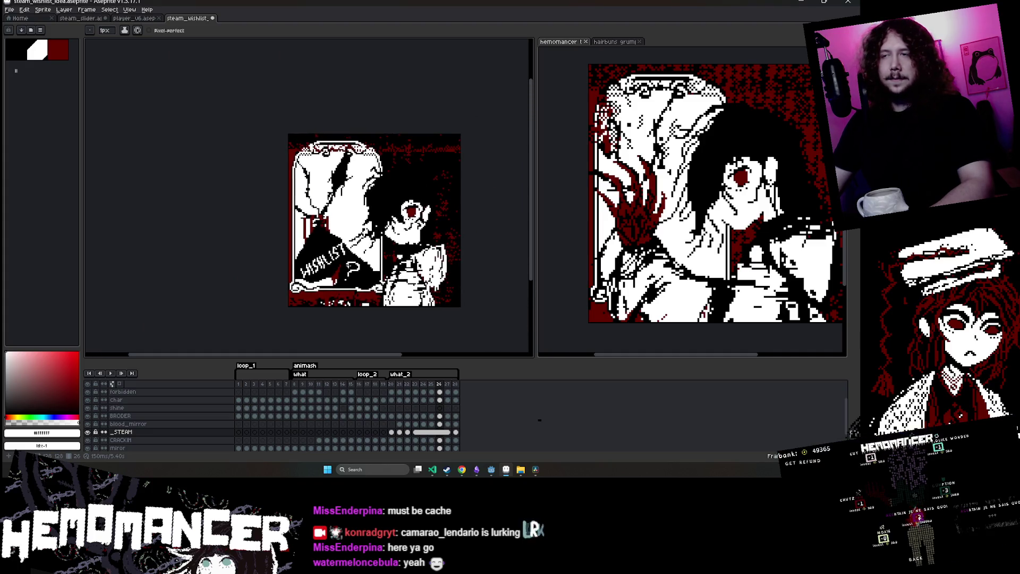
scroll(359, 286, "up", 3)
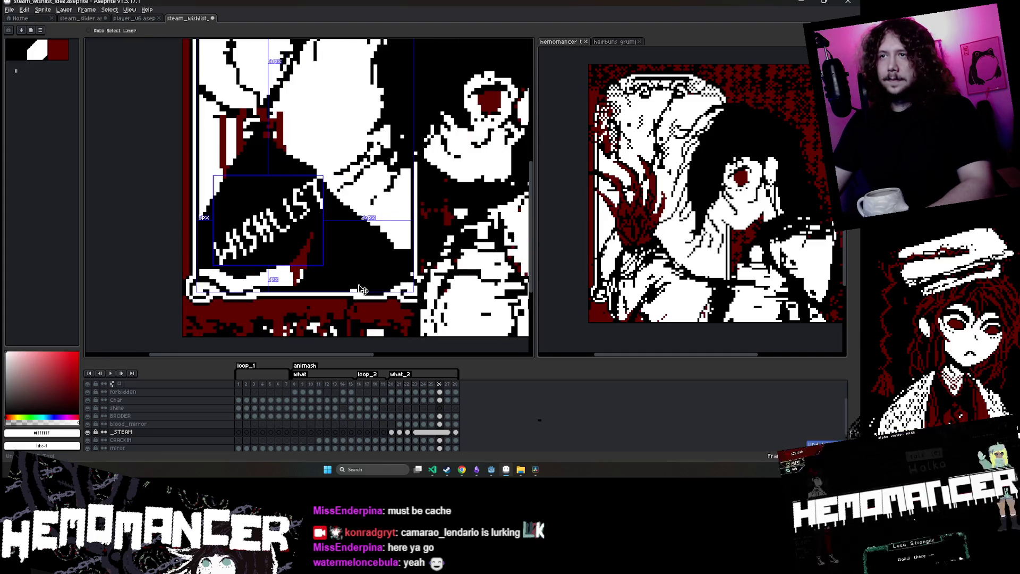
scroll(359, 285, "down", 2)
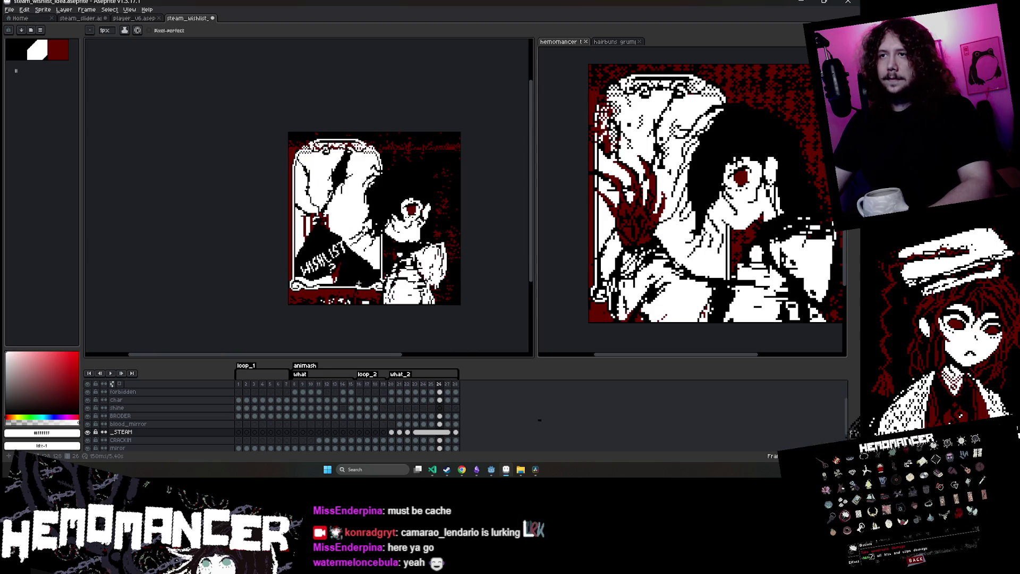
scroll(359, 284, "up", 1)
key("ctrl+s")
Step between frames 26 and 27 to compare the WISHLIST text
left_click(439, 383)
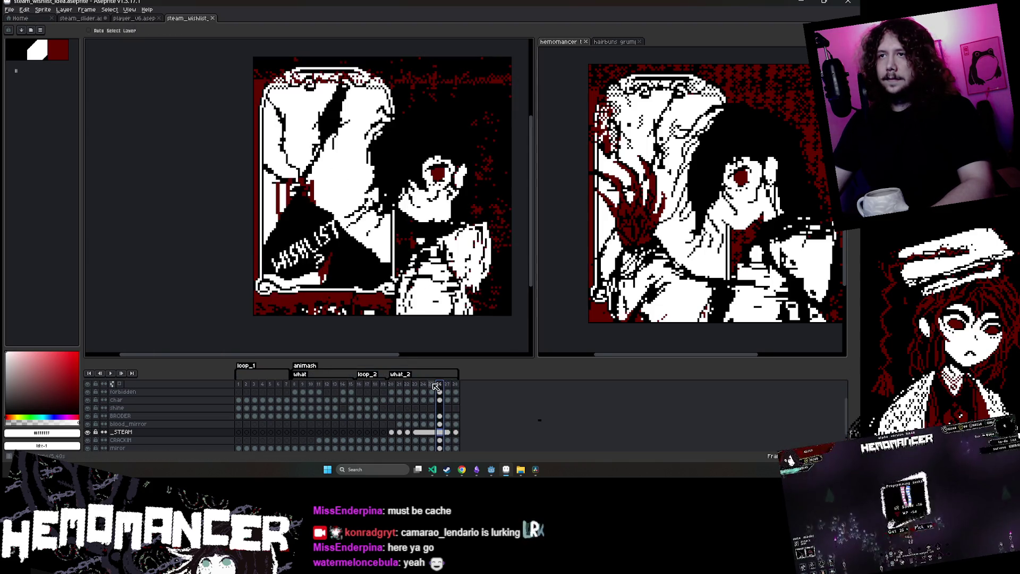
key("Right")
key("Right")
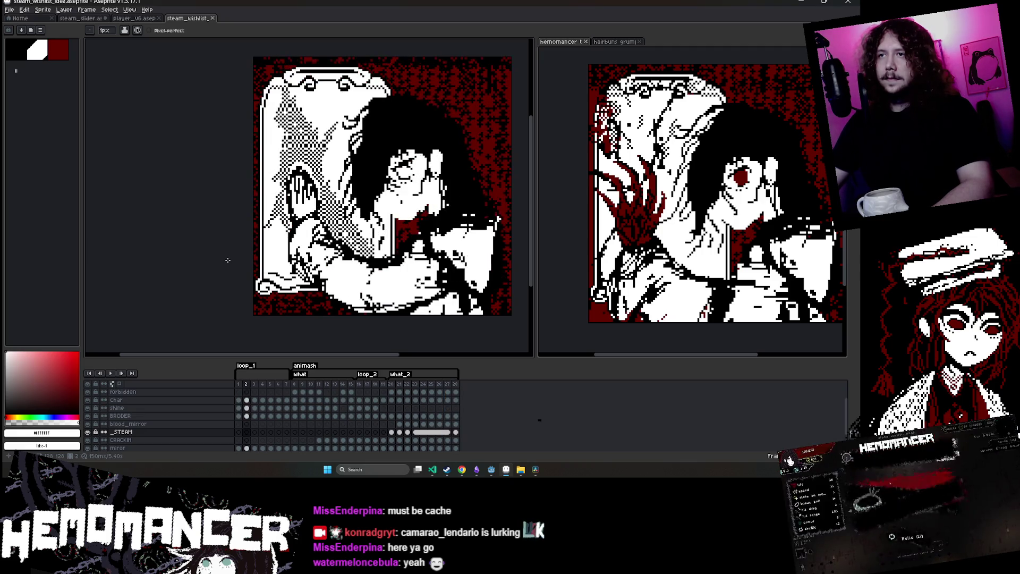
key("Left")
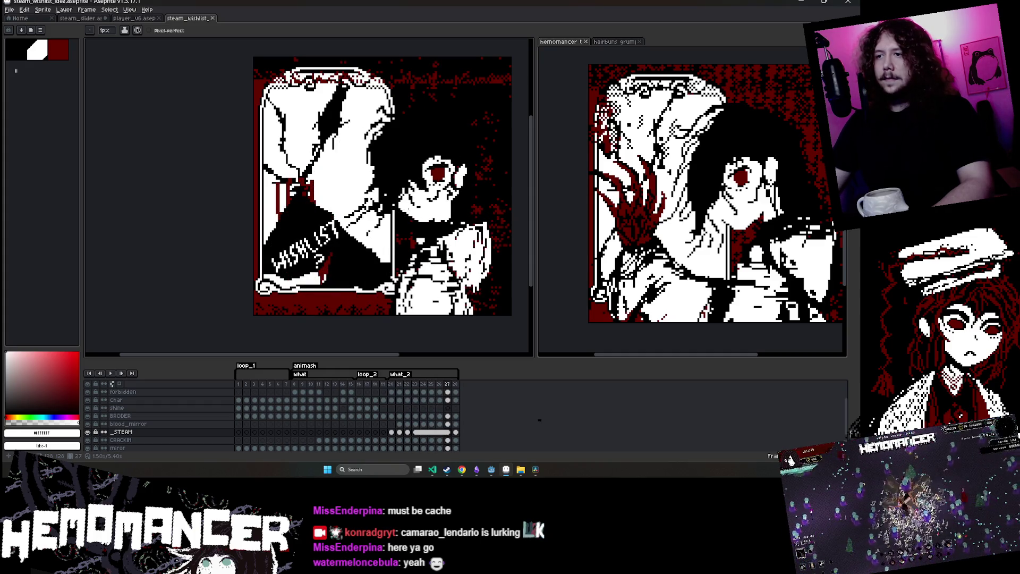
Paint out the old WISHLIST text on frame 28, select _STEAM cels 27–28, and play
left_click(457, 434)
key("b")
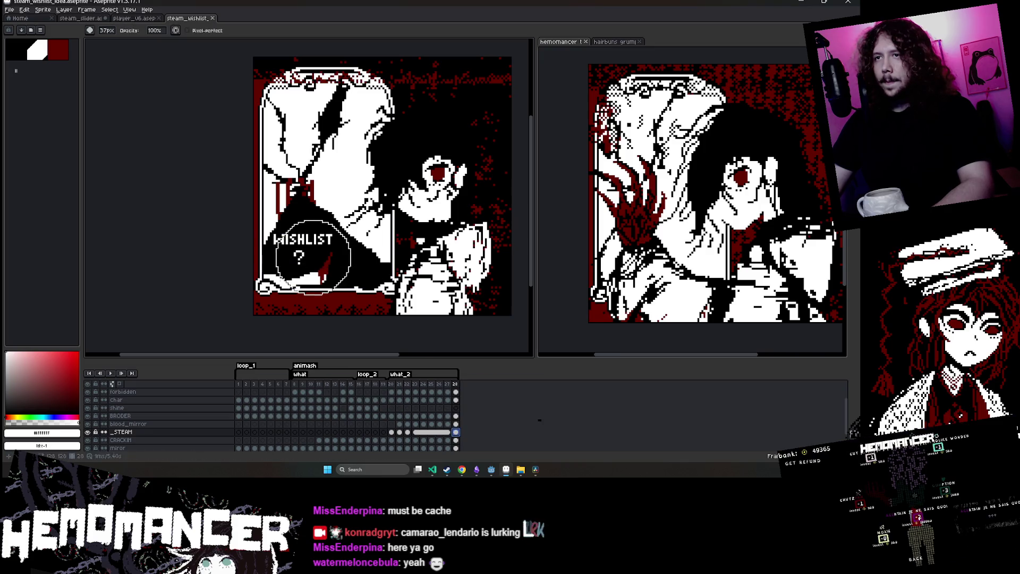
left_click_drag(297, 237, 319, 272)
left_click(447, 432)
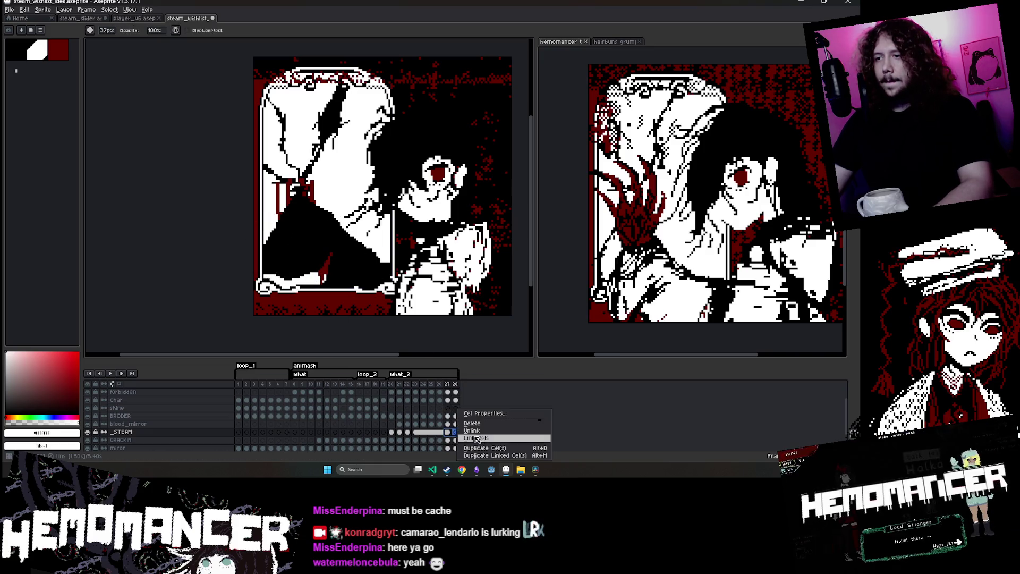
key("Return")
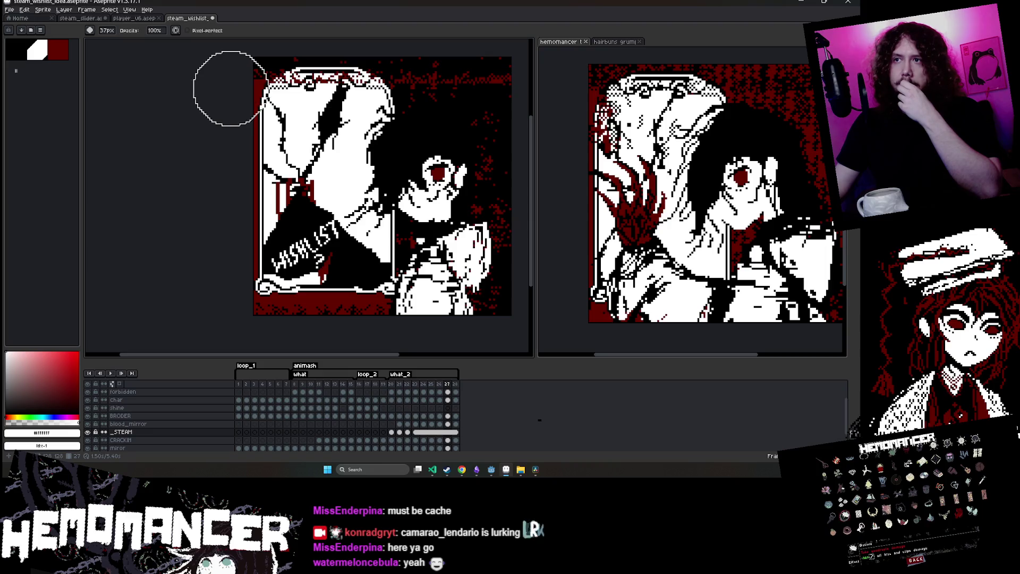
Select the _STEAM cel on frame 28
scroll(325, 262, "up", 3)
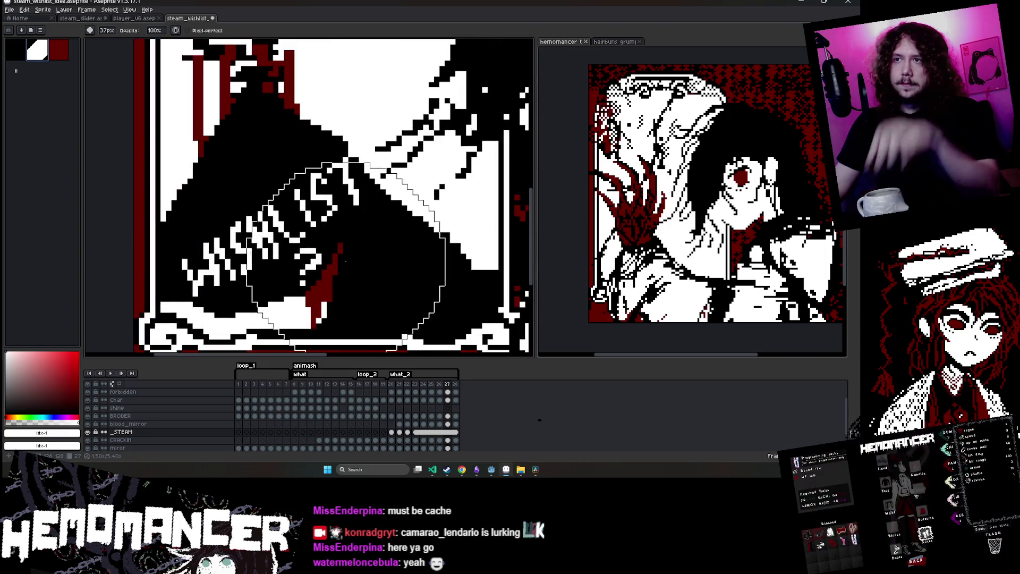
left_click(455, 432)
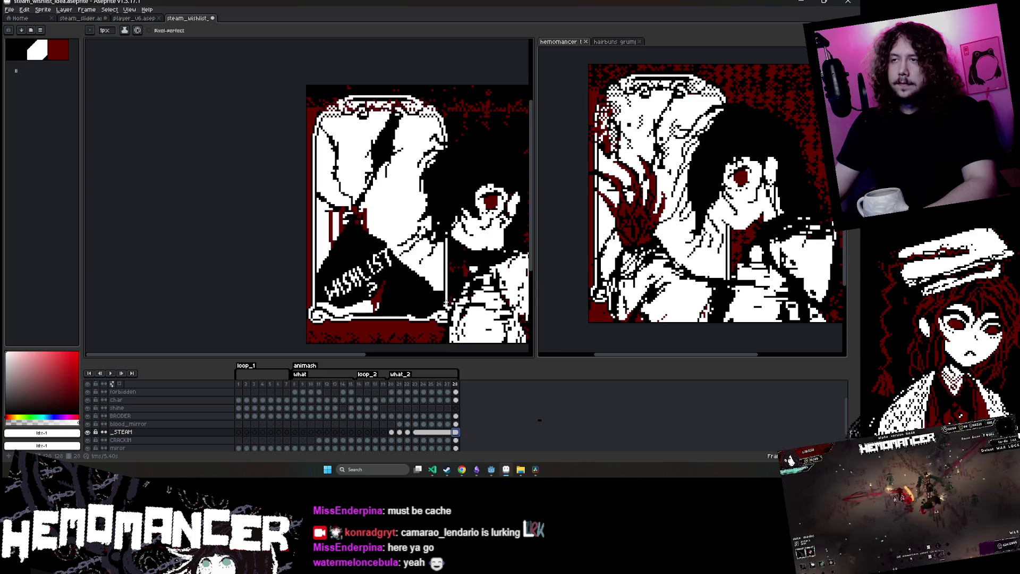
scroll(360, 255, "down", 3)
scroll(360, 255, "up", 4)
scroll(360, 255, "down", 2)
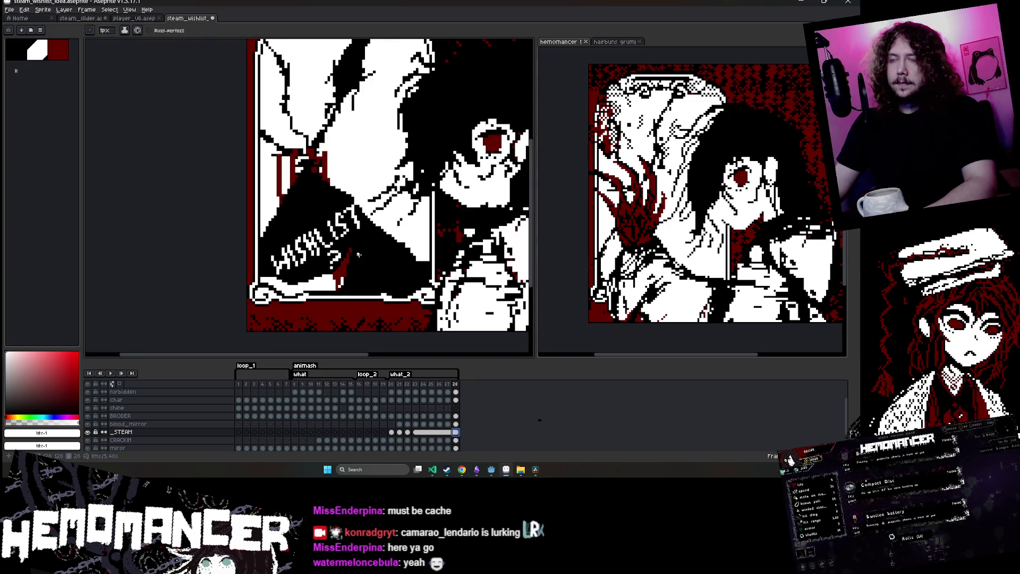
scroll(357, 255, "up", 5)
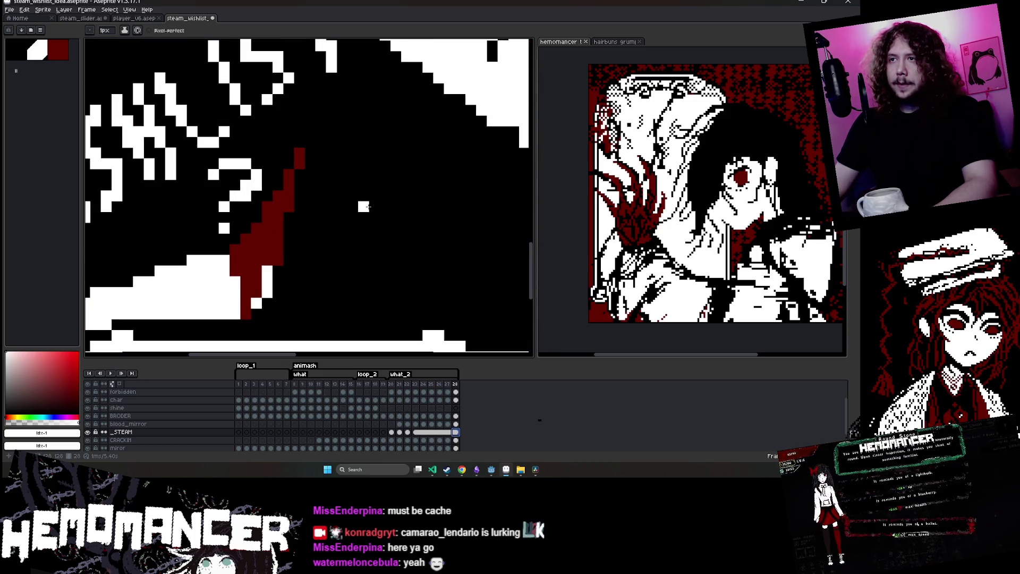
Letter the white N of NOW under WISHLIST, undoing misdrawn strokes
left_click_drag(364, 206, 330, 262)
scroll(378, 256, "down", 3)
scroll(378, 257, "up", 4)
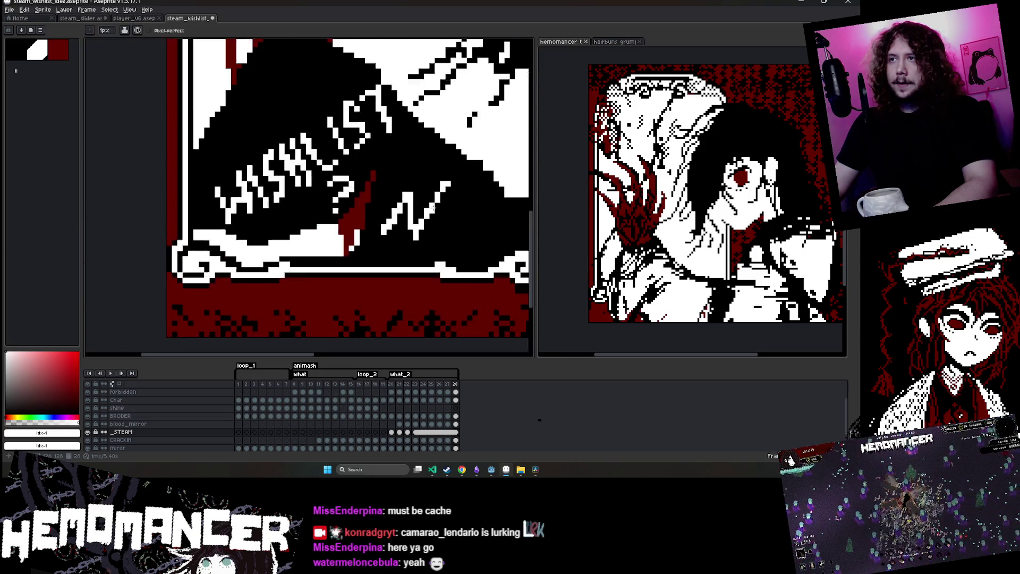
key("ctrl+z")
mouse_move(340, 154)
left_mouse_down()
mouse_move(278, 253)
mouse_move(427, 149)
left_mouse_up()
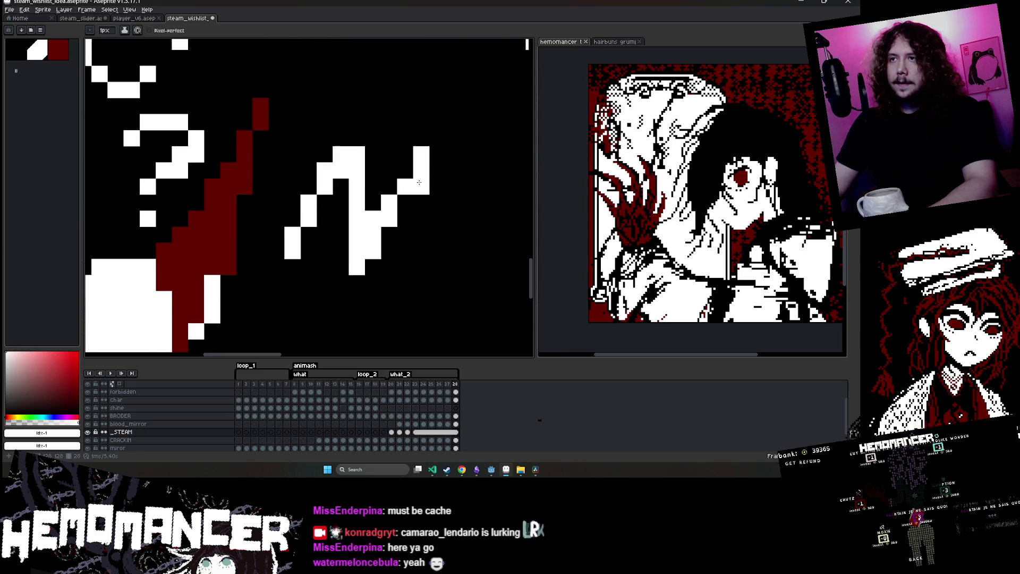
scroll(430, 170, "down", 3)
key("ctrl+z")
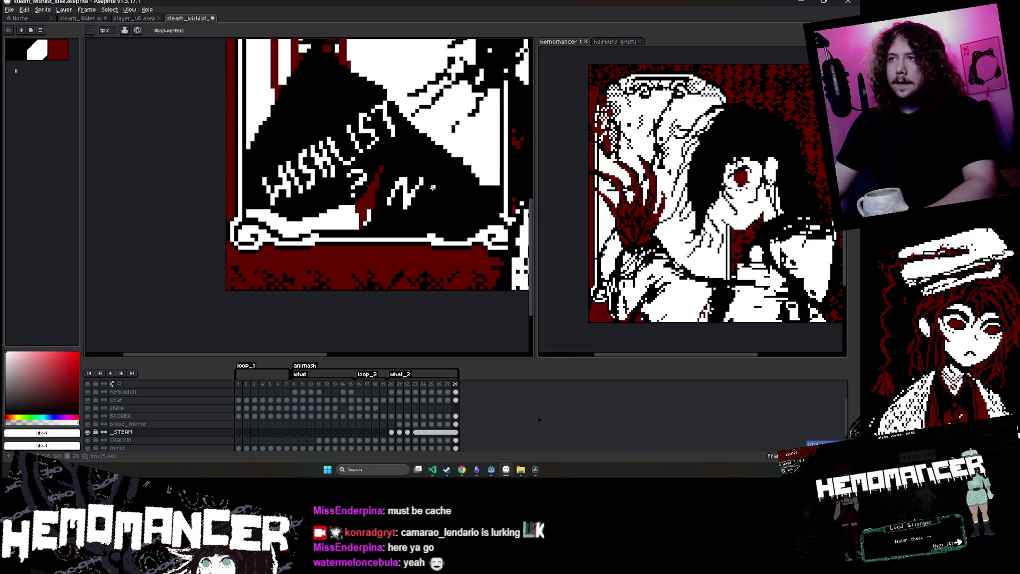
scroll(477, 197, "down", 2)
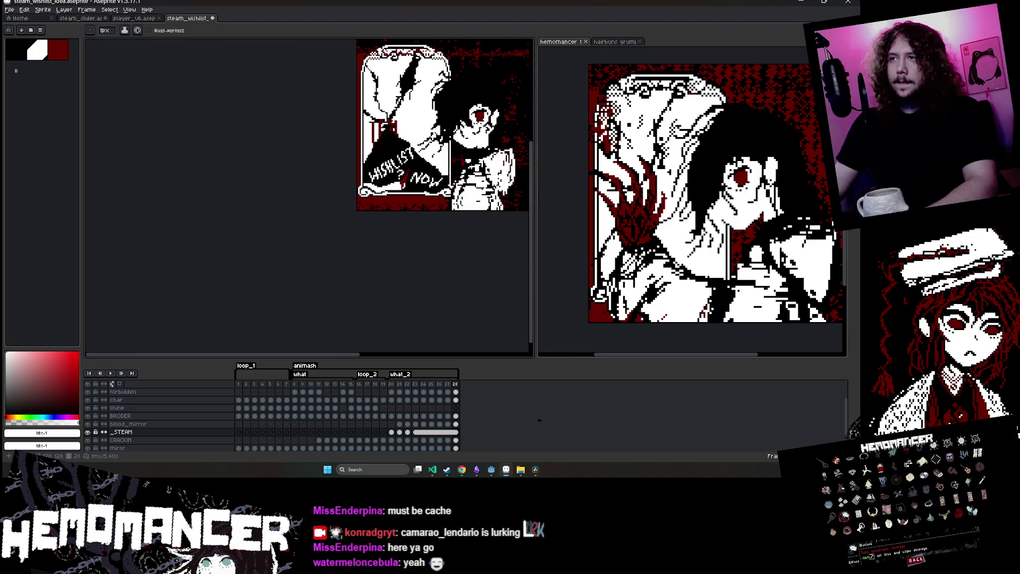
scroll(343, 201, "up", 3)
Tidy the NOW lettering with the eraser, then add a white pencil stroke above it
key("e")
scroll(343, 202, "down", 5)
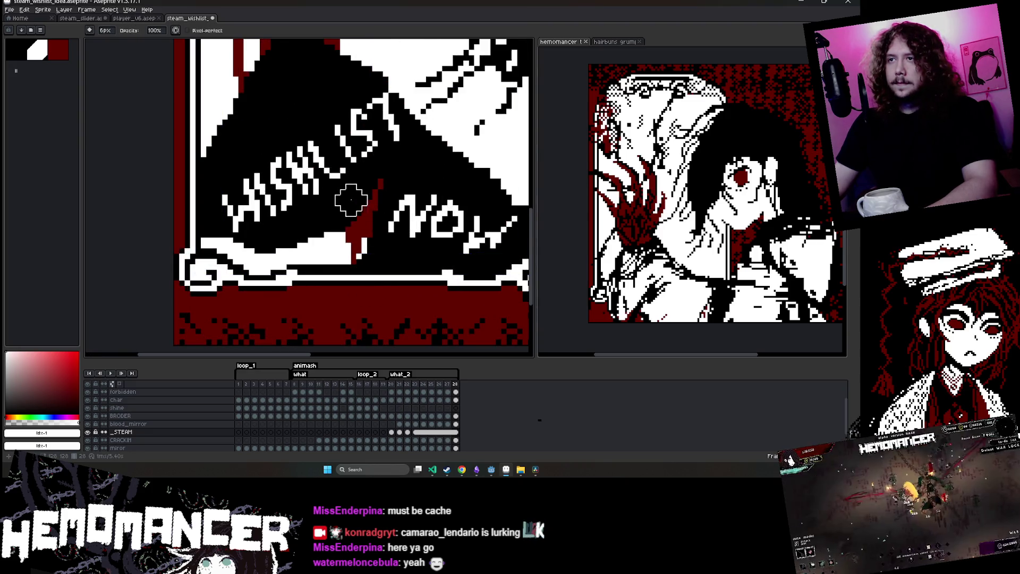
scroll(350, 199, "down", 4)
scroll(427, 167, "up", 4)
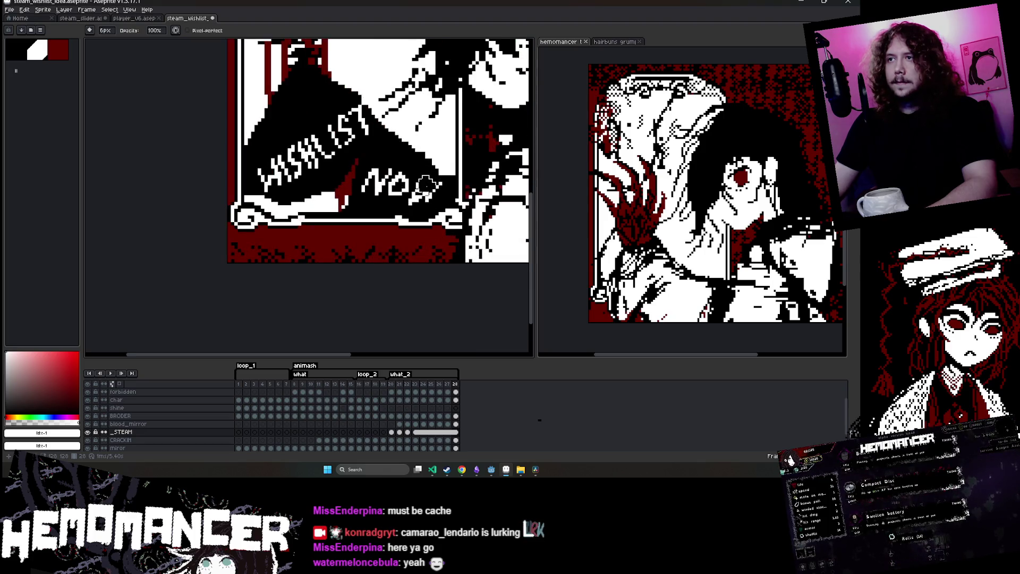
key("w")
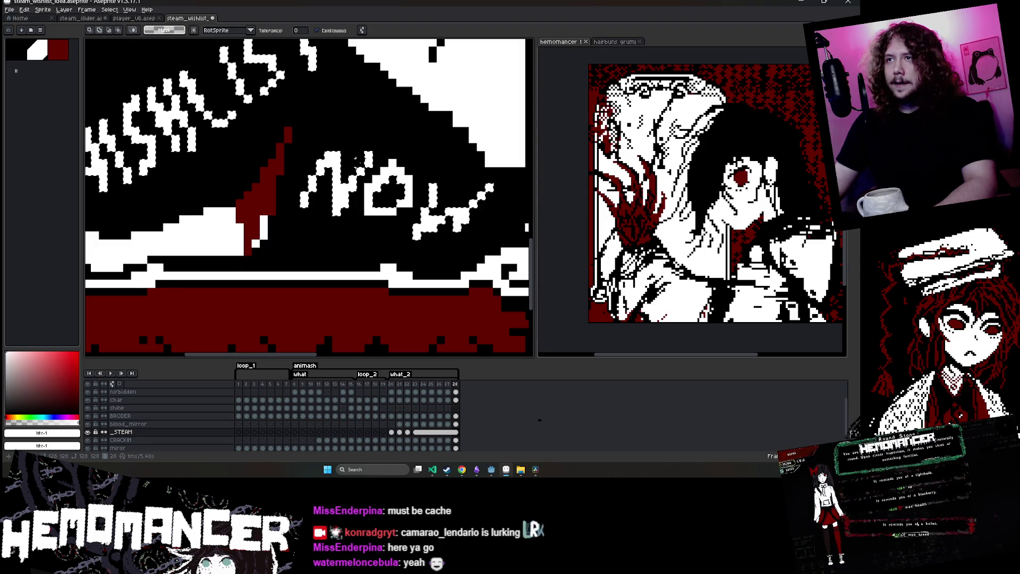
key("ctrl+z")
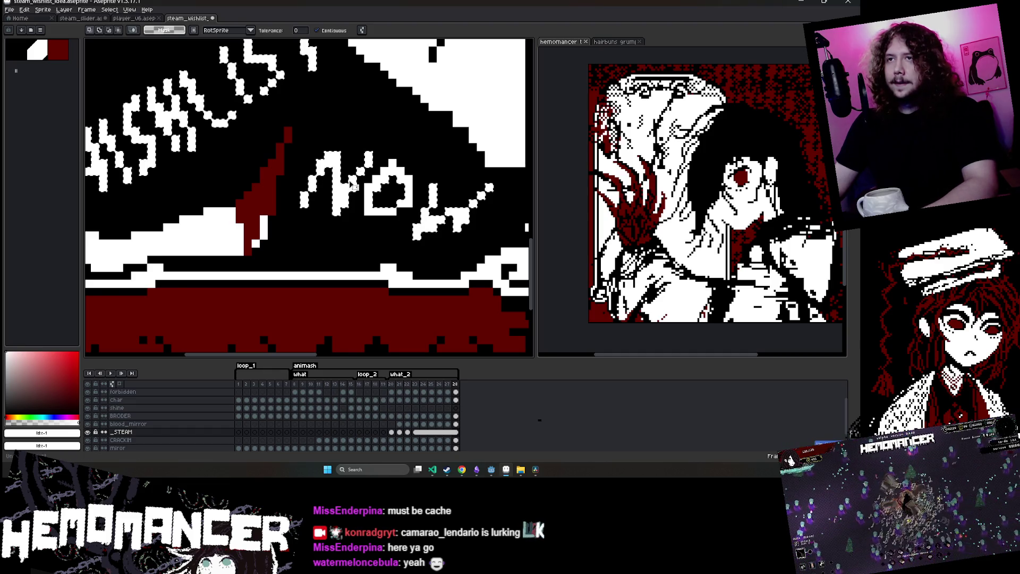
scroll(343, 183, "down", 3)
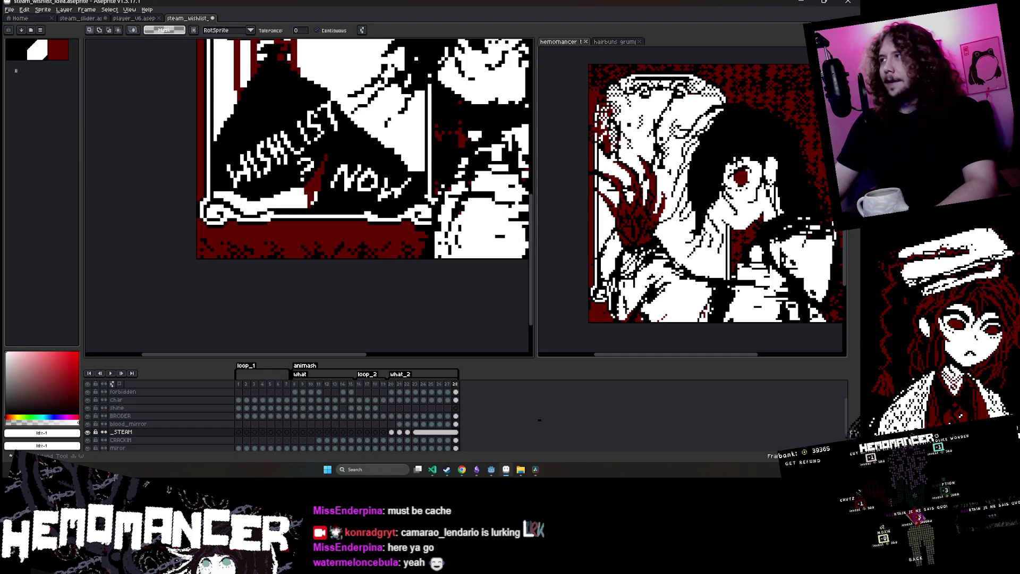
key("b")
scroll(392, 204, "up", 2)
scroll(392, 203, "down", 2)
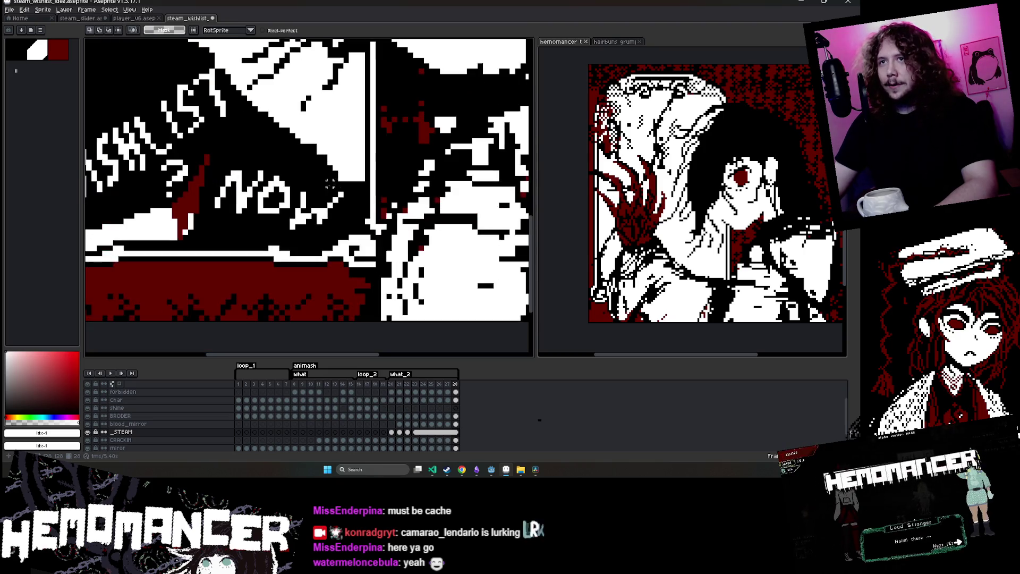
left_click_drag(293, 183, 377, 198)
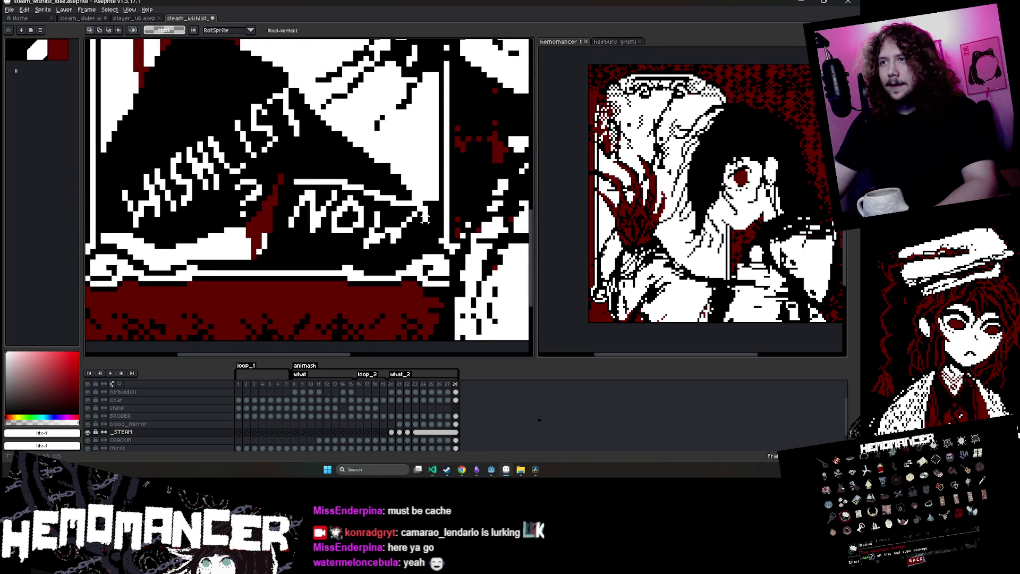
Lasso the question mark with its dot and move it down beneath NOW
mouse_move(308, 251)
left_mouse_down()
mouse_move(305, 172)
mouse_move(311, 251)
left_mouse_up()
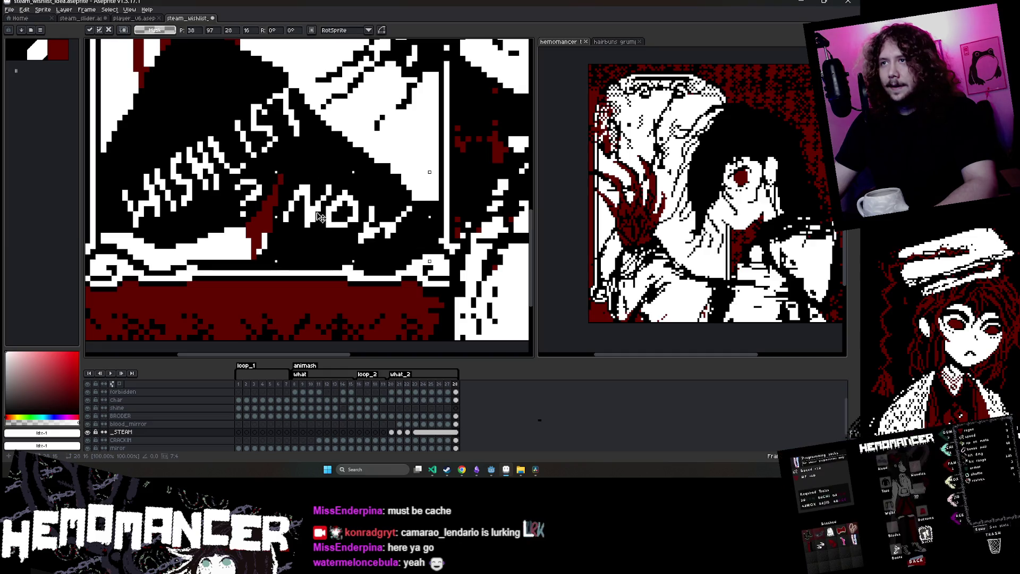
key("Return")
scroll(255, 205, "up", 3)
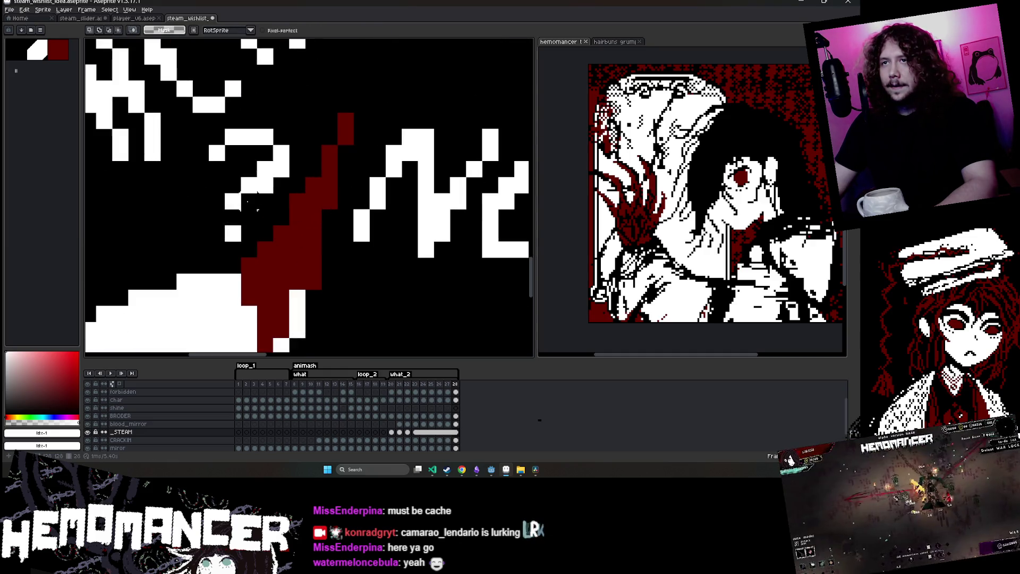
left_click_drag(290, 211, 290, 243)
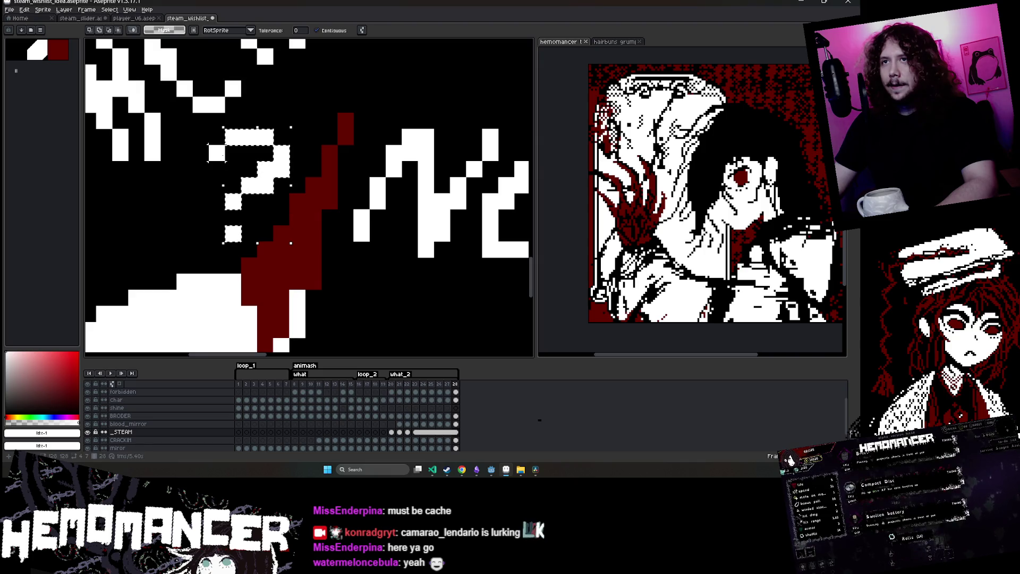
scroll(244, 139, "down", 3)
left_click(243, 140)
left_click_drag(258, 157, 333, 204)
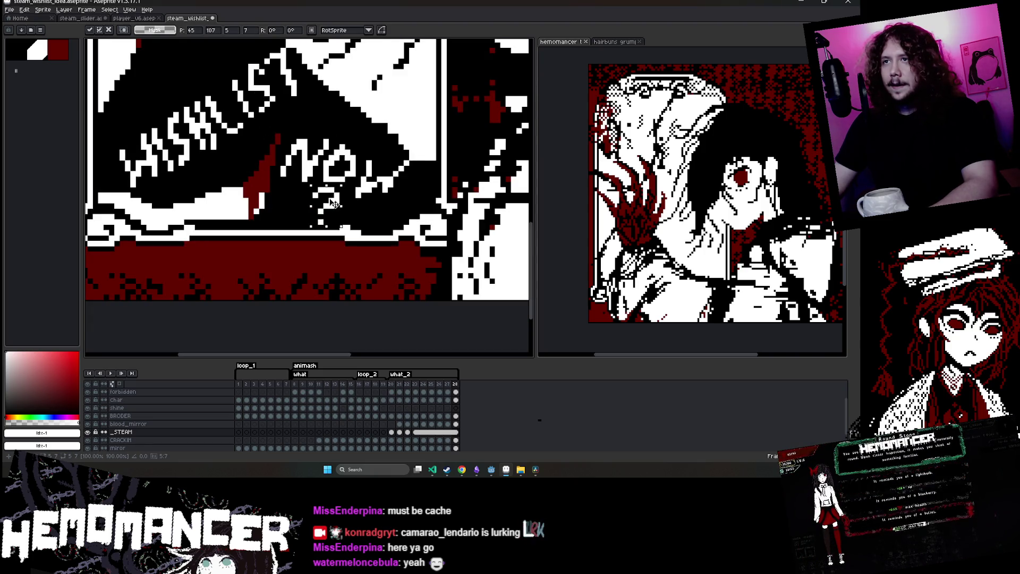
scroll(372, 113, "down", 2)
key("w")
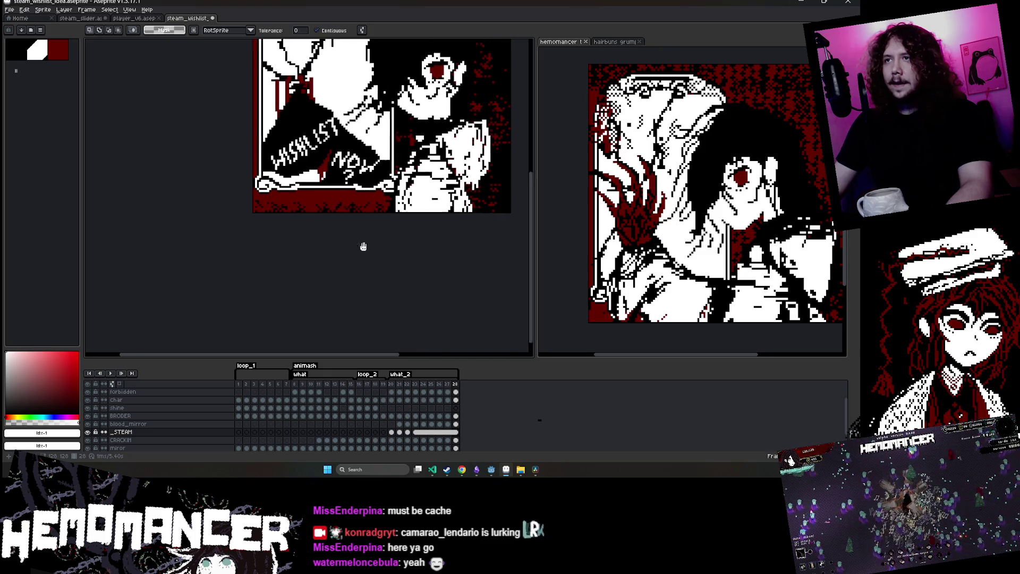
key("ctrl+z")
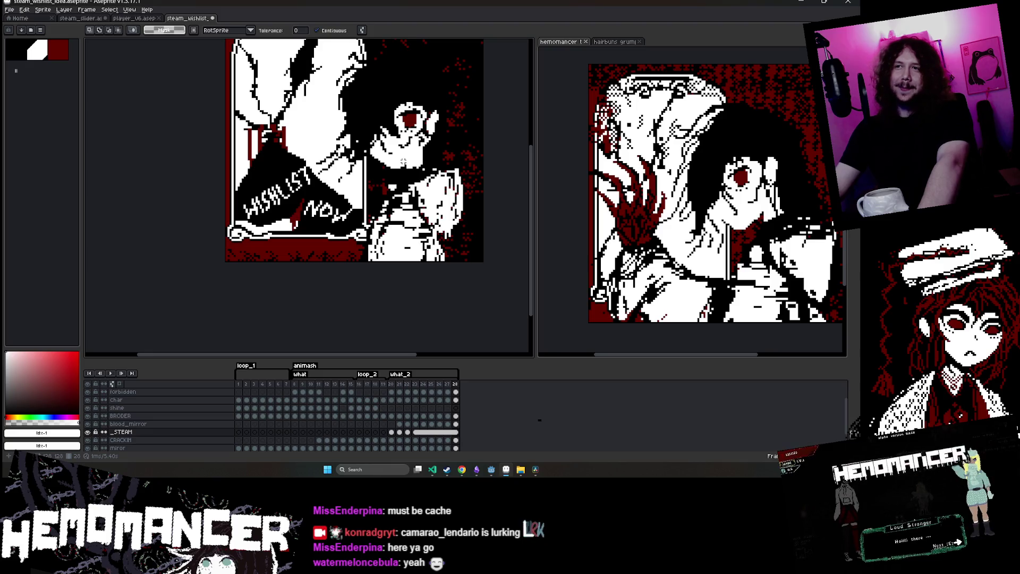
Erase the NOW lettering back to the dark banner
key("e")
scroll(273, 228, "up", 2)
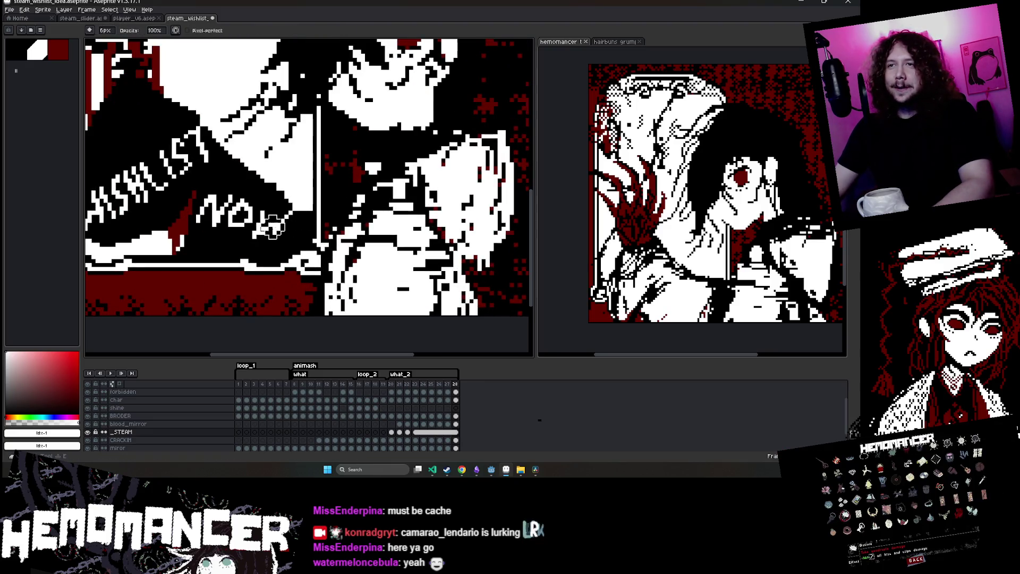
scroll(272, 227, "up", 2)
scroll(272, 223, "down", 2)
mouse_move(277, 220)
left_mouse_down()
mouse_move(195, 204)
mouse_move(192, 190)
mouse_move(159, 273)
mouse_move(232, 225)
mouse_move(186, 224)
left_mouse_up()
Close the loop of the P in PLS with the white pencil
key("b")
scroll(195, 204, "up", 3)
key("ctrl+z")
left_click_drag(232, 139, 186, 242)
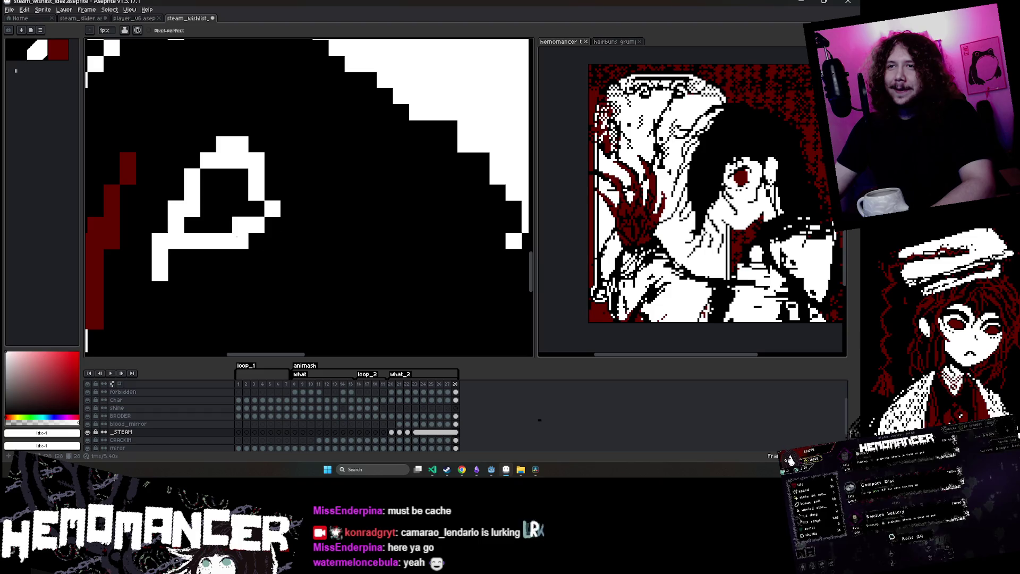
scroll(322, 183, "down", 8)
scroll(323, 180, "up", 5)
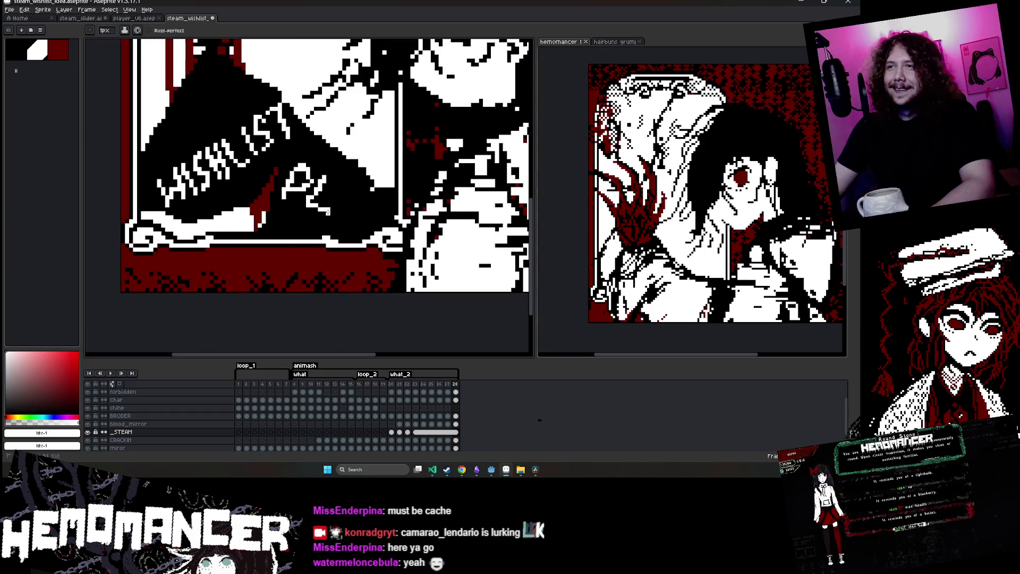
scroll(341, 224, "down", 3)
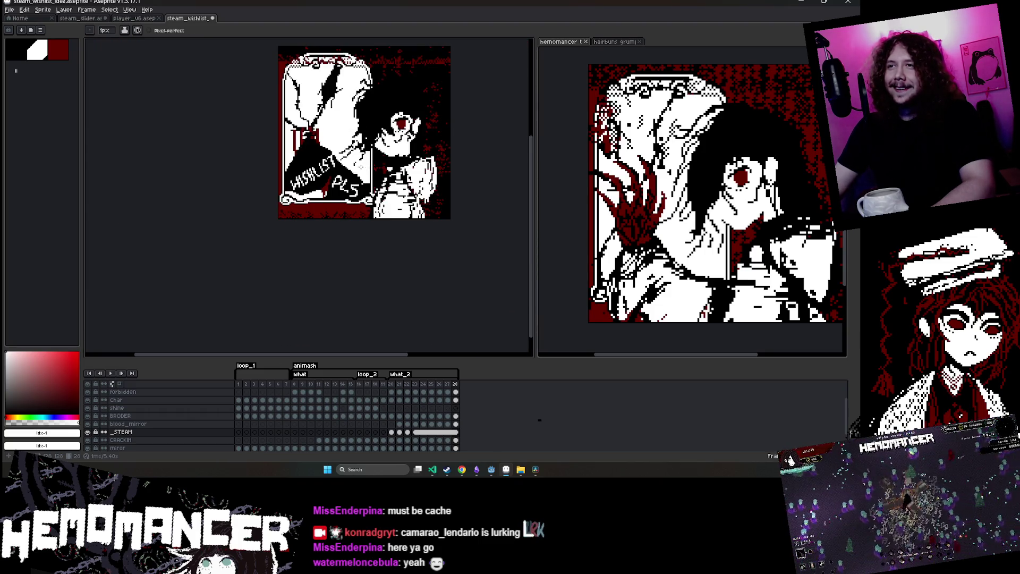
scroll(345, 221, "up", 6)
Tidy the S with a smaller eraser and add two white pixels to it
key("e")
key("minus")
key("minus")
key("minus")
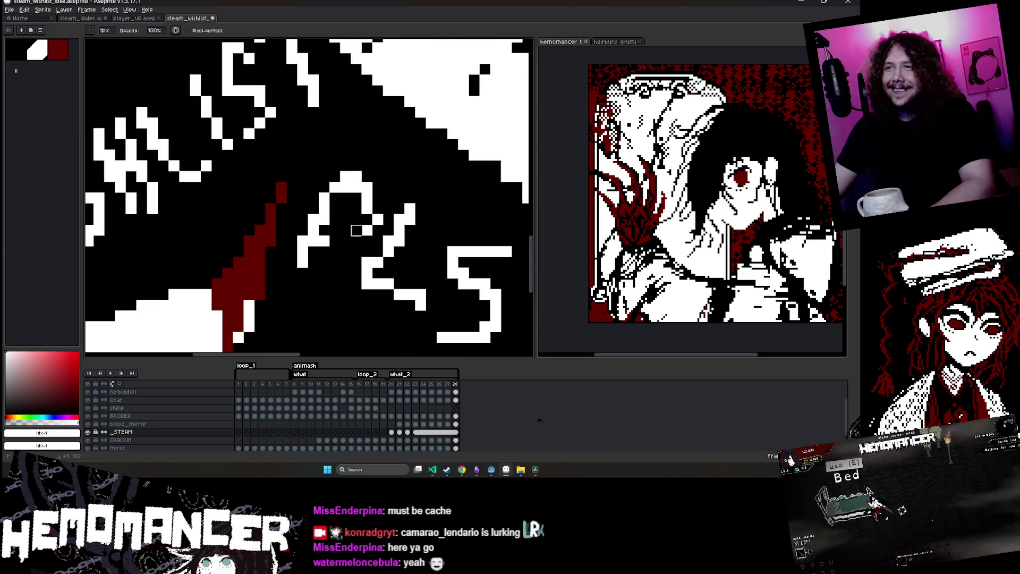
key("b")
left_click_drag(366, 177, 367, 185)
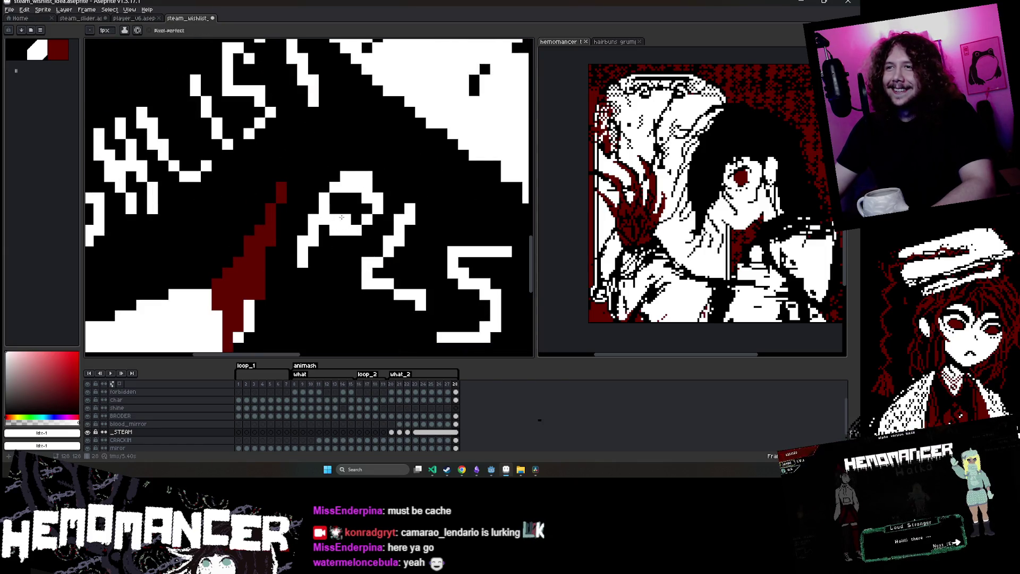
scroll(342, 217, "down", 4)
scroll(383, 155, "up", 1)
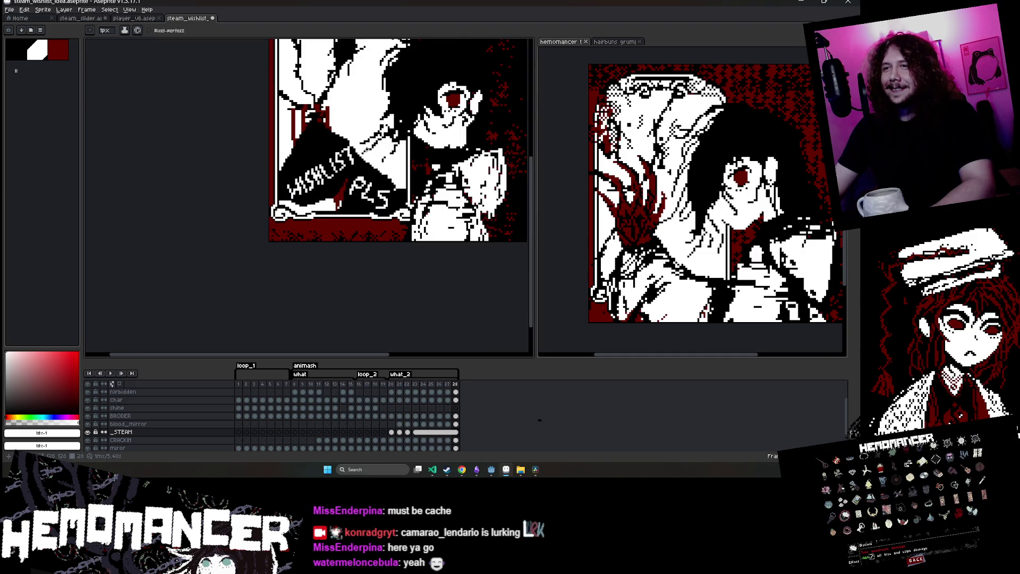
scroll(372, 197, "up", 5)
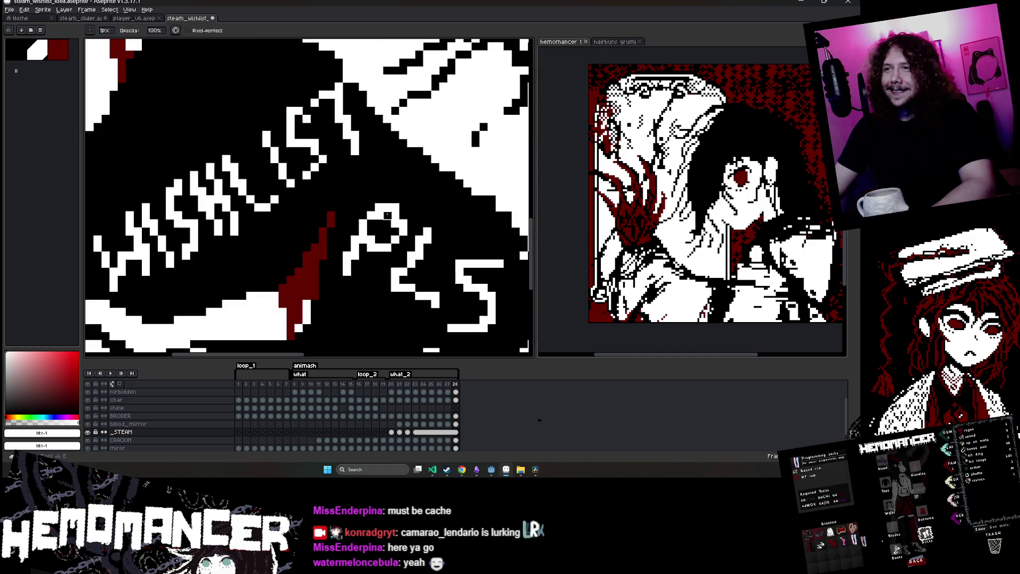
key("e")
scroll(389, 215, "down", 4)
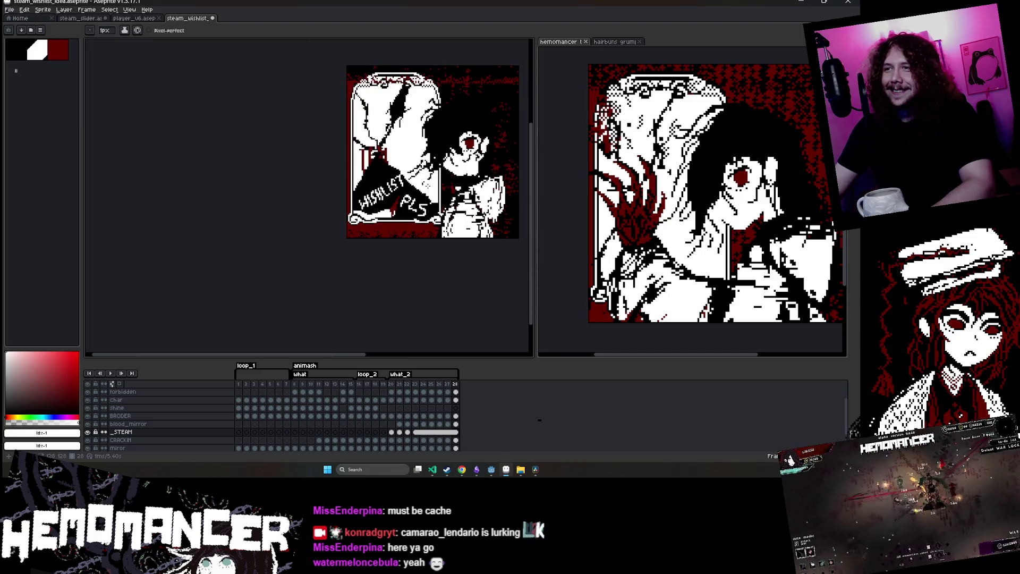
scroll(406, 224, "up", 5)
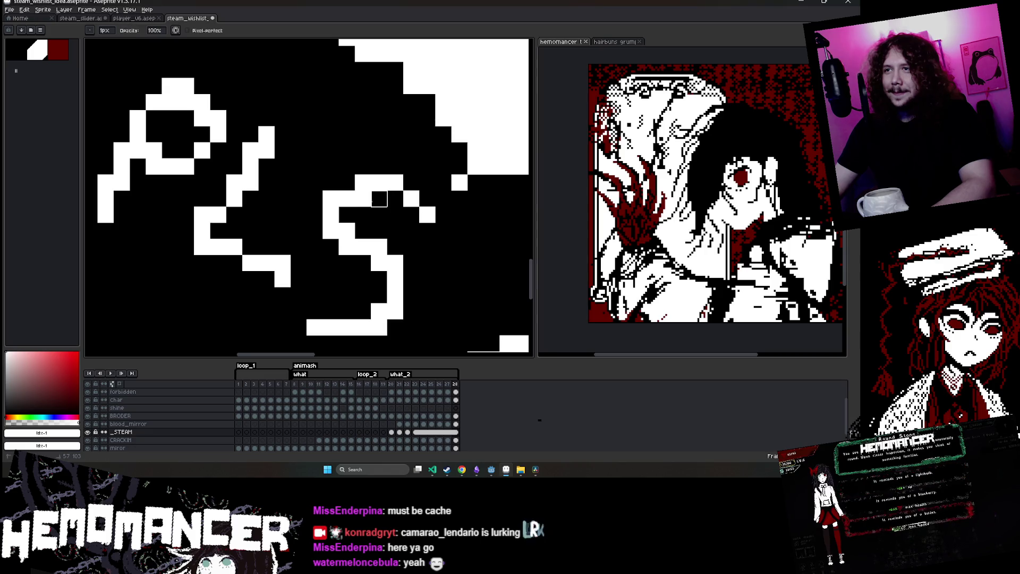
key("e")
scroll(363, 199, "down", 3)
scroll(357, 218, "up", 2)
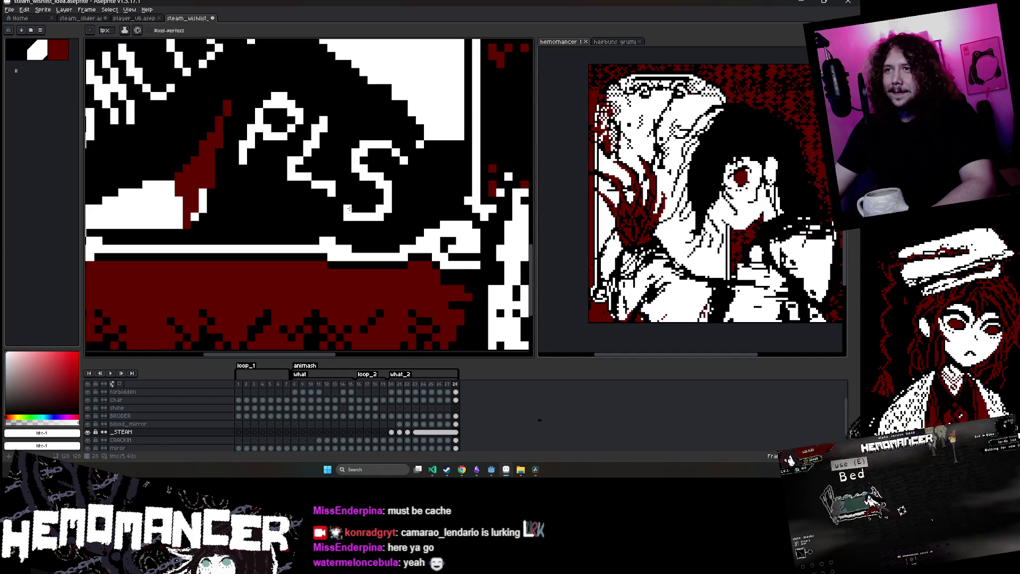
Save the wishlist image with Ctrl+S
scroll(348, 209, "down", 3)
scroll(350, 203, "up", 2)
scroll(350, 206, "down", 2)
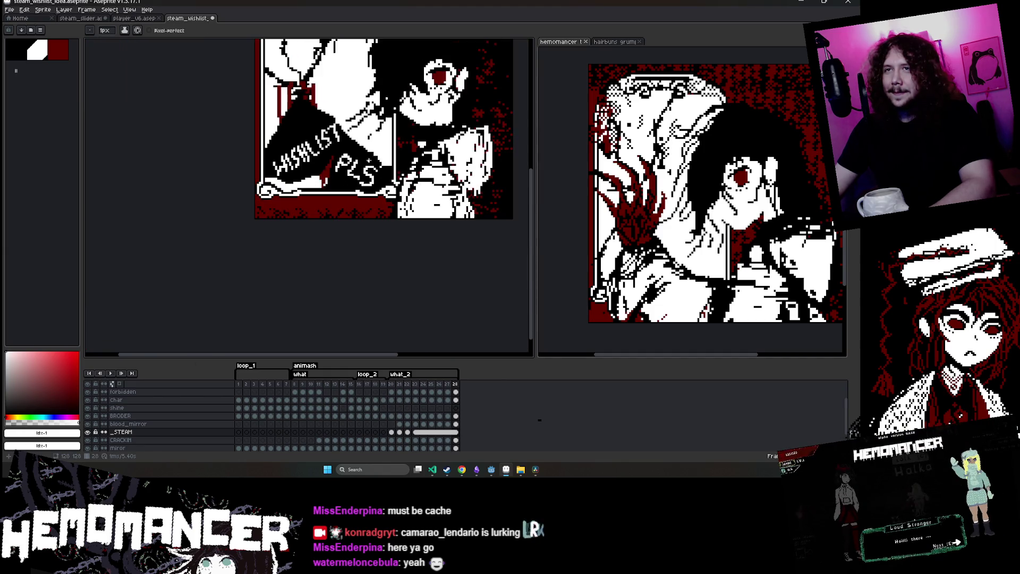
scroll(418, 168, "up", 3)
key("v")
scroll(418, 168, "down", 3)
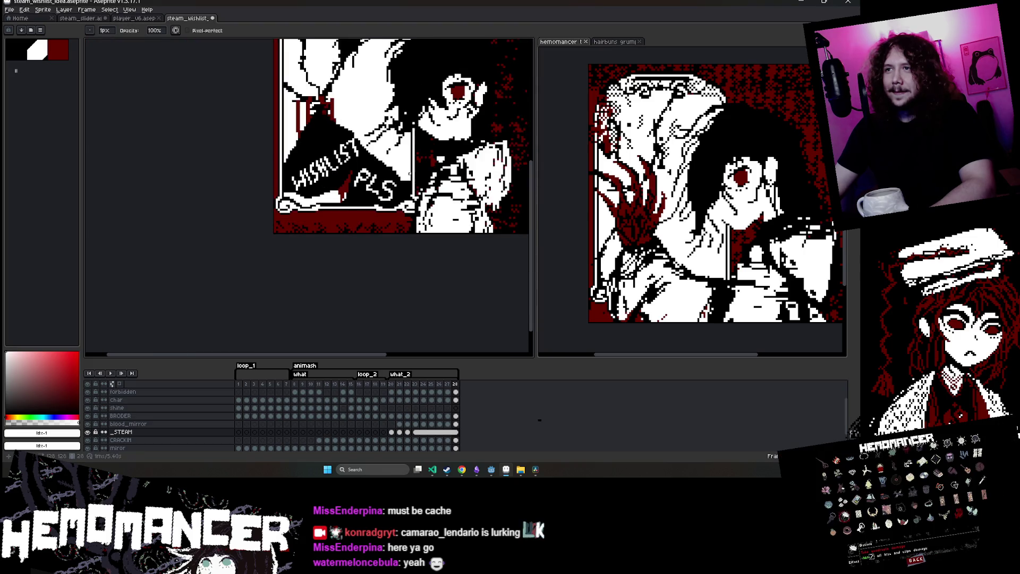
key("ctrl+s")
scroll(418, 168, "down", 2)
key("b")
scroll(375, 141, "up", 2)
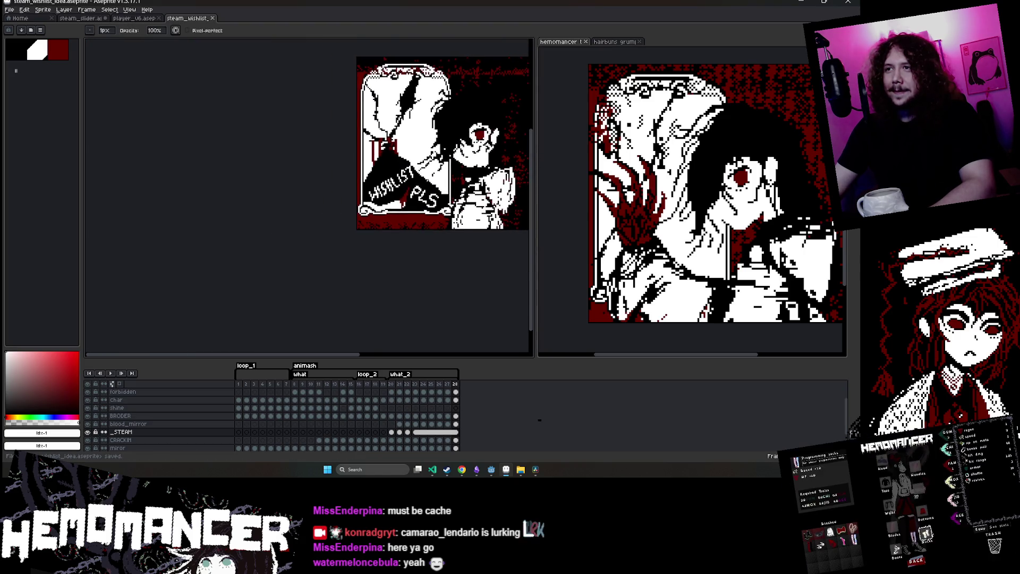
key("w")
scroll(400, 209, "up", 1)
Move the PLS lettering into place and nudge the bottom of the S
left_click_drag(343, 175, 437, 268)
key("Return")
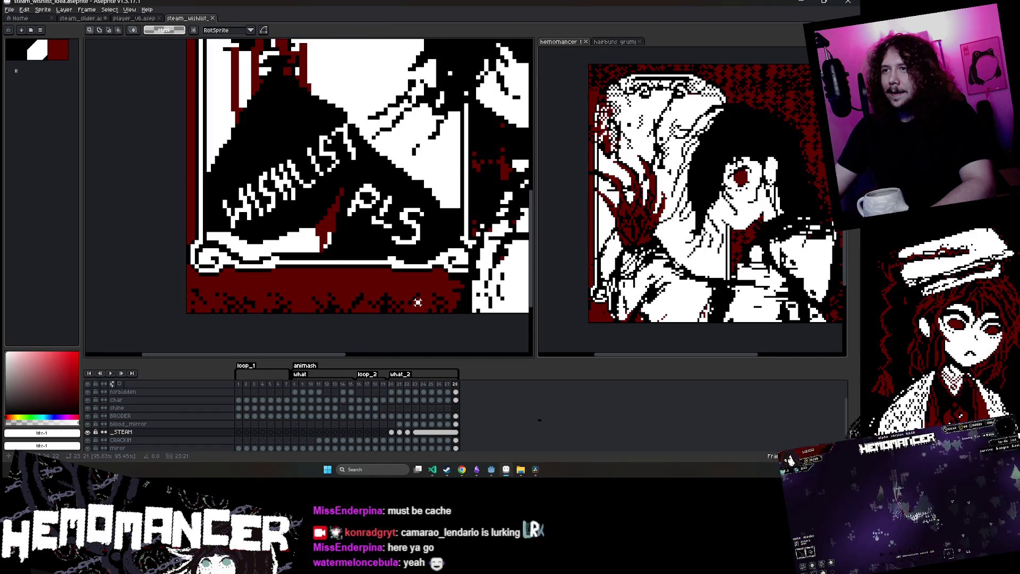
scroll(413, 271, "up", 1)
mouse_move(361, 188)
left_mouse_down()
mouse_move(444, 223)
mouse_move(413, 208)
mouse_move(443, 244)
left_mouse_up()
scroll(383, 253, "up", 1)
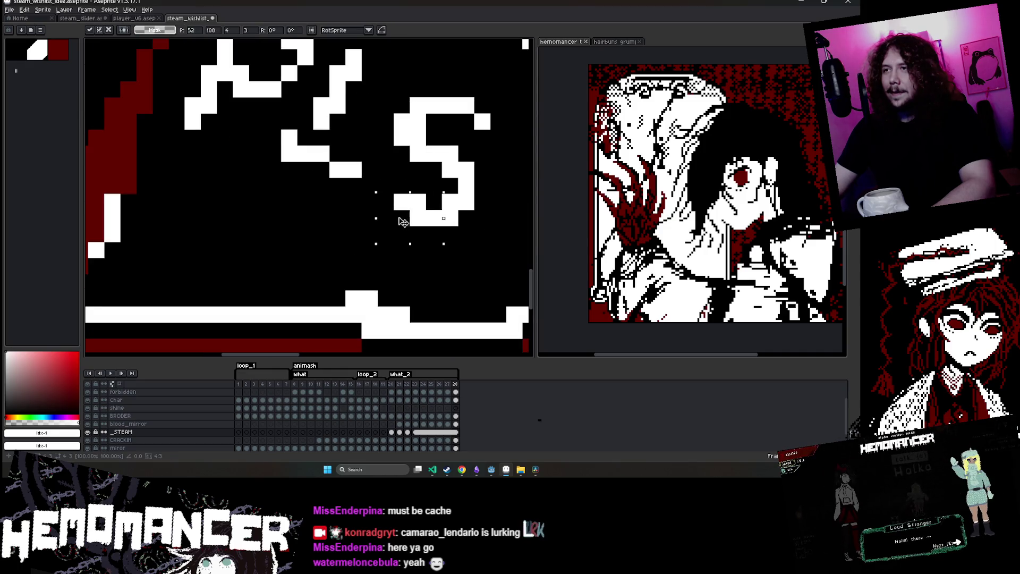
key("Return")
Draw a white smiley mouth under the two eye pixels below PLS
key("b")
scroll(401, 174, "down", 3)
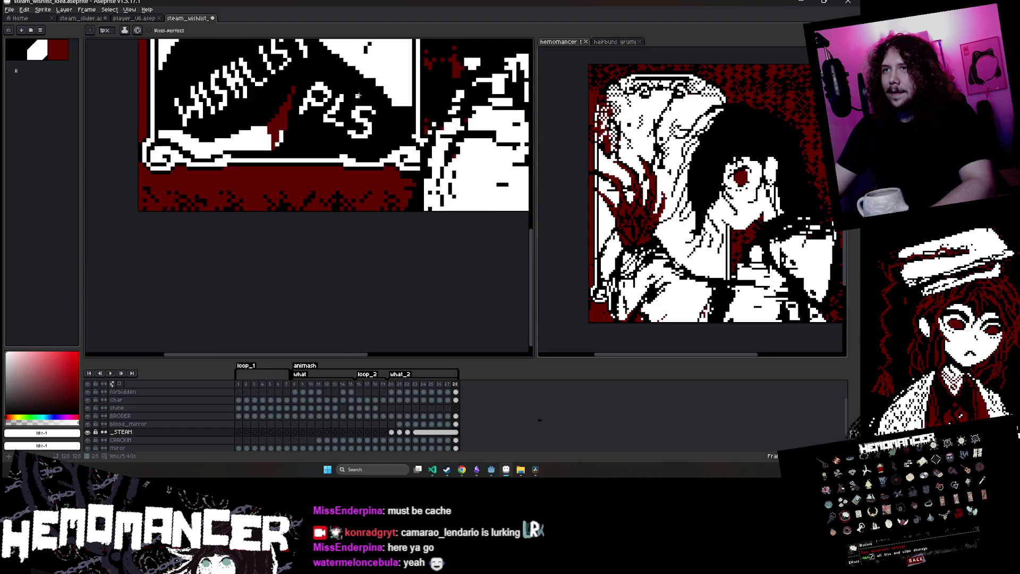
scroll(401, 174, "down", 2)
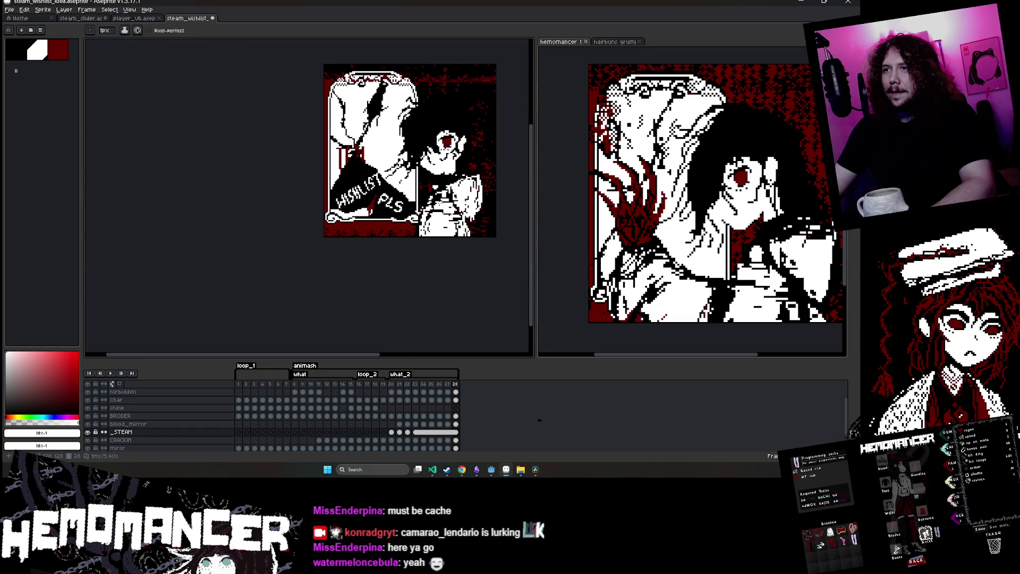
scroll(374, 207, "up", 4)
scroll(322, 227, "down", 2)
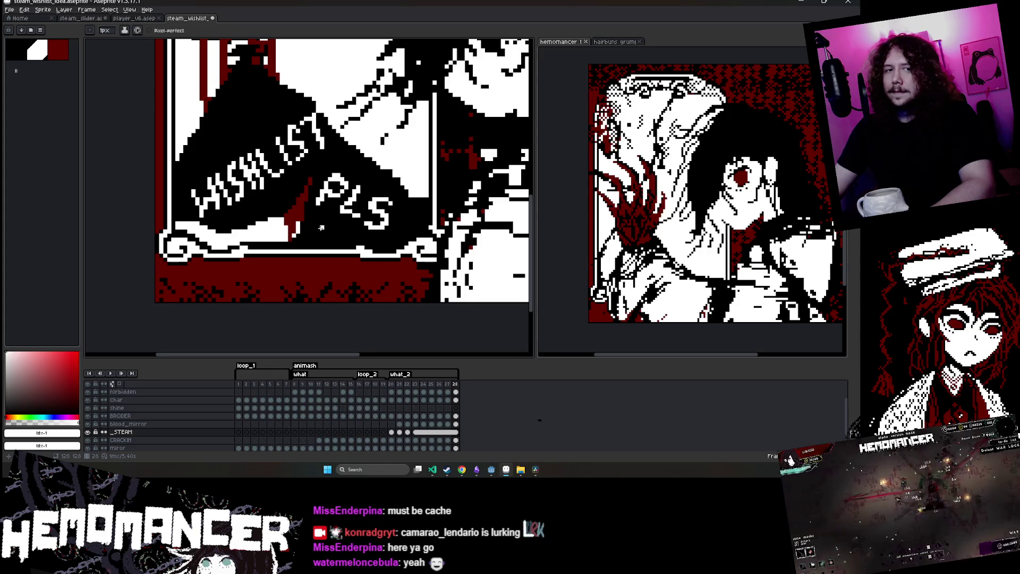
scroll(321, 227, "up", 3)
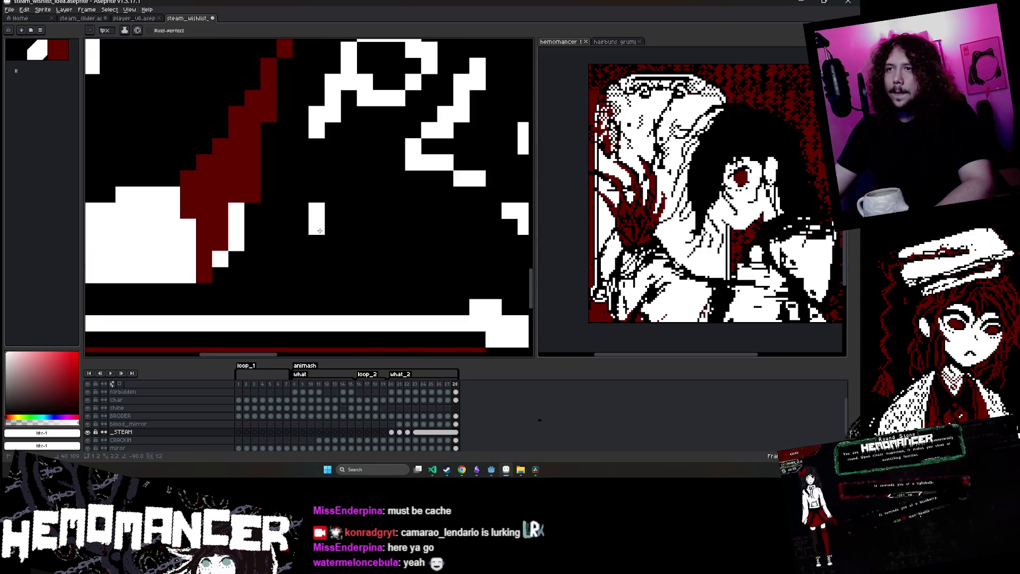
mouse_move(287, 259)
left_mouse_down()
mouse_move(303, 279)
mouse_move(398, 258)
left_mouse_up()
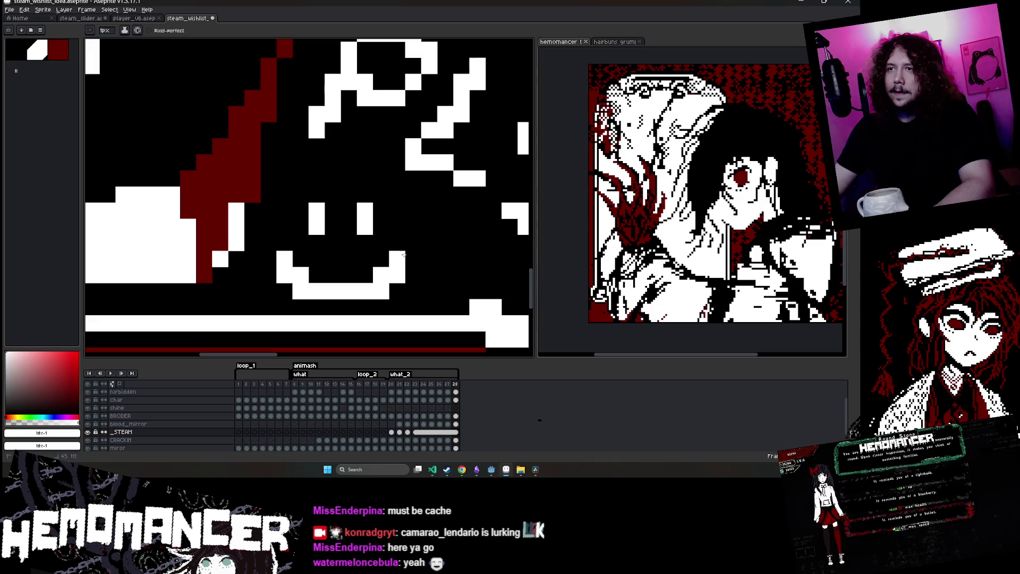
scroll(399, 258, "down", 4)
scroll(419, 184, "up", 2)
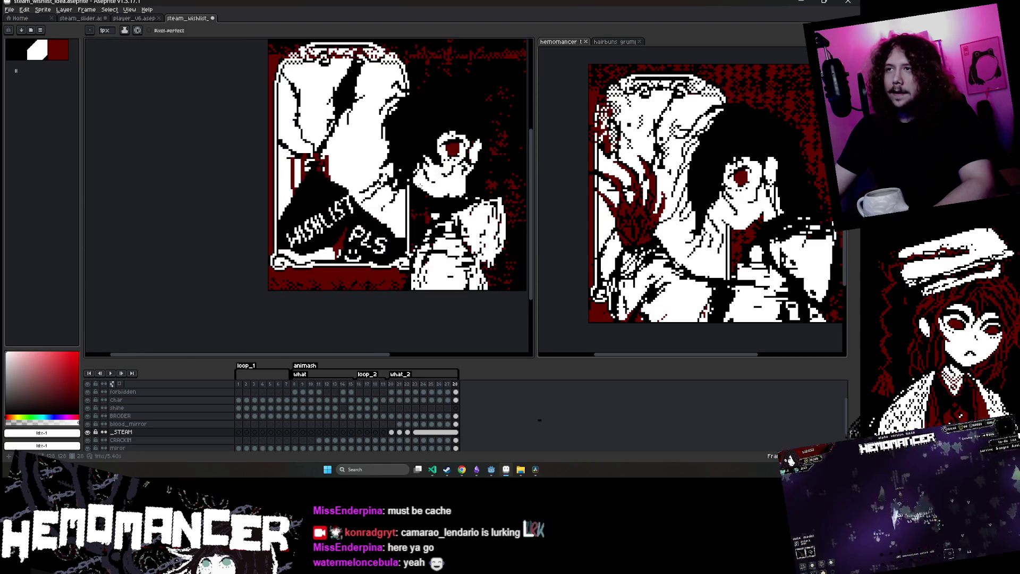
left_click_drag(419, 184, 390, 199)
Stop playback on frame 26 and paint over the smiley's mouth in black
key("v")
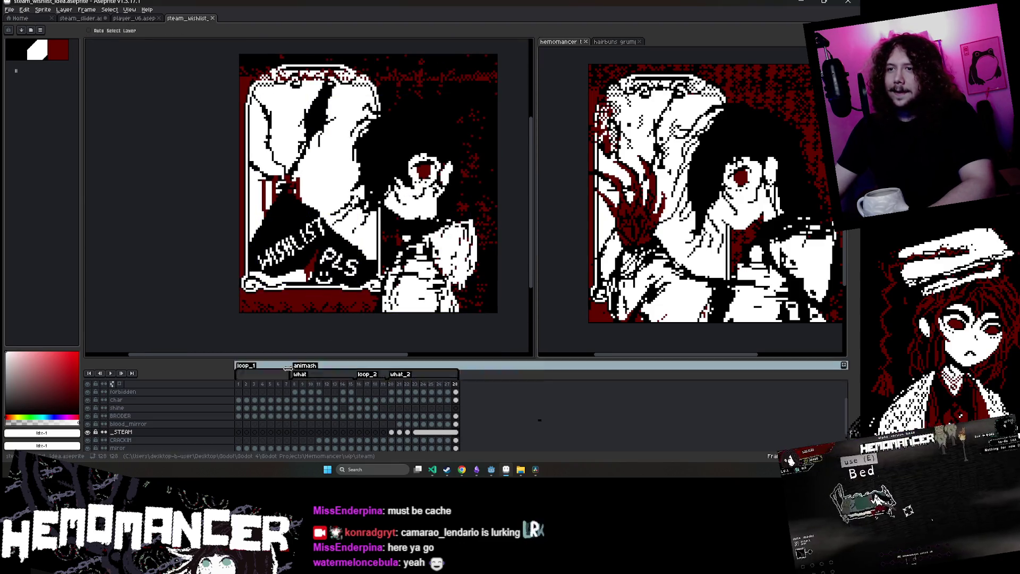
key("Return")
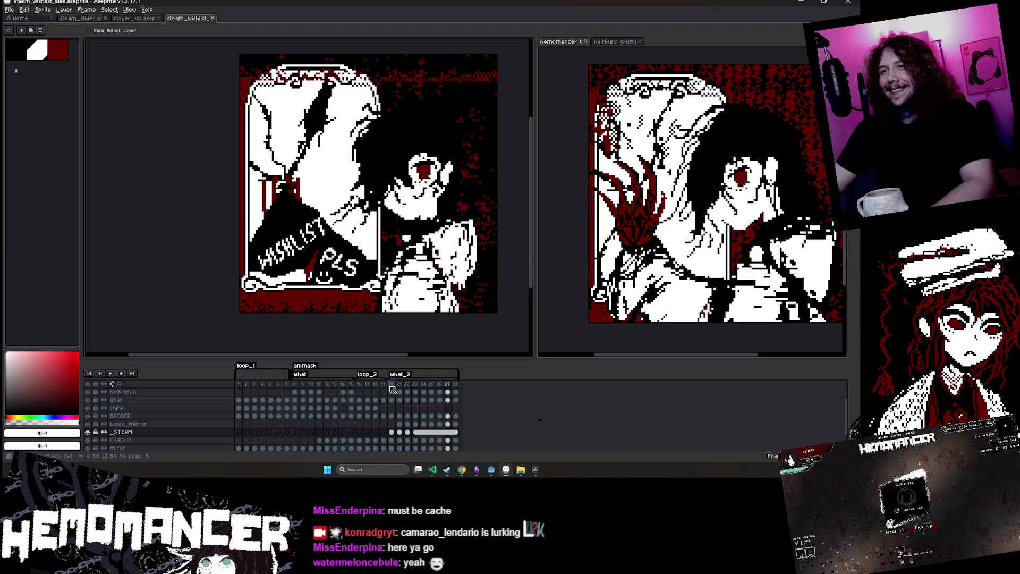
key("Return")
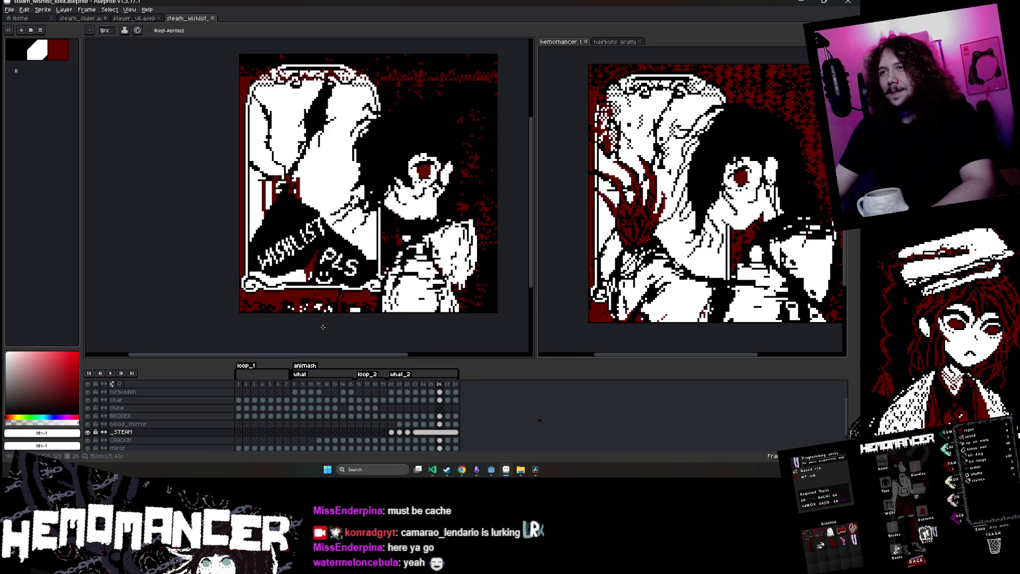
key("b")
scroll(333, 273, "up", 3)
scroll(333, 273, "up", 2)
left_click(375, 263)
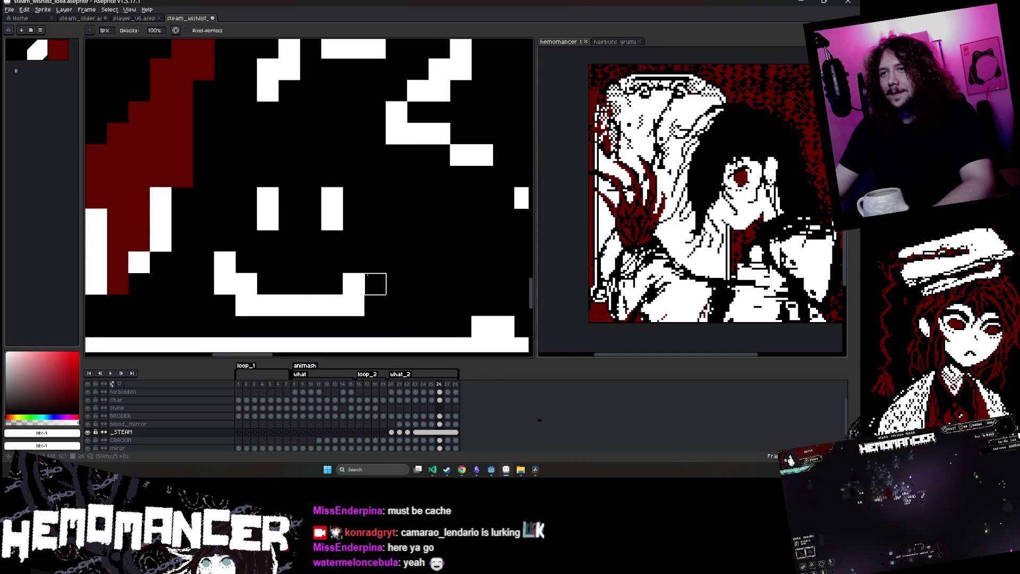
mouse_move(353, 305)
left_mouse_down()
mouse_move(246, 306)
mouse_move(244, 291)
mouse_move(333, 303)
mouse_move(311, 241)
left_mouse_up()
scroll(289, 218, "down", 6)
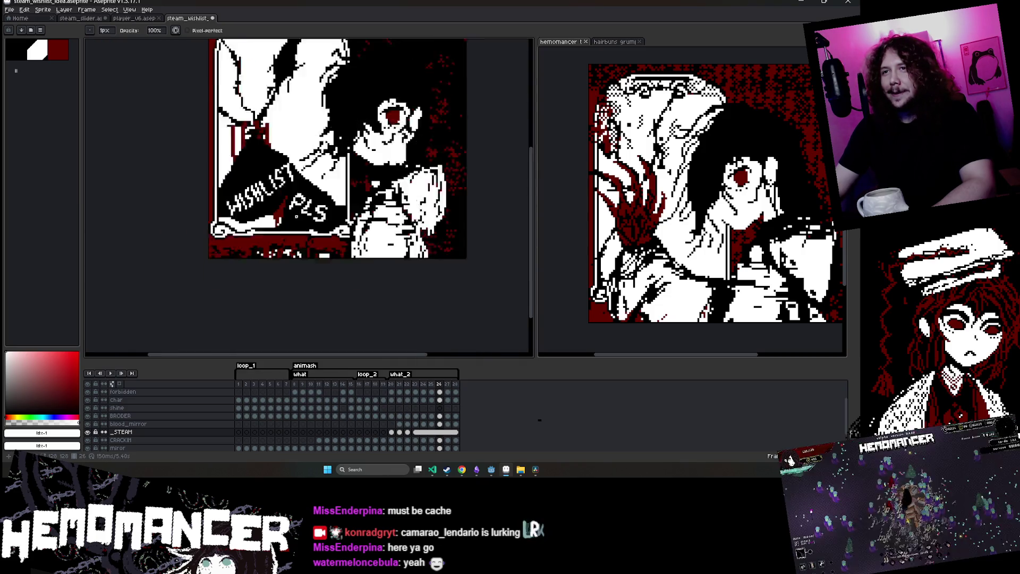
Save the file, select the forbidden layer, and play the animation again
key("ctrl+s")
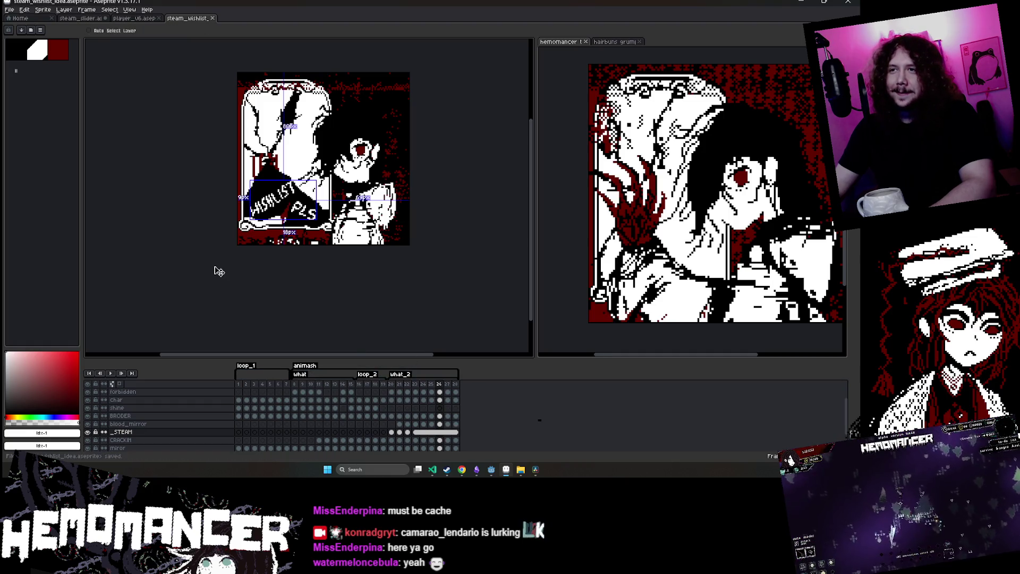
left_click(398, 393)
key("Return")
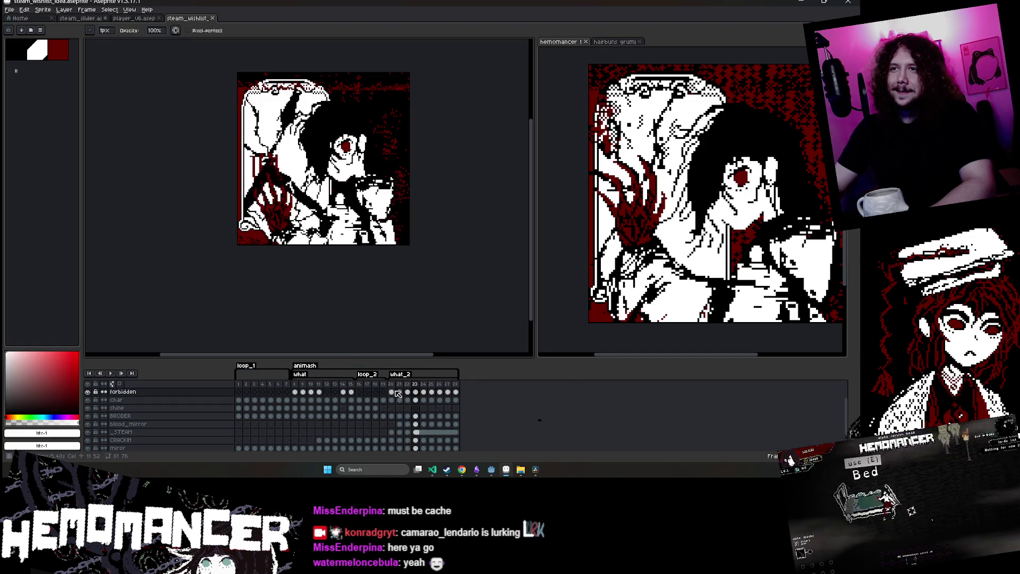
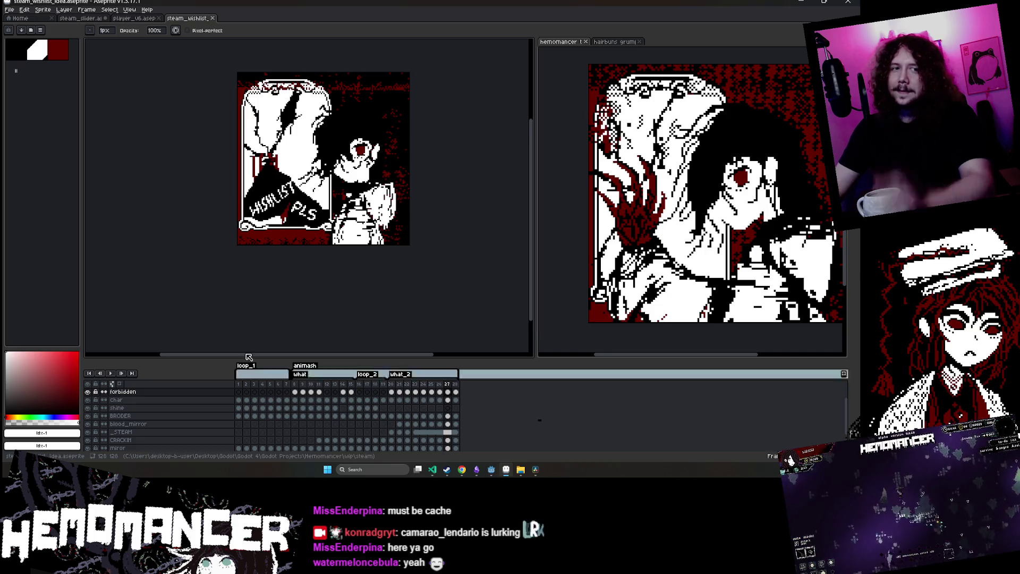
Try painting black over the PLS letters on the _STEAM layer, then undo it
scroll(292, 226, "up", 4)
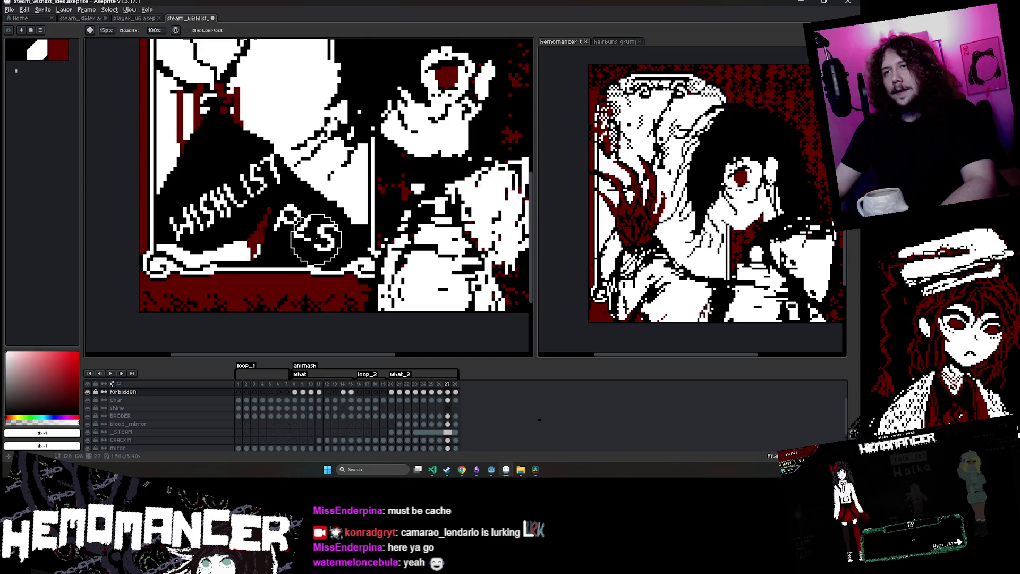
left_click(448, 432)
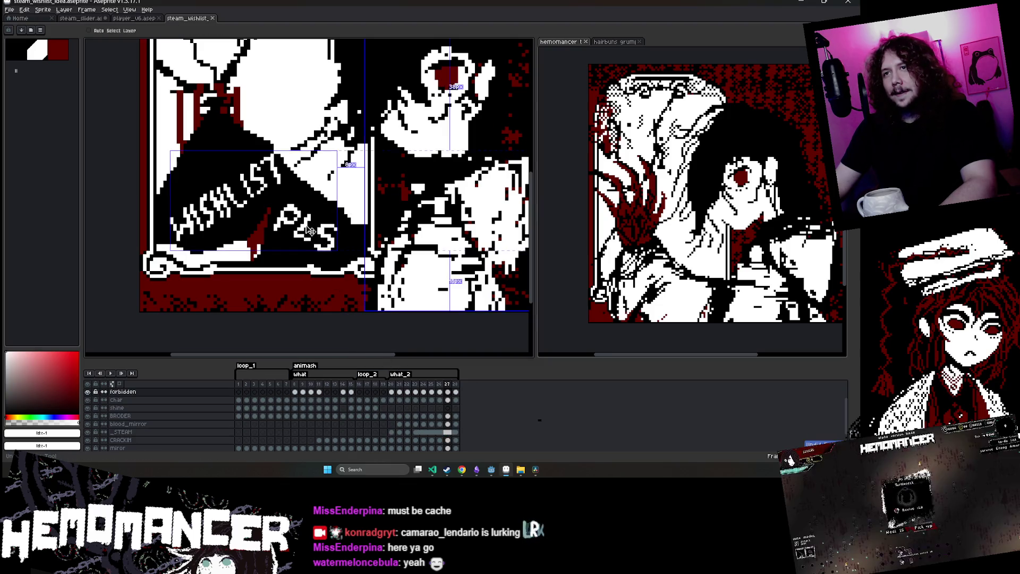
left_click_drag(340, 232, 302, 229)
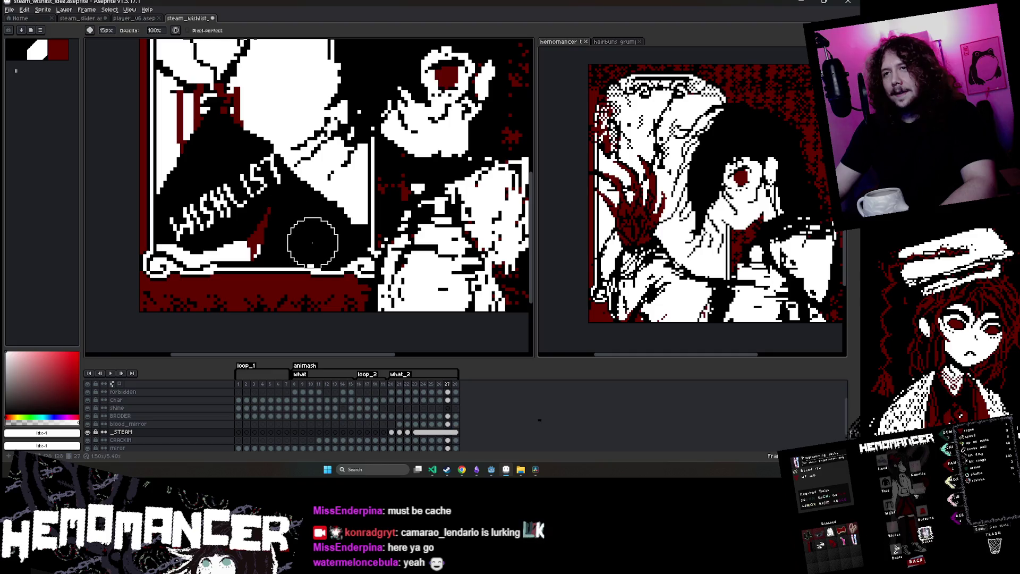
key("ctrl+z")
Move the timeline to frame 28, showing the WISHLIST banner without PLS
scroll(312, 242, "down", 5)
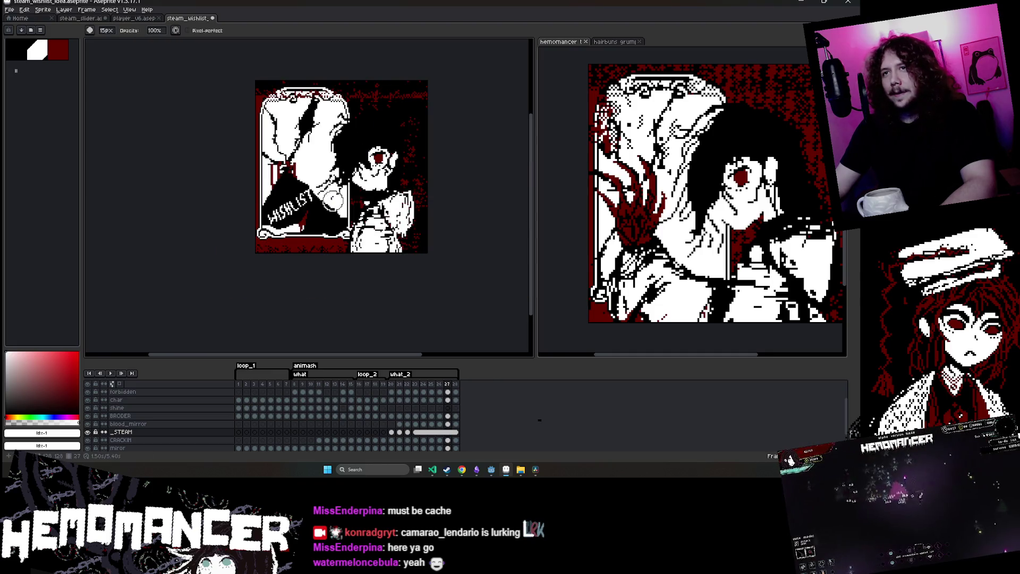
scroll(346, 168, "up", 4)
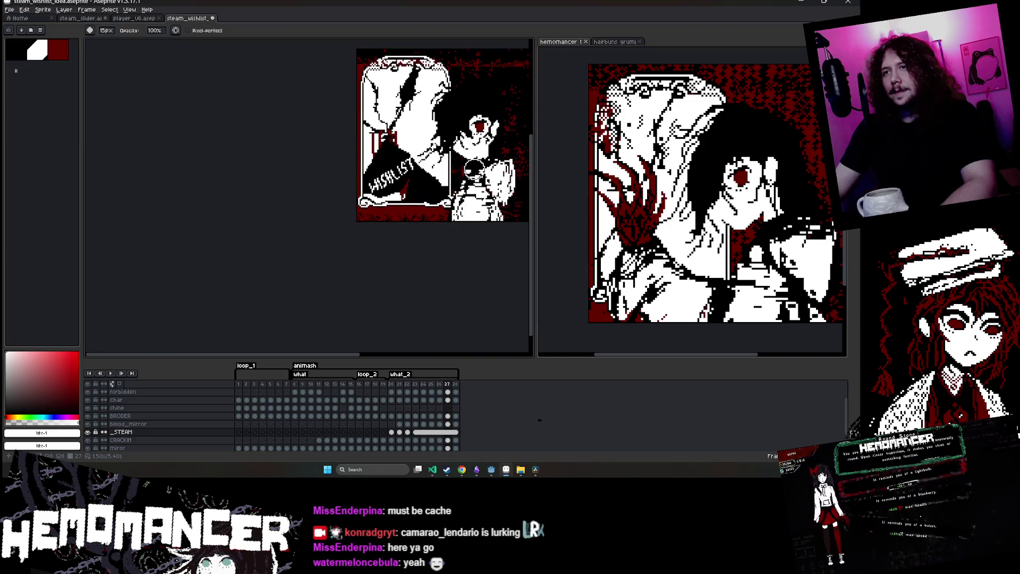
left_click_drag(422, 435, 455, 432)
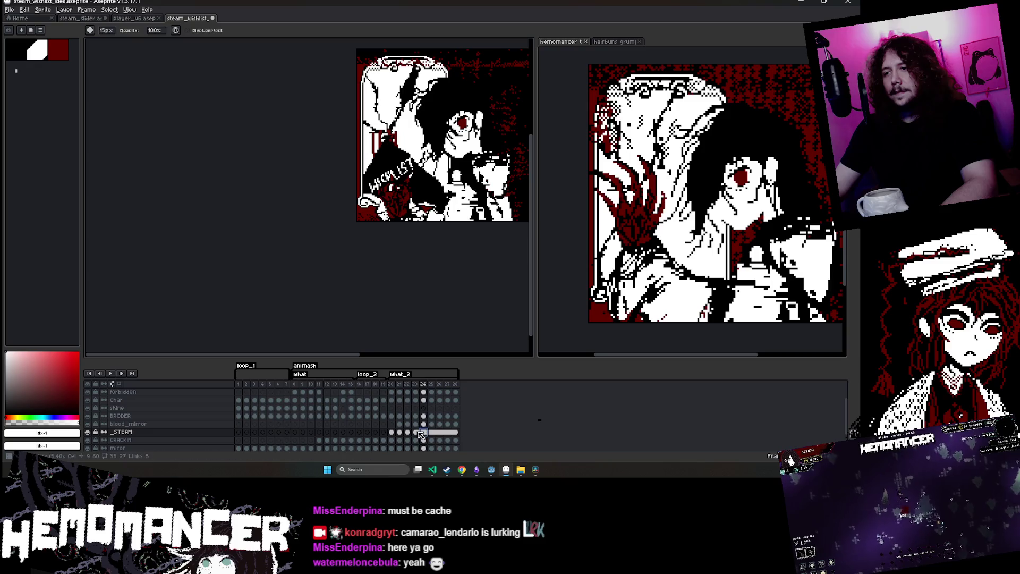
scroll(385, 215, "up", 3)
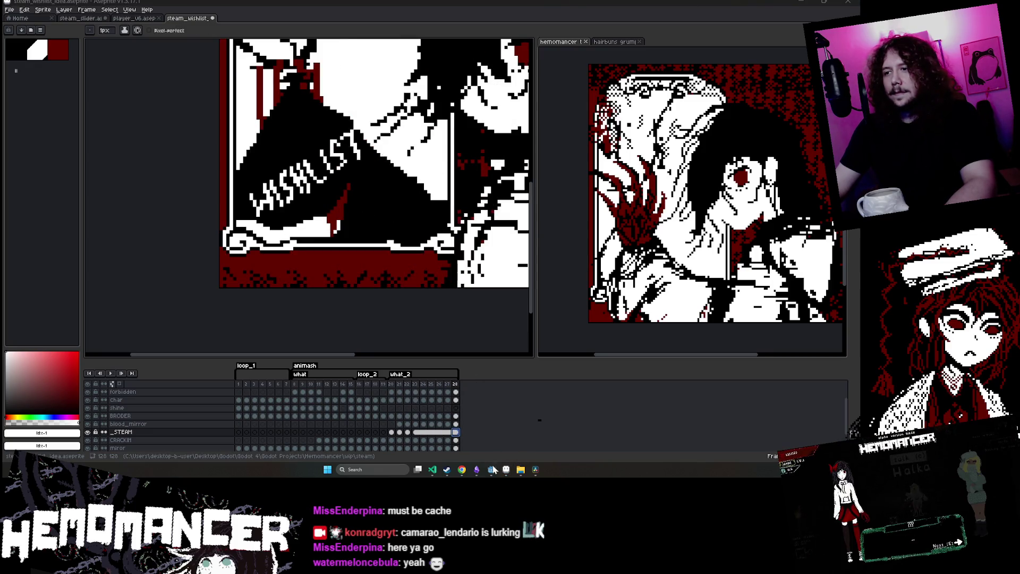
Bring the Steam store window forward, scroll to the capsule, then maximize and restore it
mouse_move(460, 472)
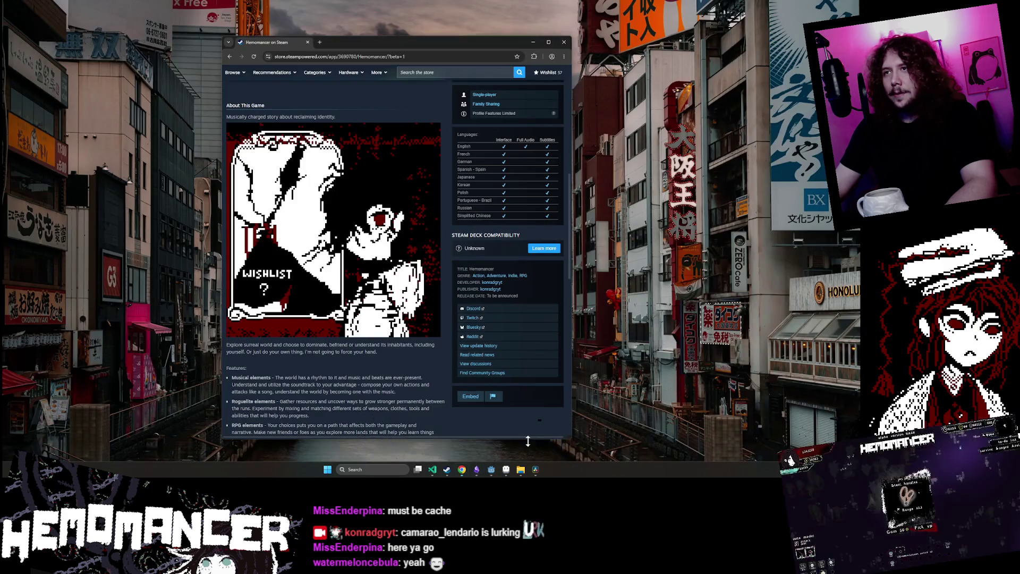
left_click(527, 441)
scroll(387, 297, "down", 1)
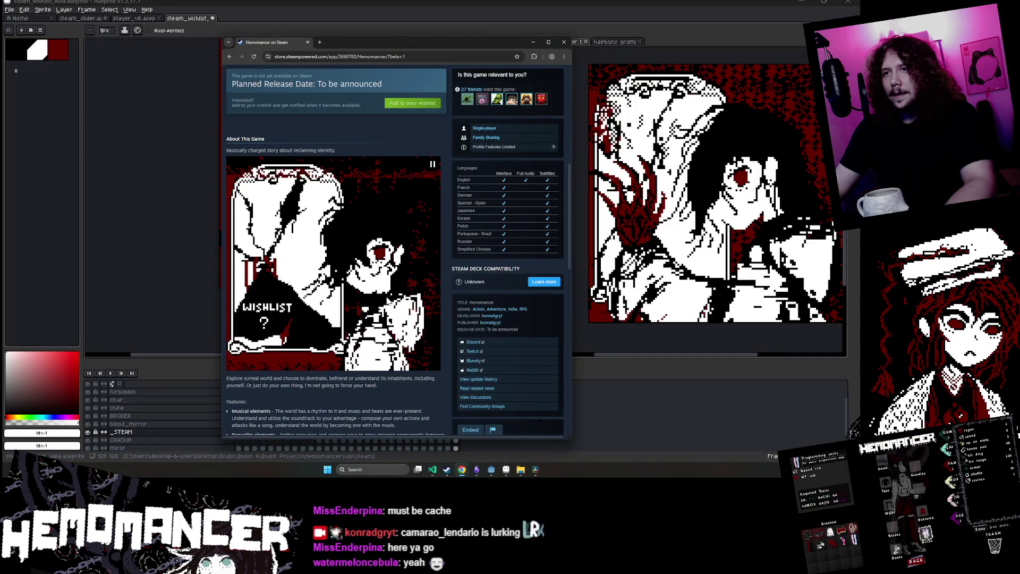
scroll(386, 300, "down", 1)
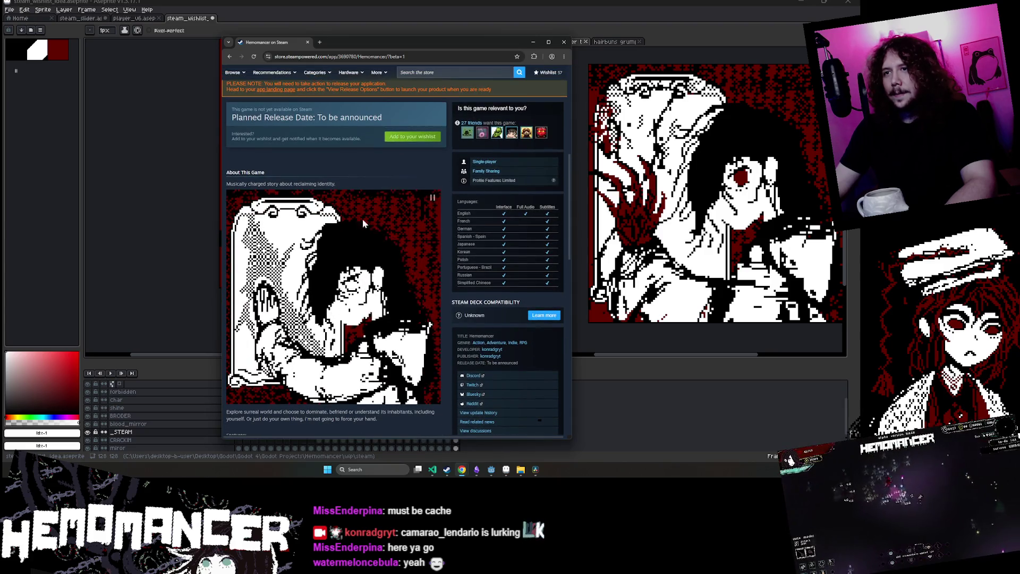
double_click(461, 43)
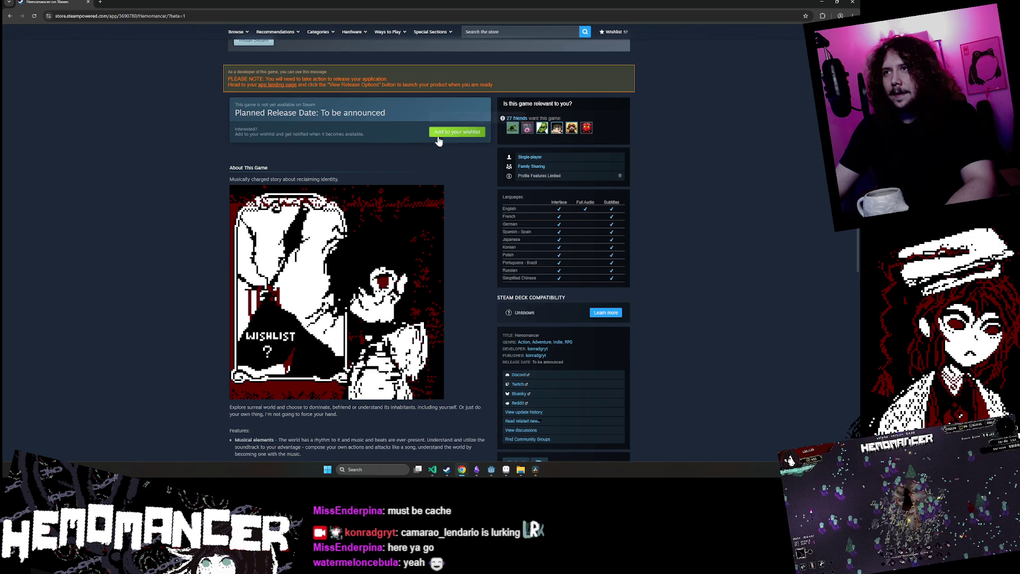
double_click(515, 5)
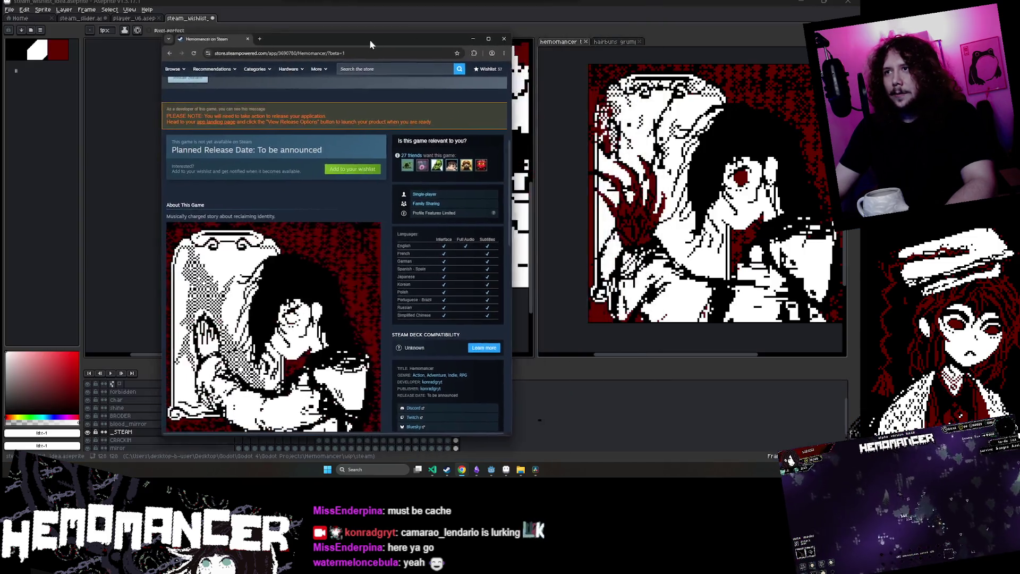
Resize the browser window, scroll further down the page, then minimize it
scroll(386, 261, "down", 2)
mouse_move(483, 429)
left_mouse_down()
mouse_move(563, 441)
mouse_move(454, 441)
mouse_move(373, 416)
mouse_move(390, 414)
left_mouse_up()
scroll(303, 331, "down", 8)
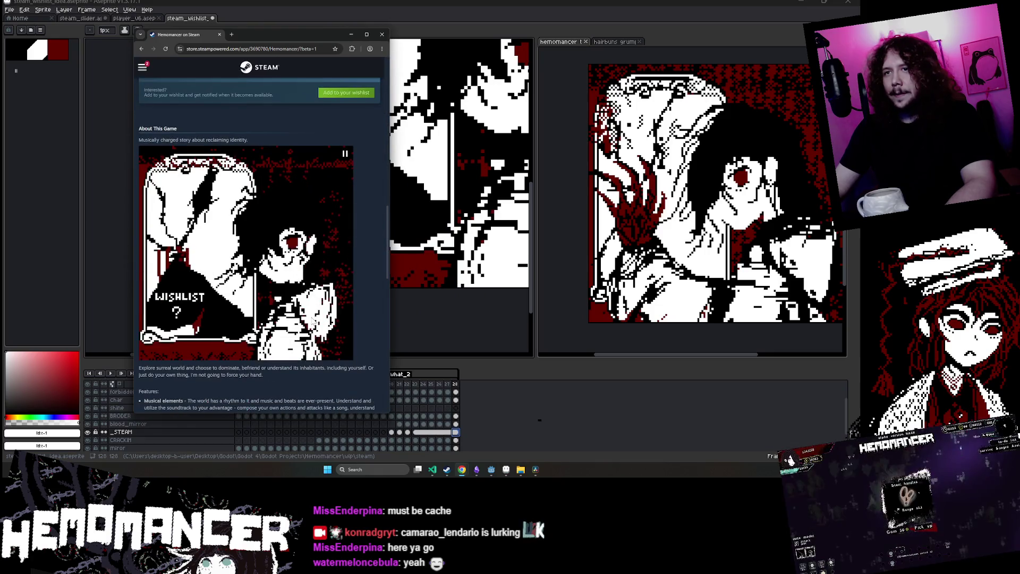
left_click(351, 34)
scroll(350, 246, "up", 3)
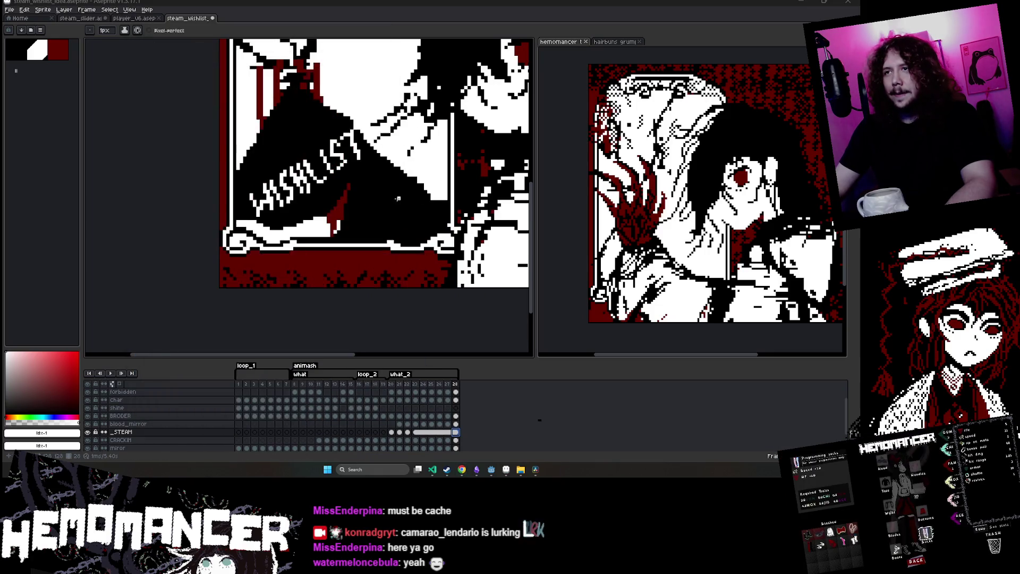
Draw a white glyph below WISHLIST, enlarging the brush to 3px partway through
left_click_drag(350, 245, 378, 191)
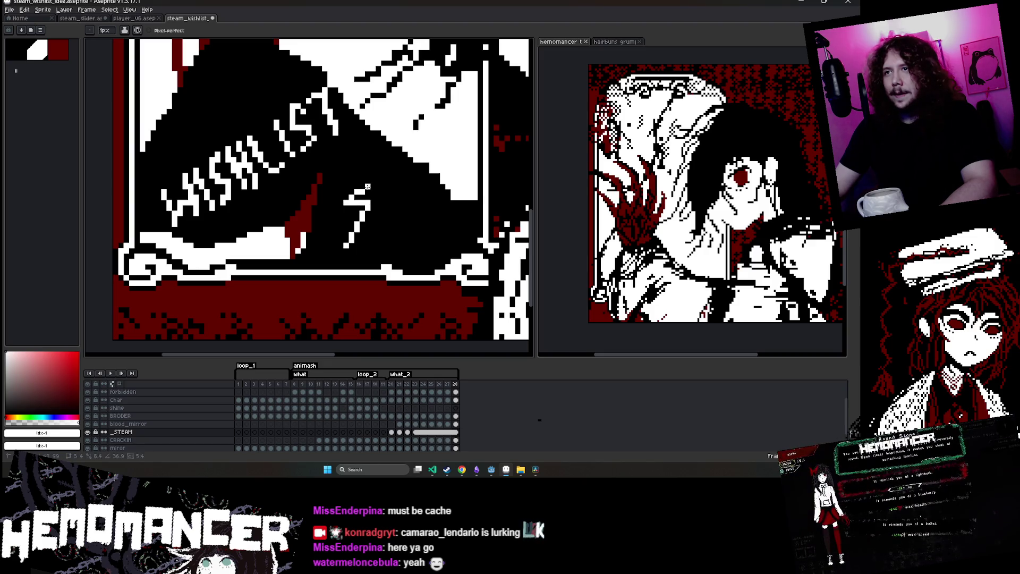
mouse_move(397, 175)
left_mouse_down()
mouse_move(389, 171)
mouse_move(405, 214)
left_mouse_up()
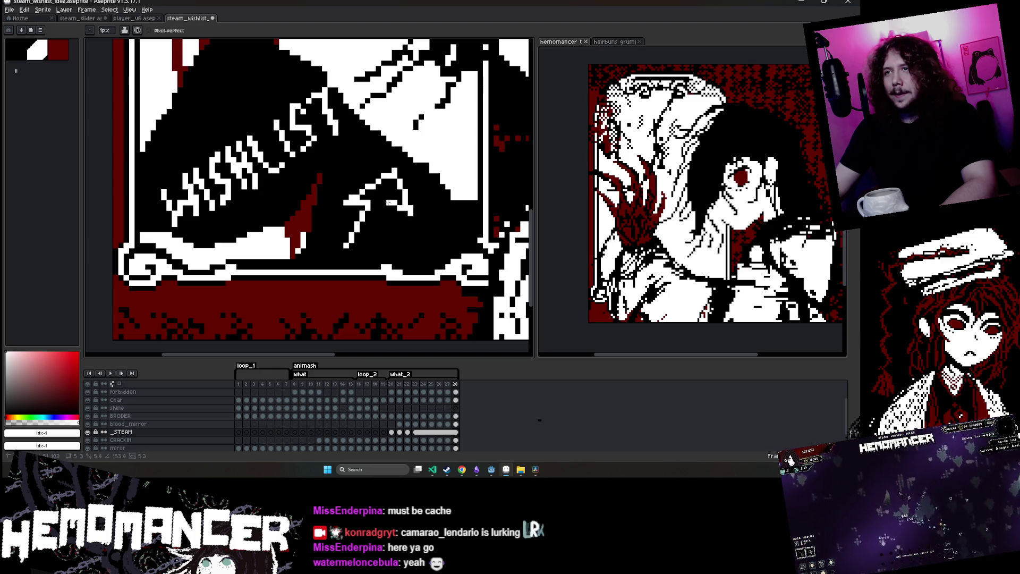
key("plus")
key("plus")
left_click_drag(368, 197, 388, 190)
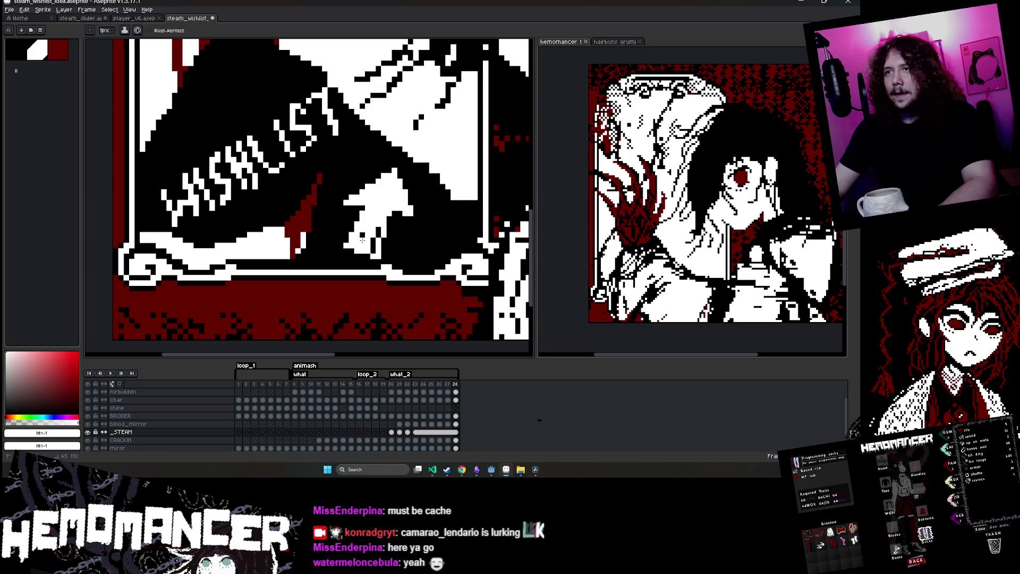
Step through the animation frames and zoom to review the final frames
scroll(420, 160, "down", 4)
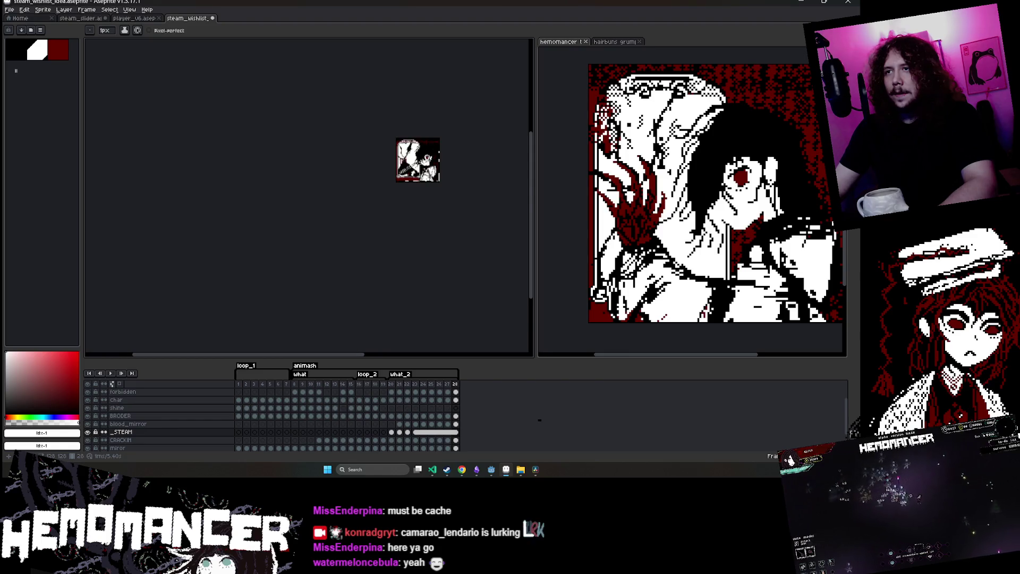
scroll(420, 159, "up", 2)
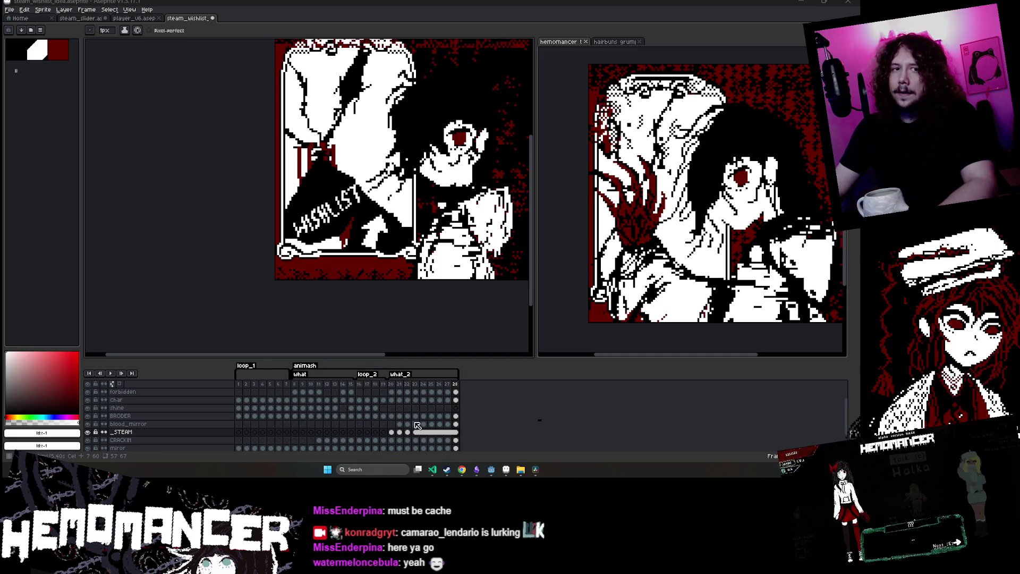
key("Return")
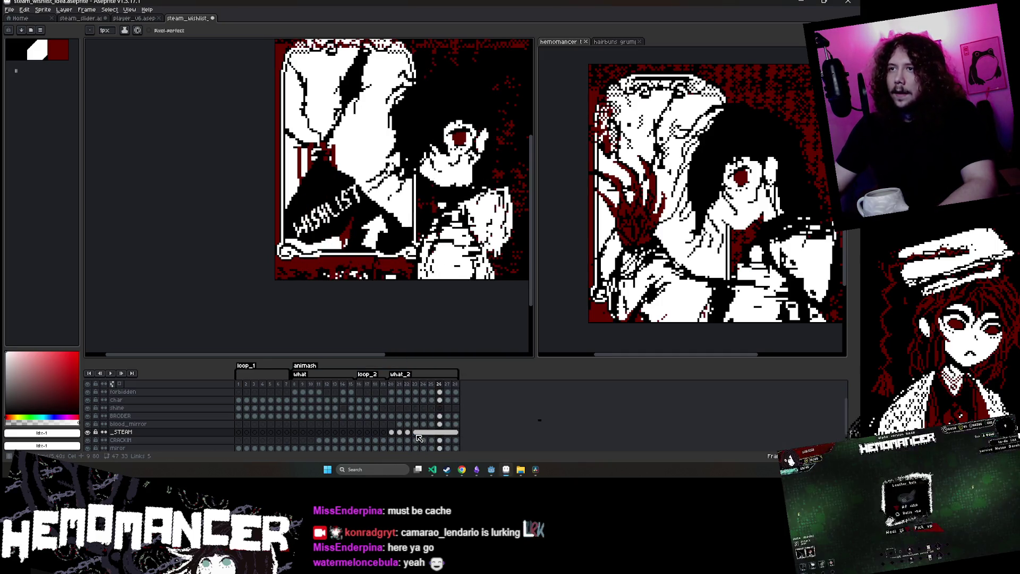
key("e")
scroll(329, 250, "up", 3)
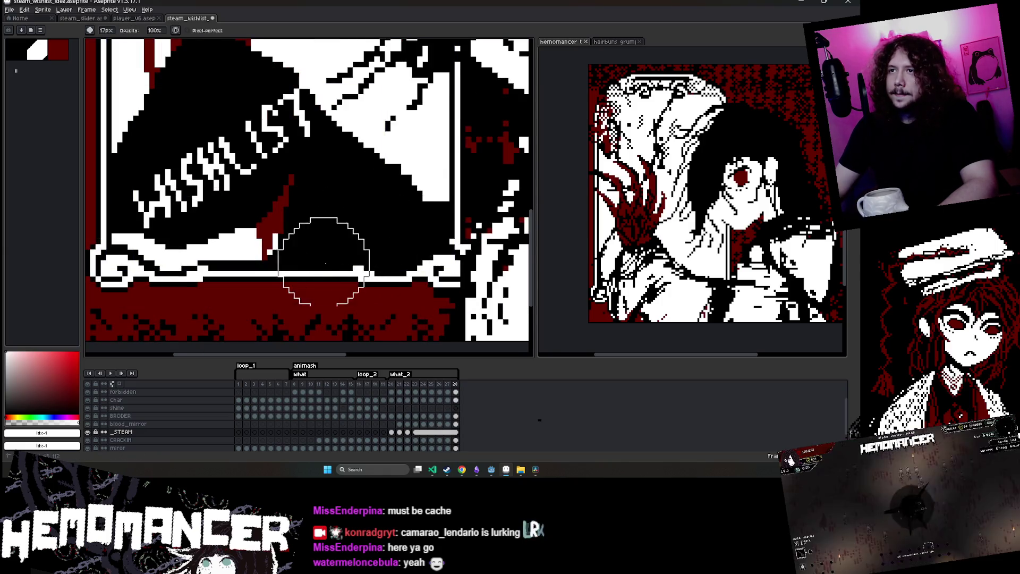
scroll(324, 262, "down", 2)
scroll(266, 420, "down", 1)
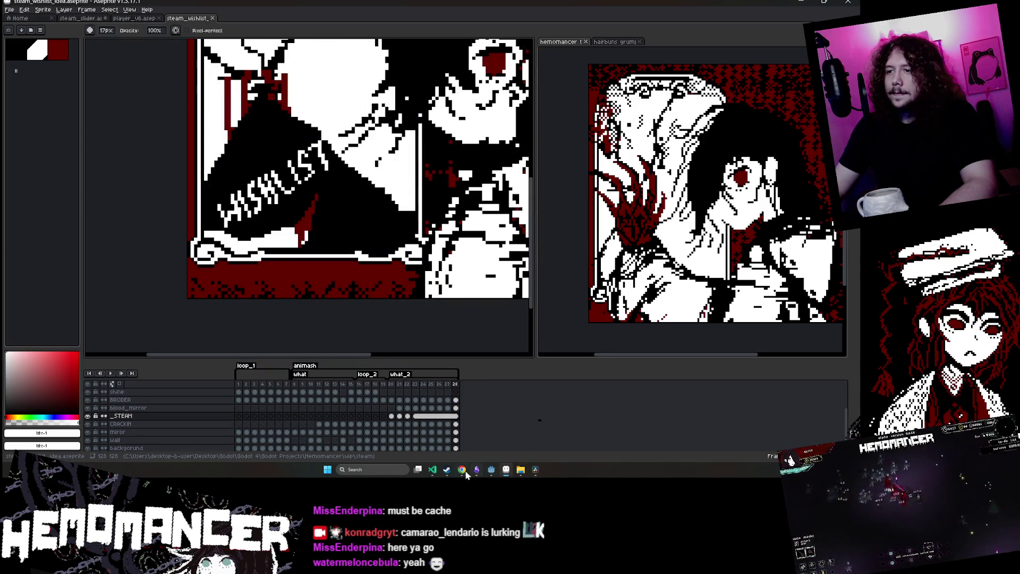
mouse_move(463, 471)
left_click(542, 431)
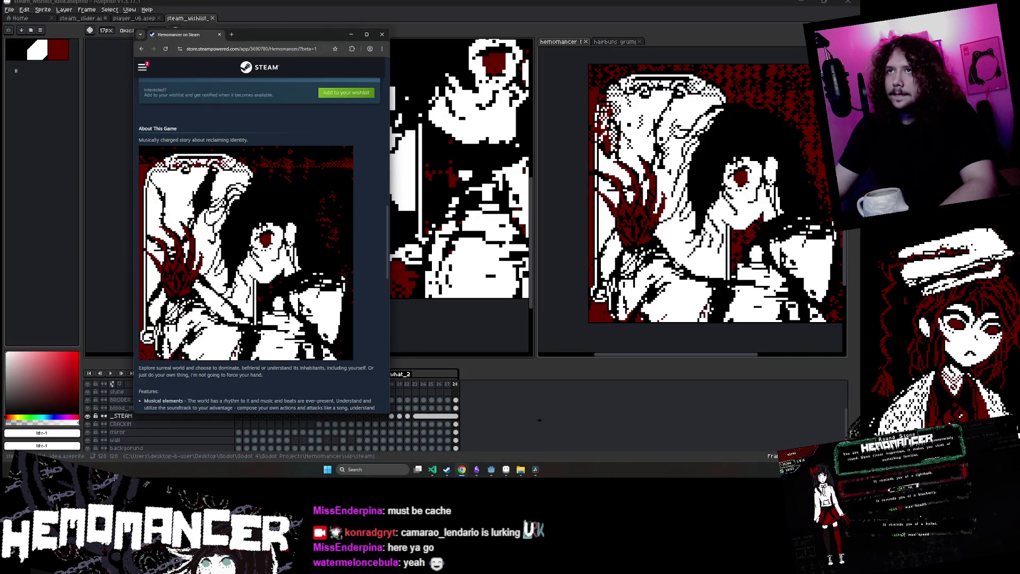
left_click(366, 34)
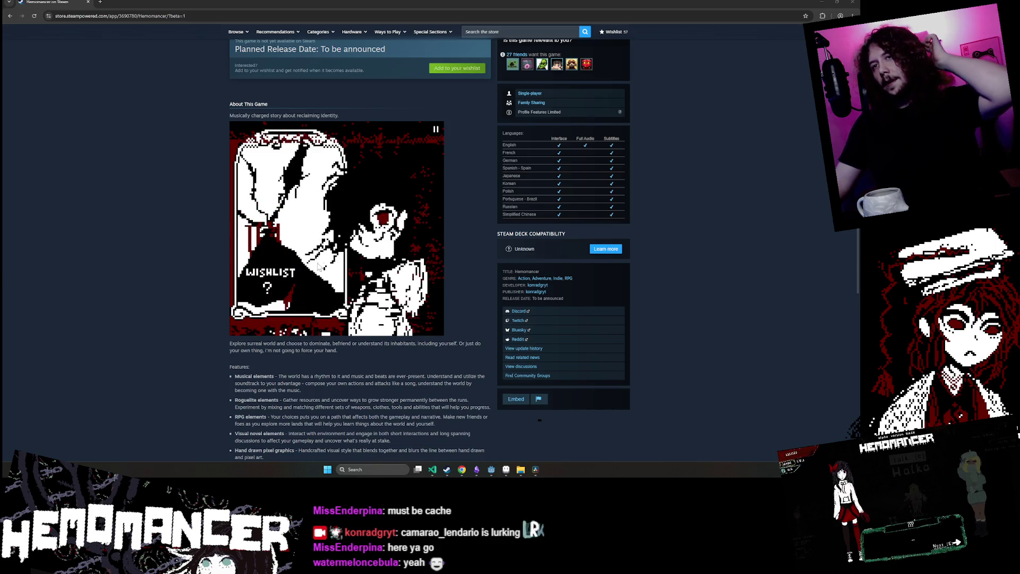
scroll(253, 278, "up", 5)
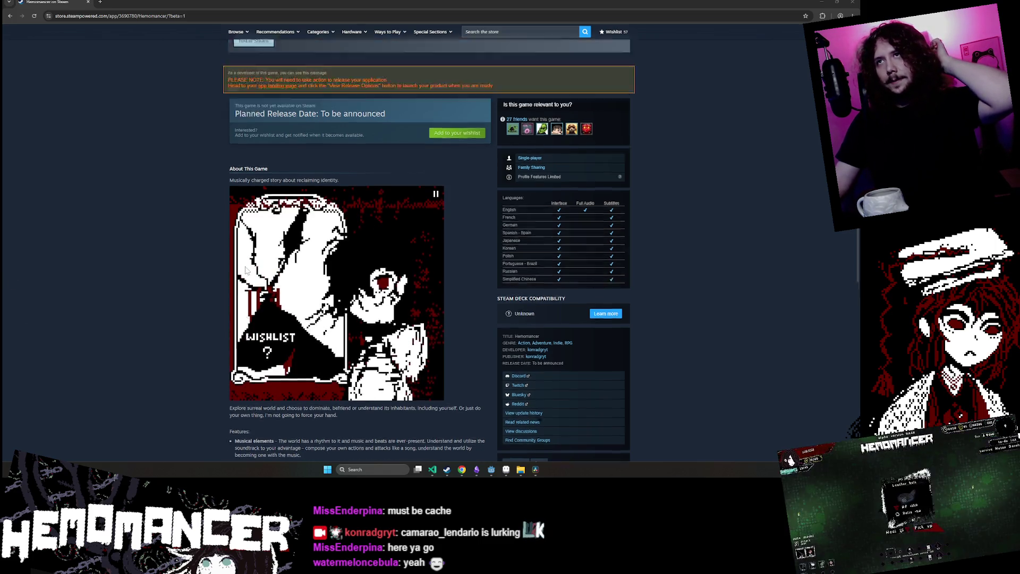
scroll(244, 270, "down", 7)
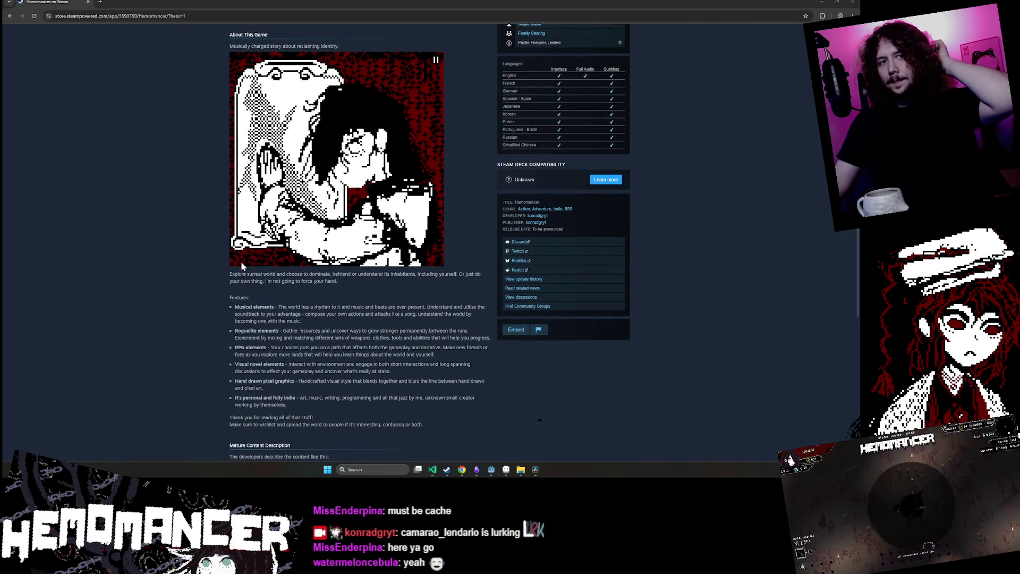
key("alt+Tab")
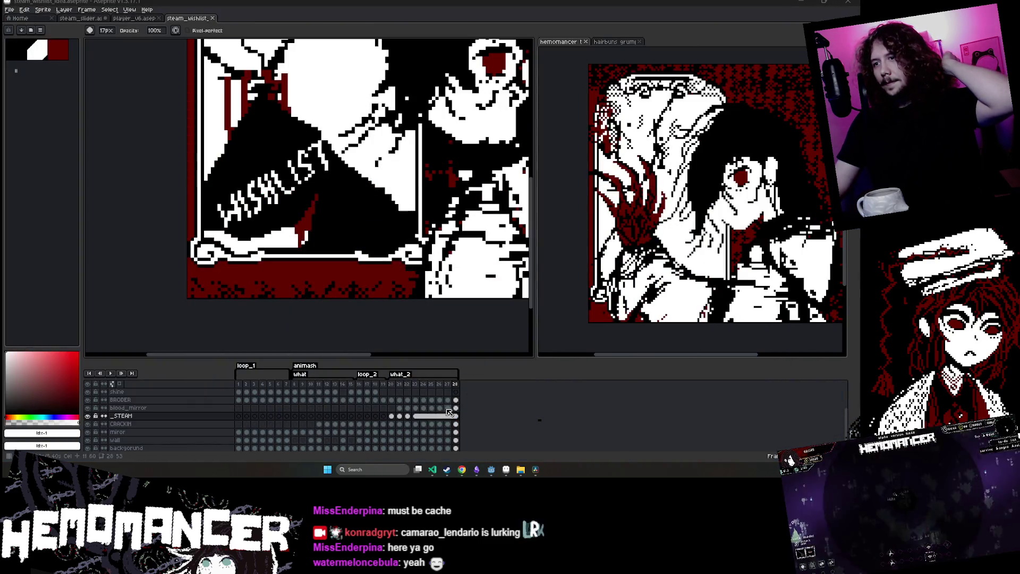
Play the animation from frame 23 and pan so the whole sprite shows
left_click(415, 416)
key("Return")
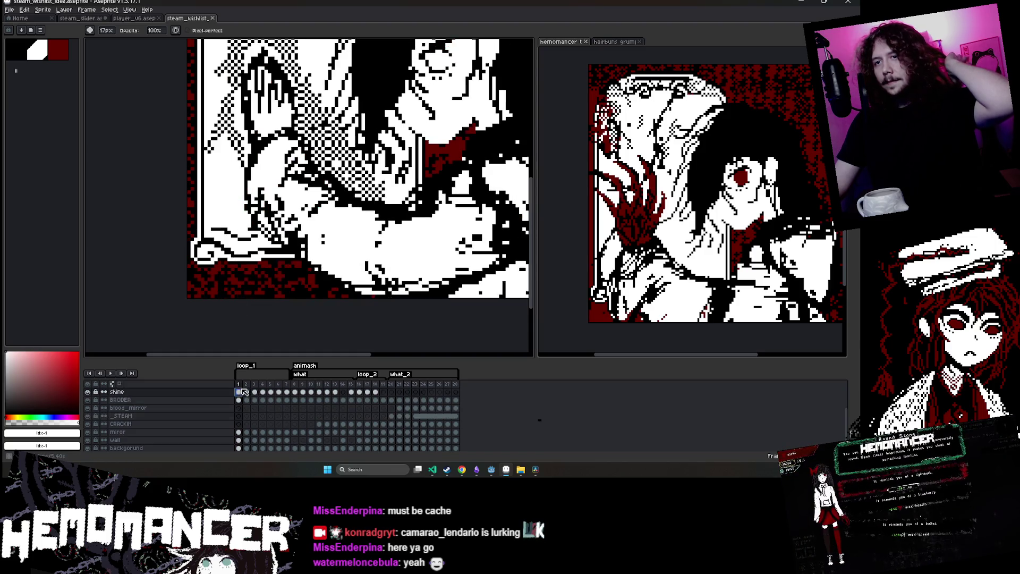
scroll(120, 225, "down", 1)
left_click_drag(120, 226, 108, 263)
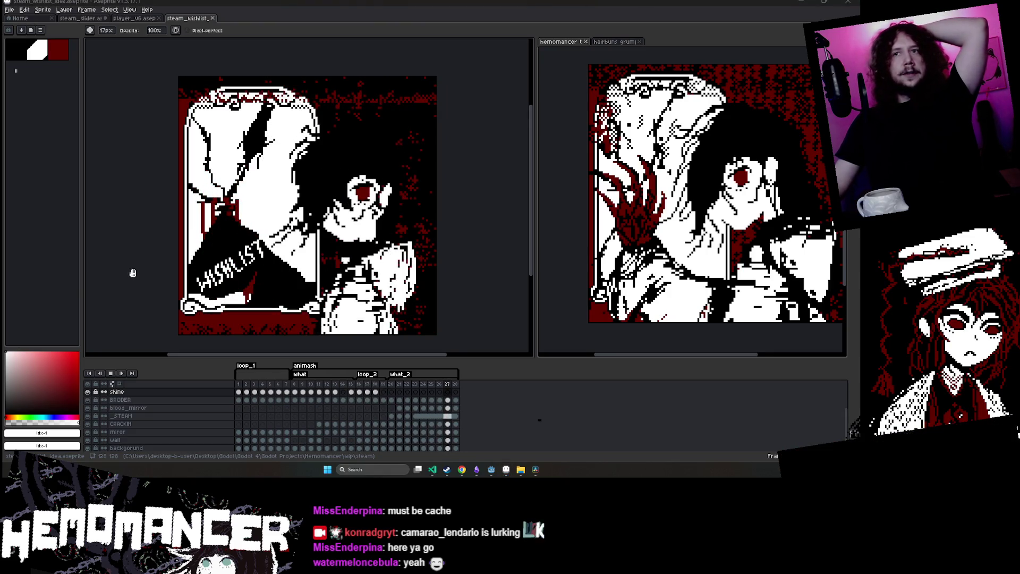
Save with Ctrl+S and replay the animation starting from frame 3
key("ctrl+s")
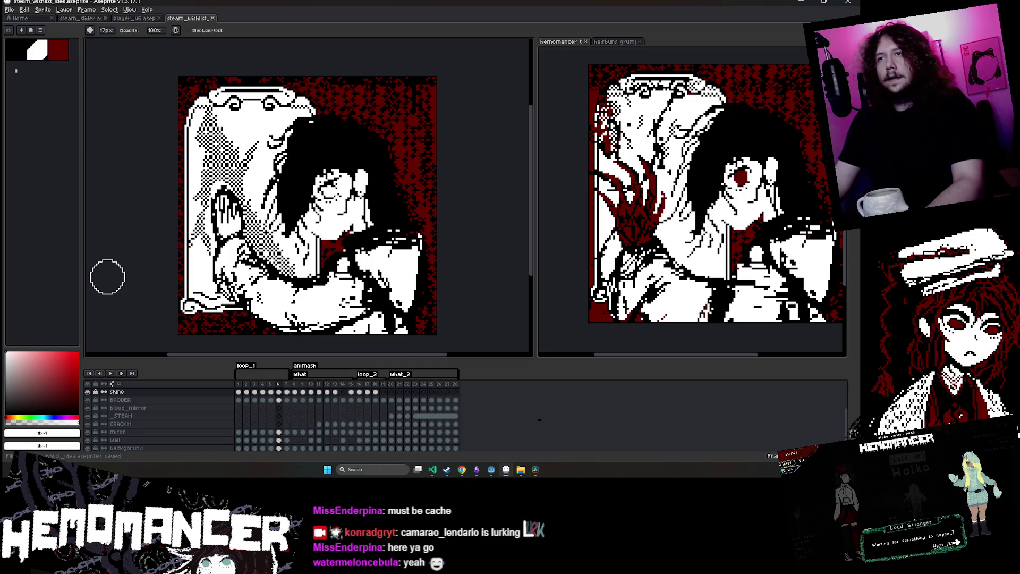
key("Left")
key("Left")
key("Left")
key("Return")
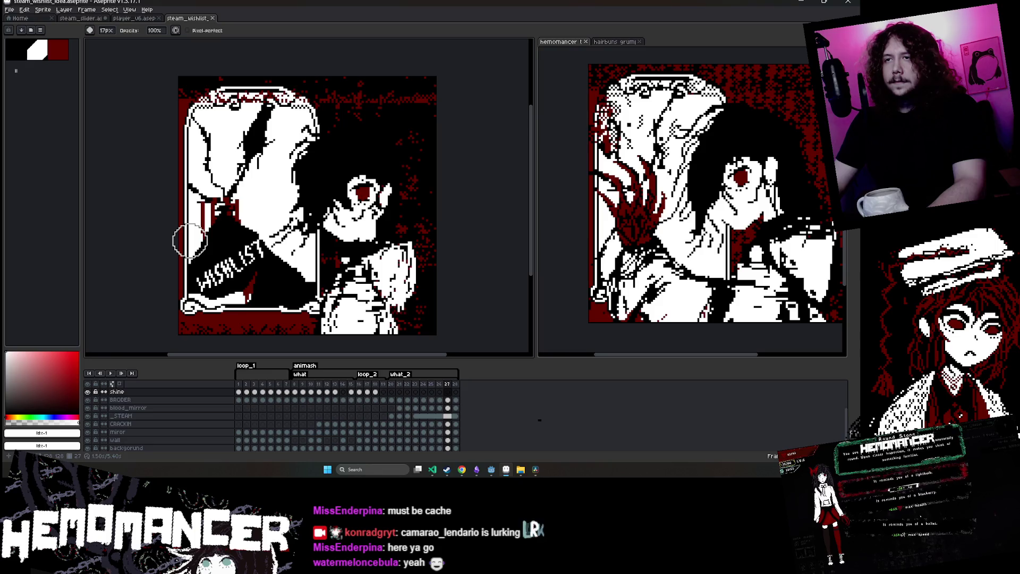
left_click(9, 10)
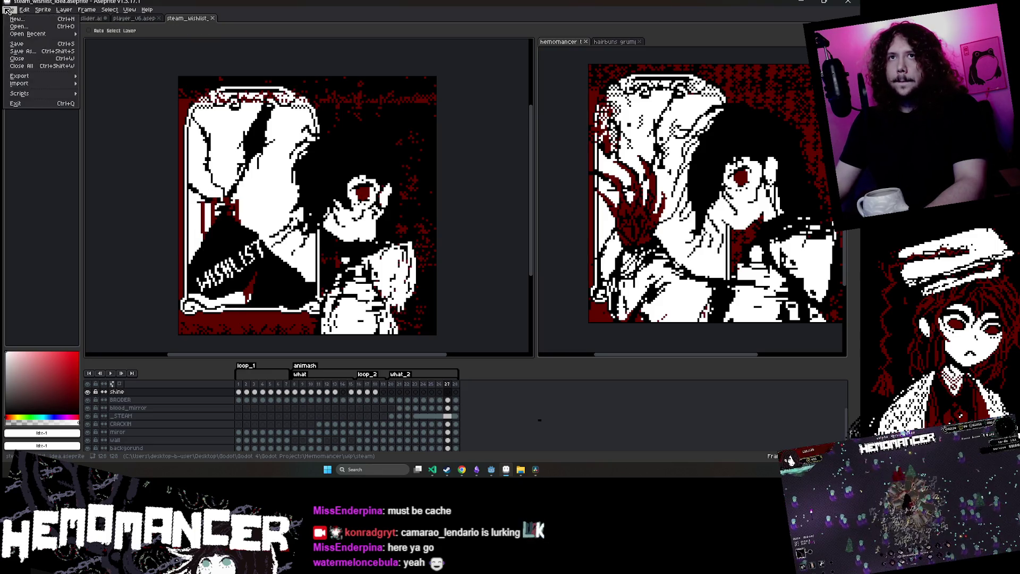
Export steam_wishlist_idea.gif at 500%, accepting the GIF warning and GIF options
mouse_move(21, 76)
left_click(98, 78)
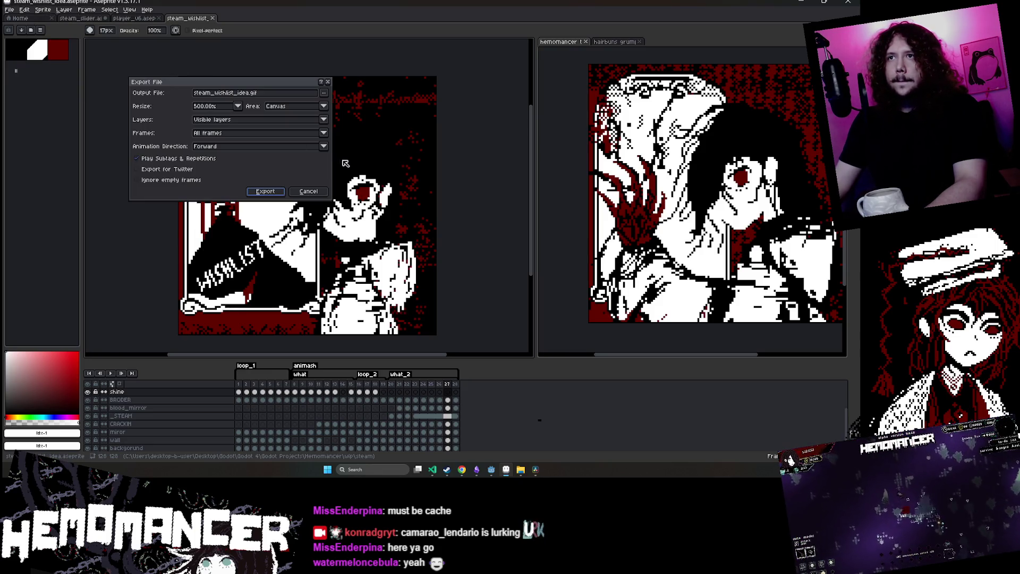
left_click(266, 191)
left_click(410, 283)
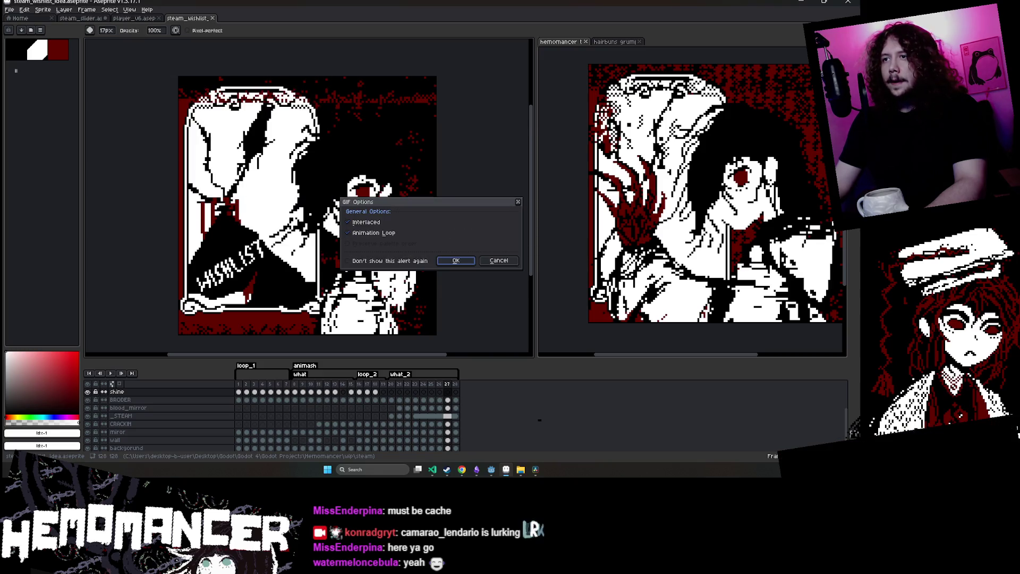
left_click(457, 261)
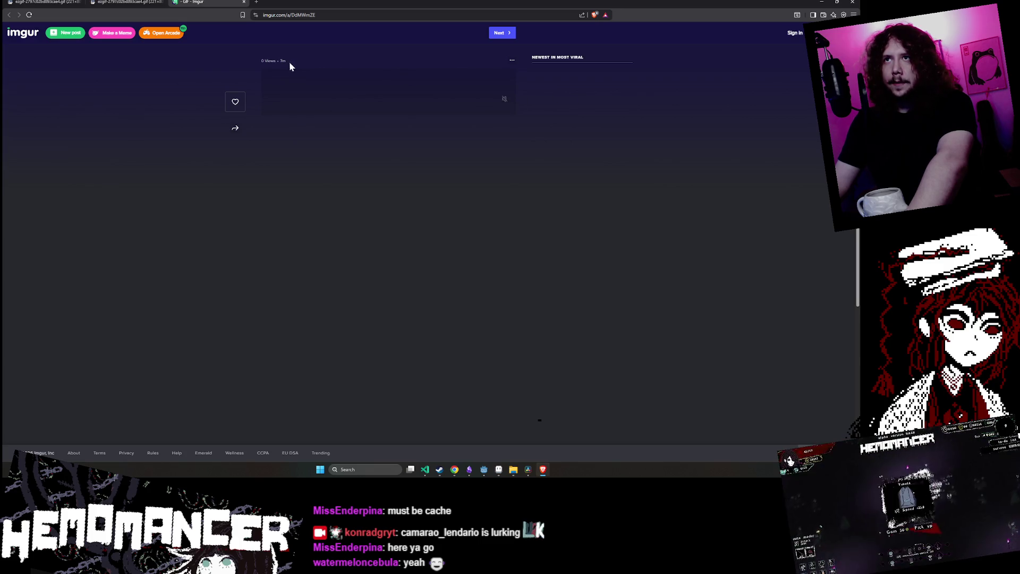
Download the Imgur post's GIF into the Downloads folder
left_click(511, 61)
left_click(487, 95)
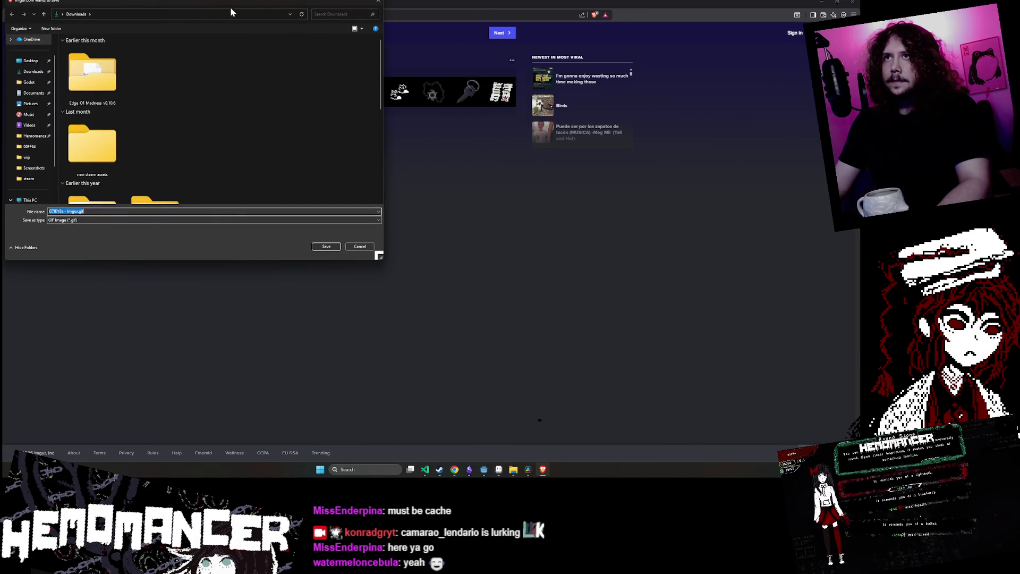
key("Return")
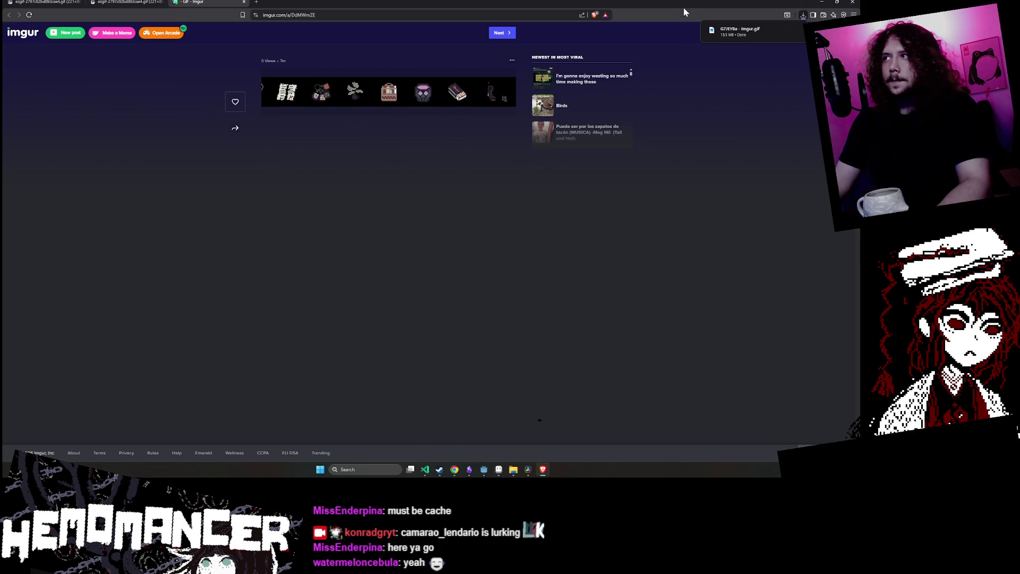
Minimize the browser and save the wishlist capsule in Aseprite
key("super+Down")
key("super+Down")
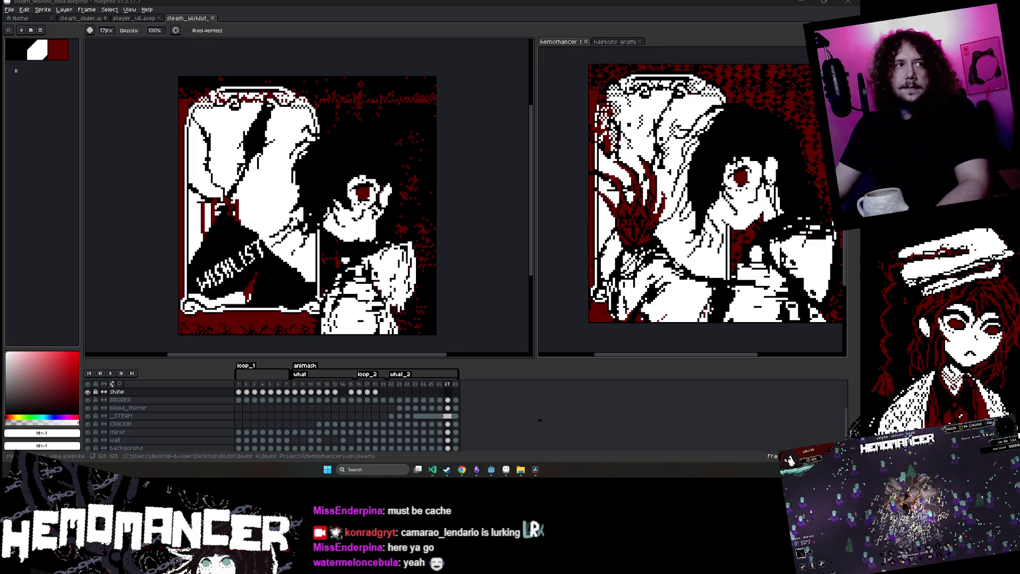
left_click(470, 332)
key("ctrl+s")
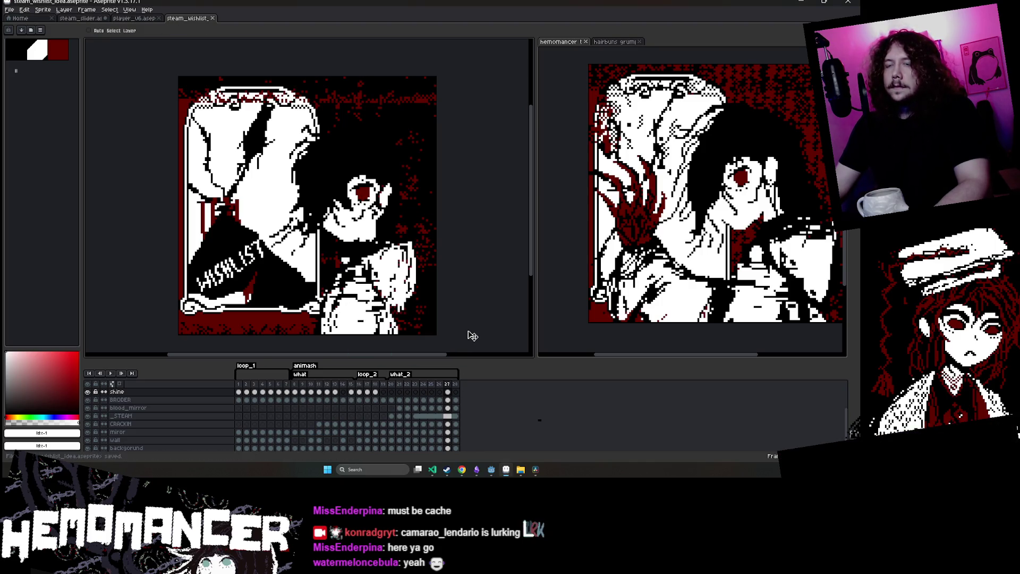
right_click(408, 207)
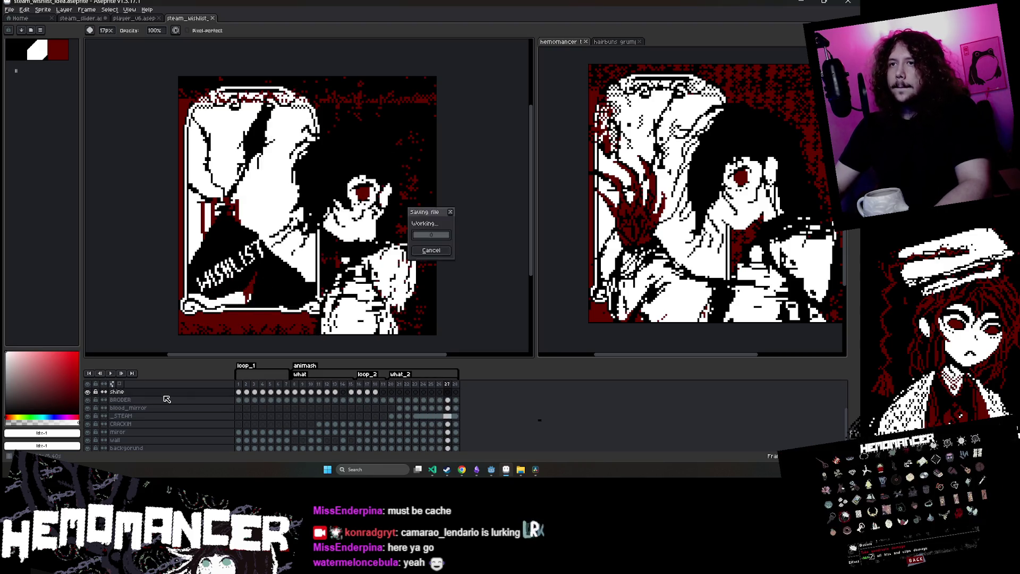
Finish saving and bring up the Trello 'Bullet fest todo list (8th of June)' card
key("Escape")
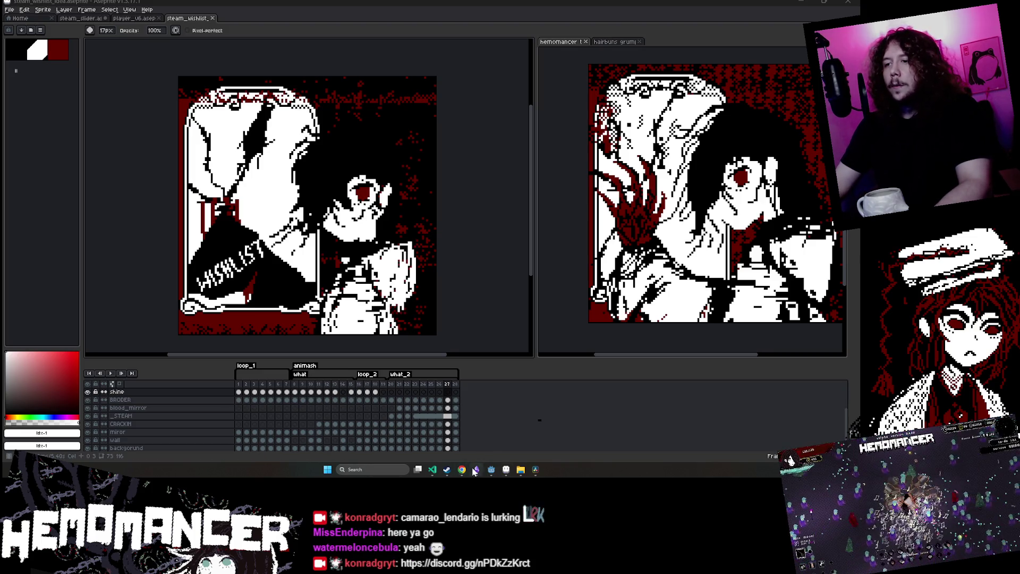
mouse_move(464, 474)
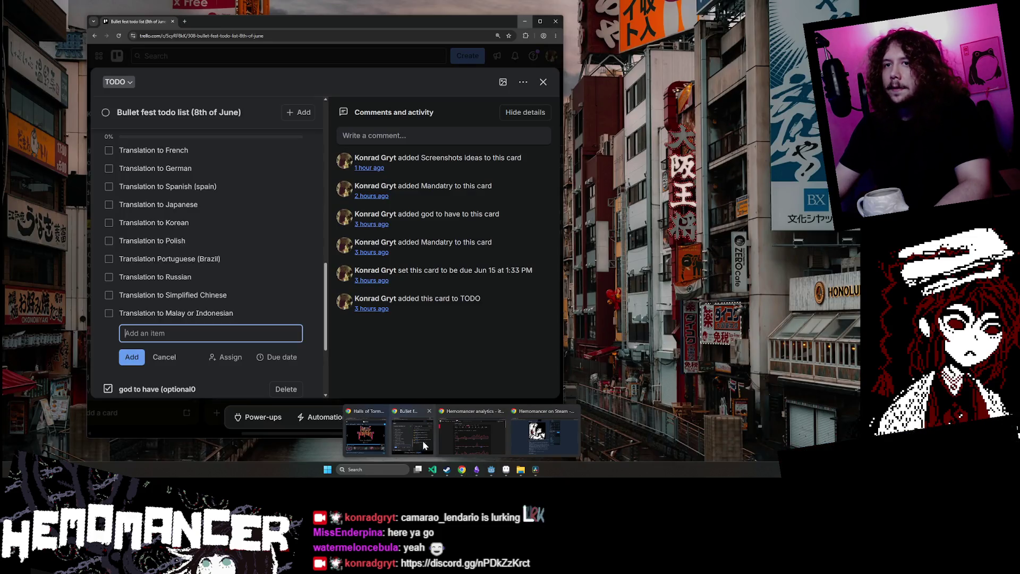
left_click(422, 440)
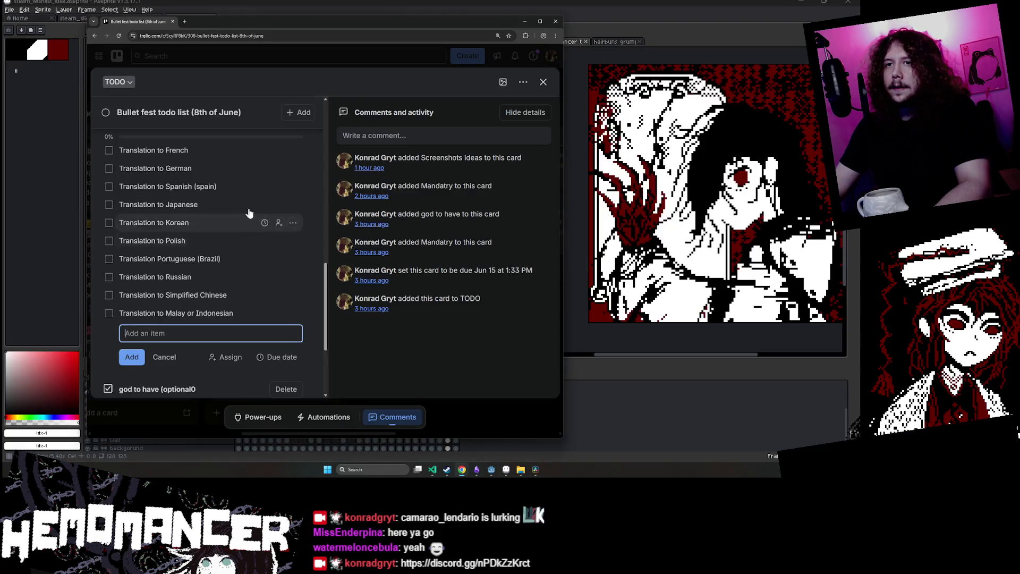
Read the translation checklist at 150% page zoom, then minimize the browser
scroll(209, 208, "up", 1)
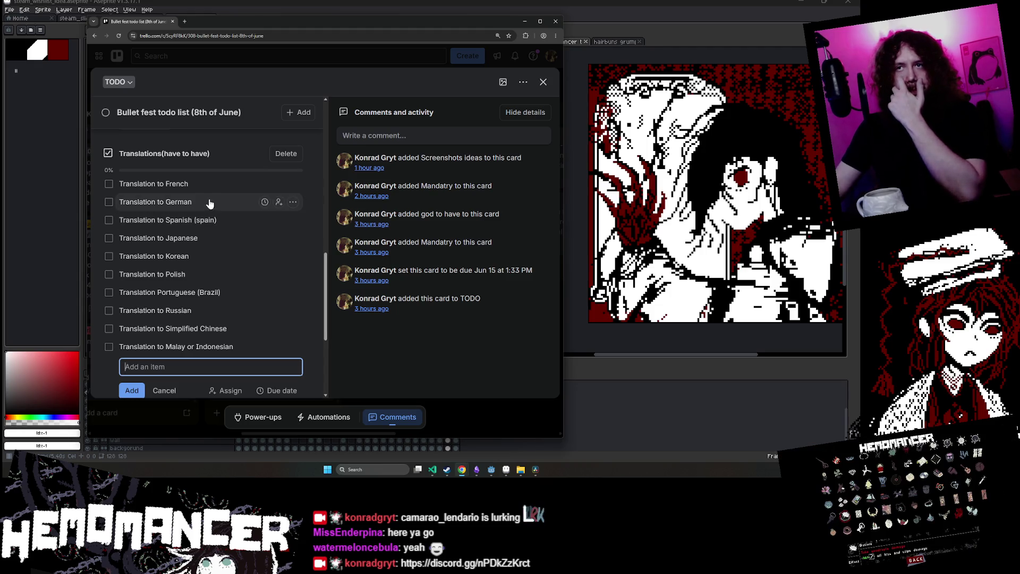
scroll(210, 200, "down", 1)
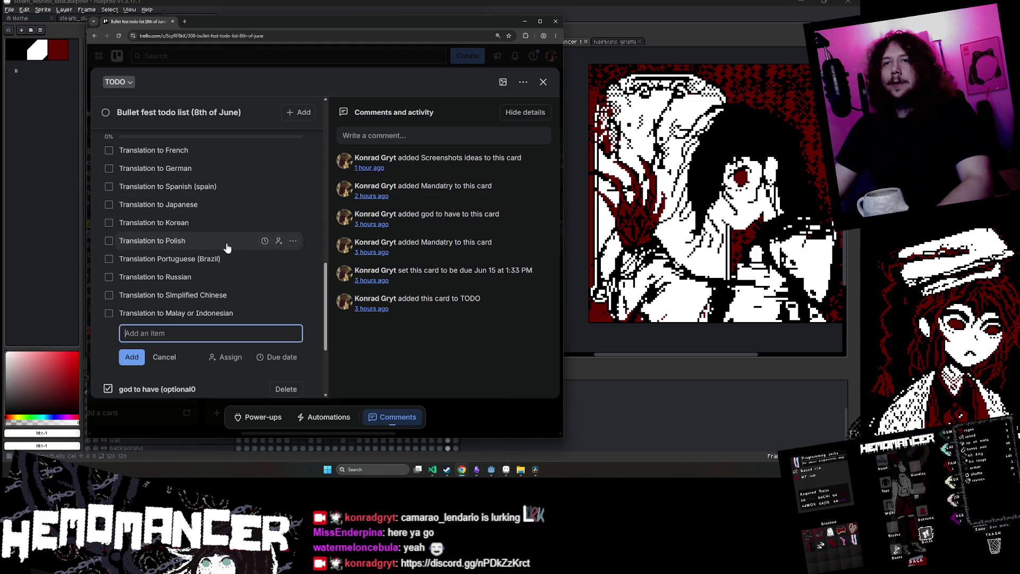
key("ctrl+plus")
key("ctrl+plus")
key("ctrl+plus")
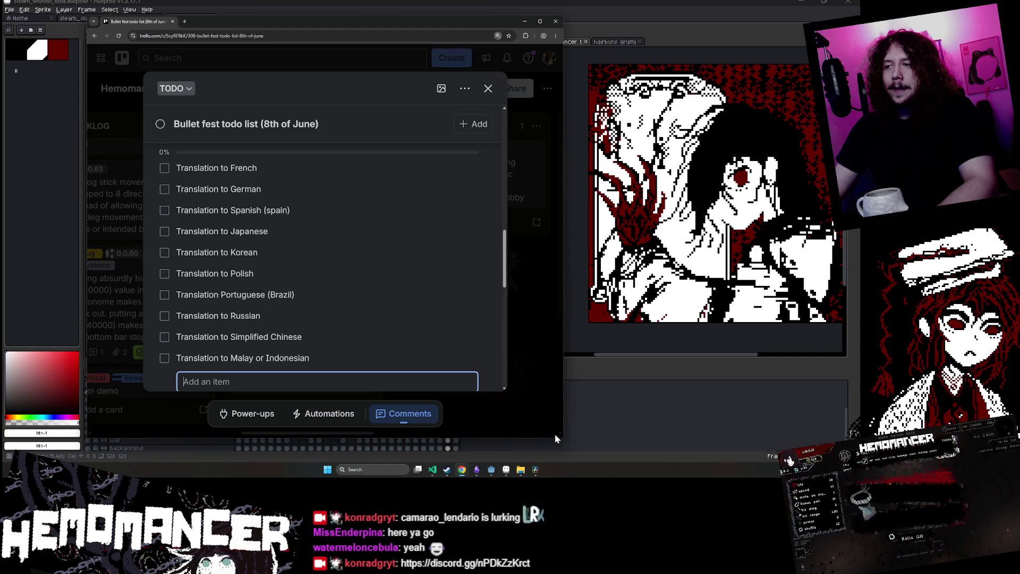
key("ctrl+minus")
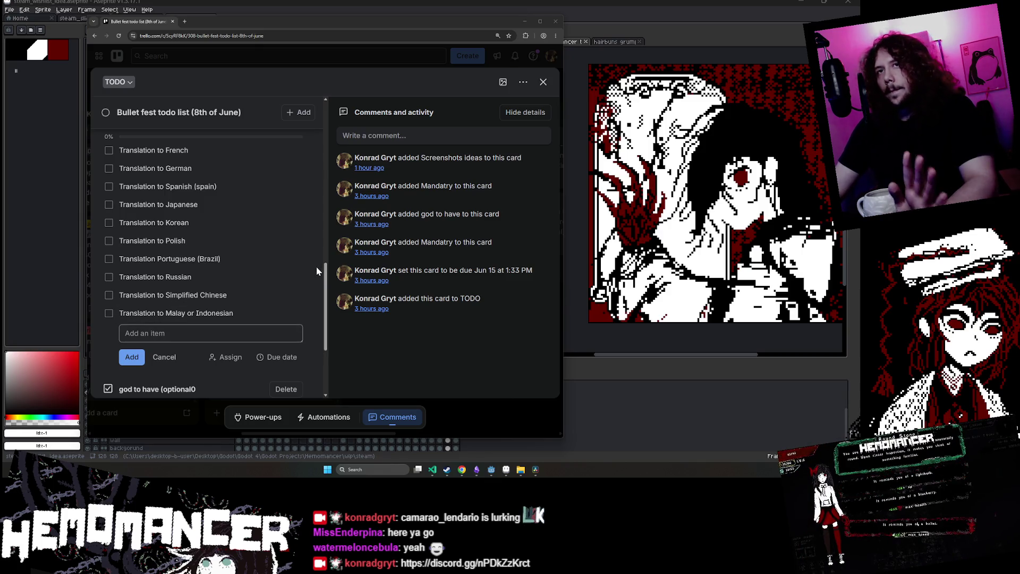
left_click(524, 21)
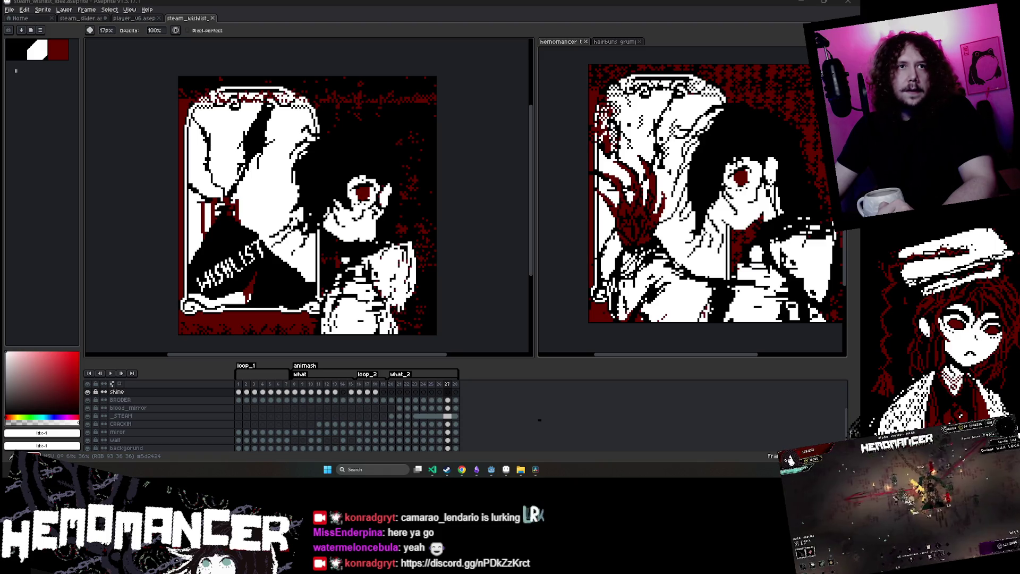
left_click(461, 469)
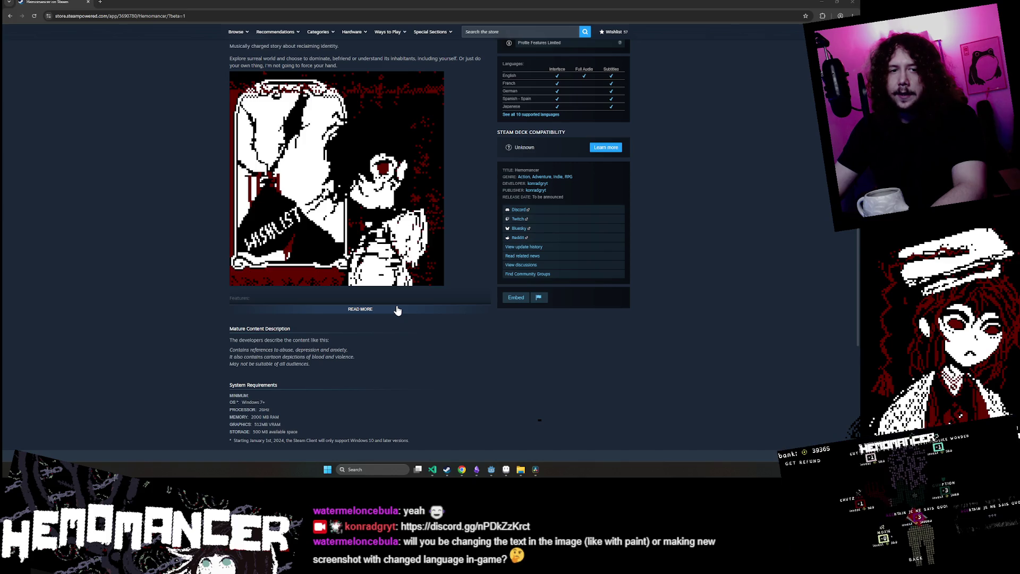
Expand the Features list with READ MORE, scroll back up, and switch to Aseprite
left_click(398, 309)
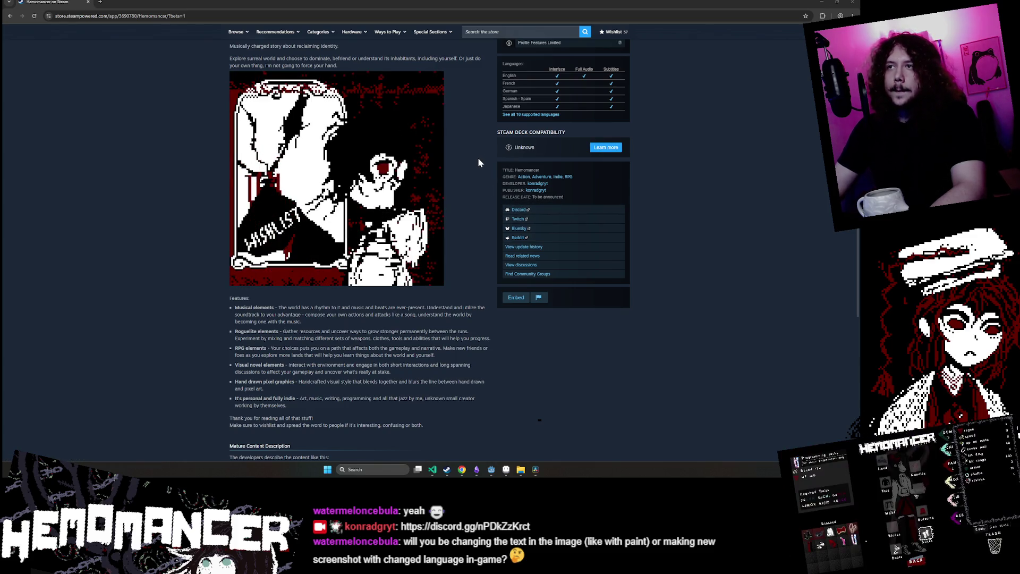
scroll(478, 162, "up", 2)
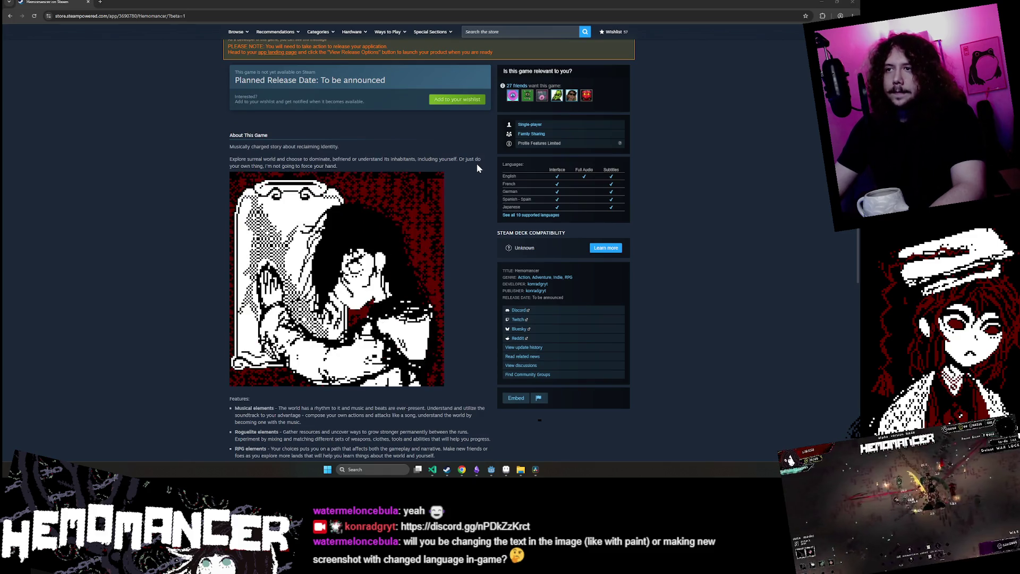
left_click(504, 474)
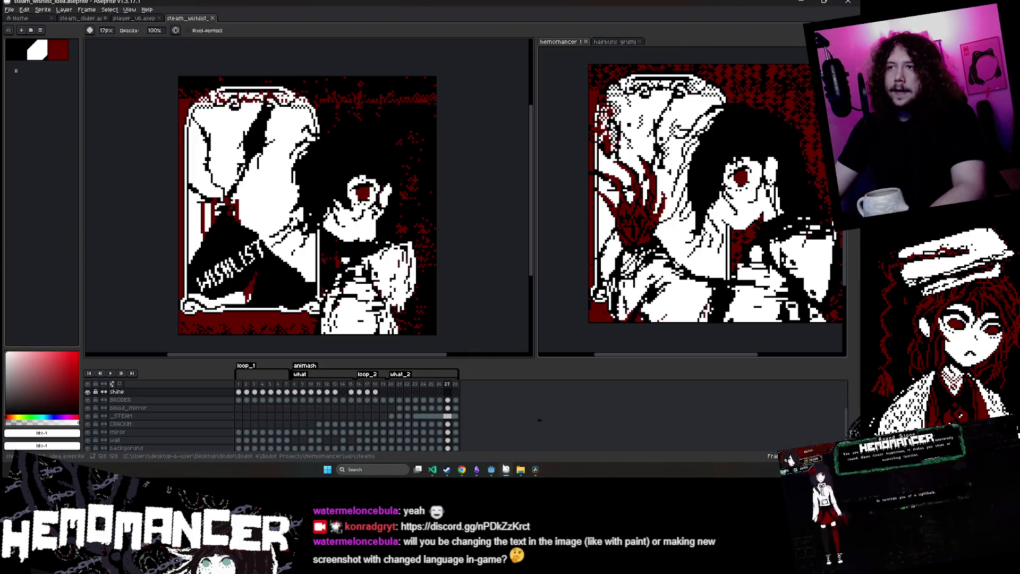
Nudge the _STEAM layer selection by one pixel with the Move tool and save
scroll(453, 321, "down", 3)
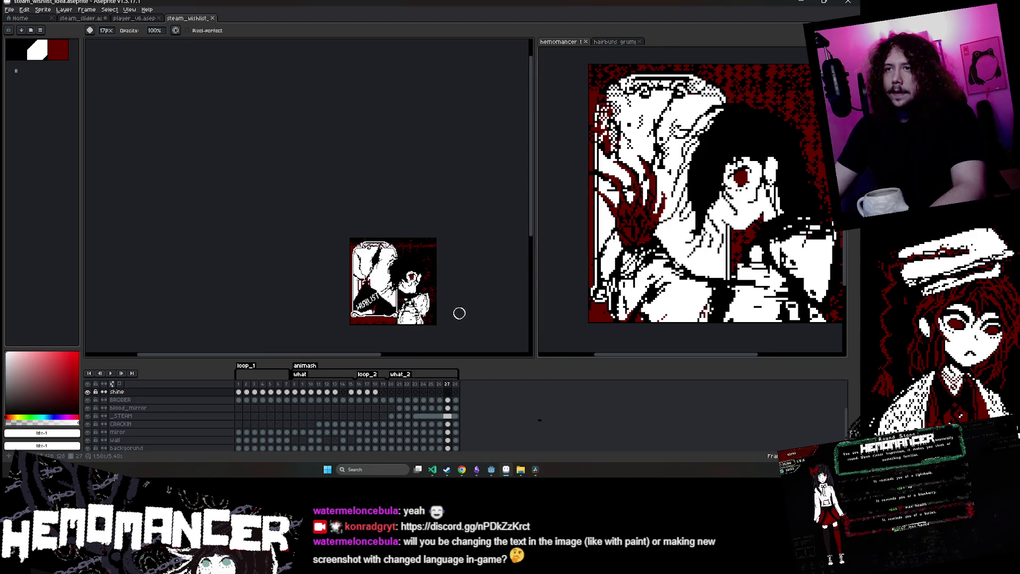
scroll(462, 309, "up", 3)
key("v")
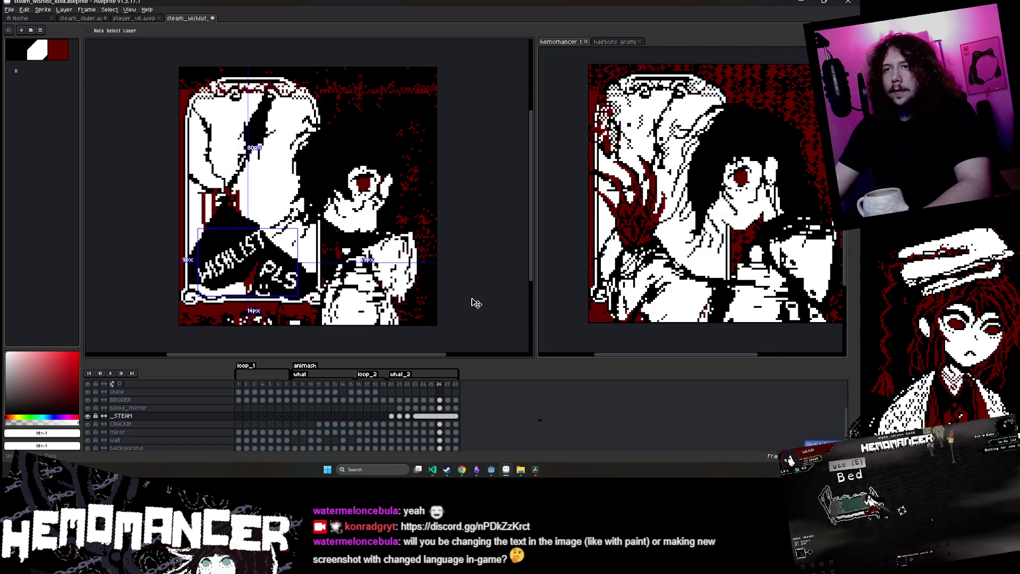
key("ctrl+y")
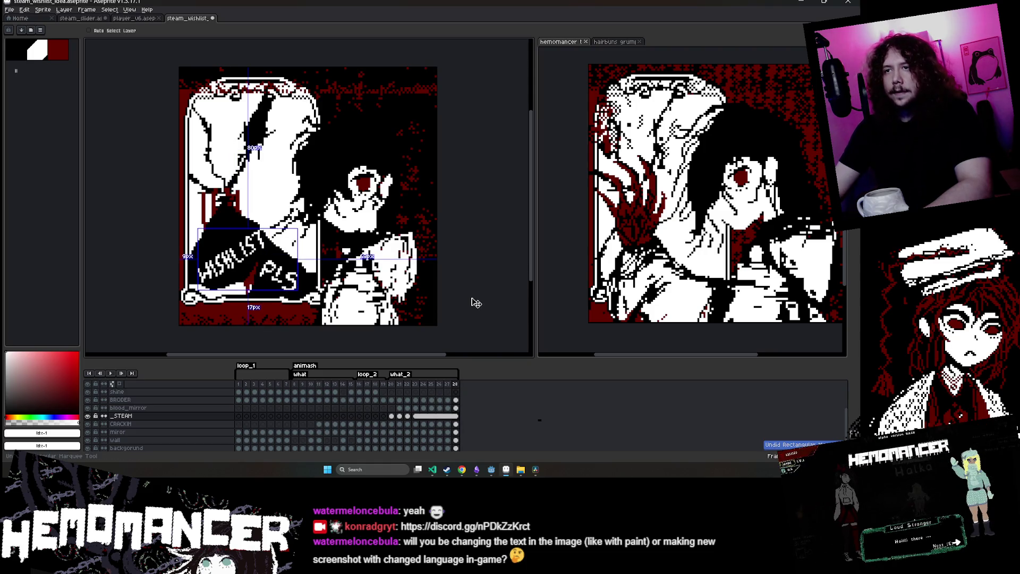
key("ctrl+y")
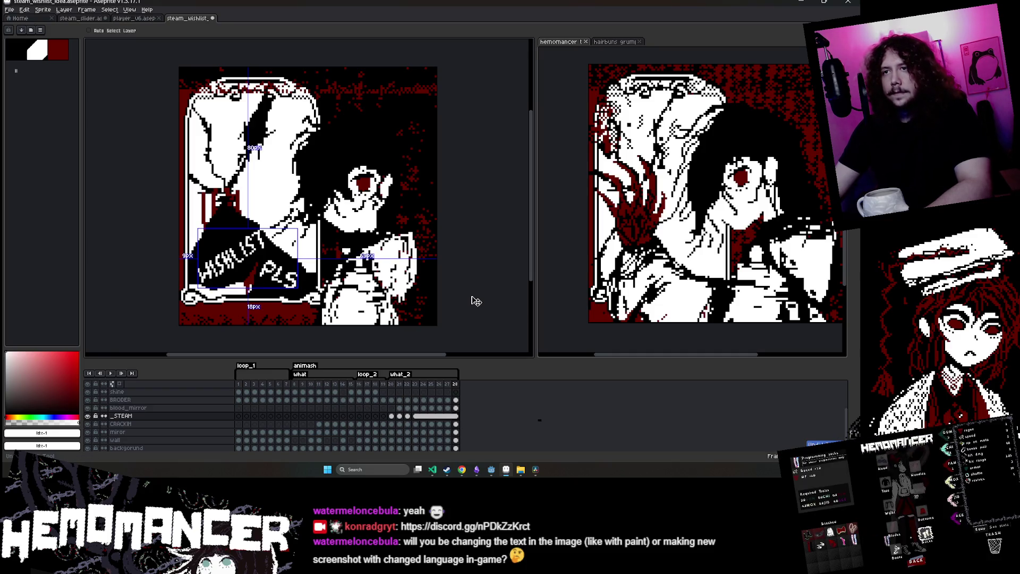
key("b")
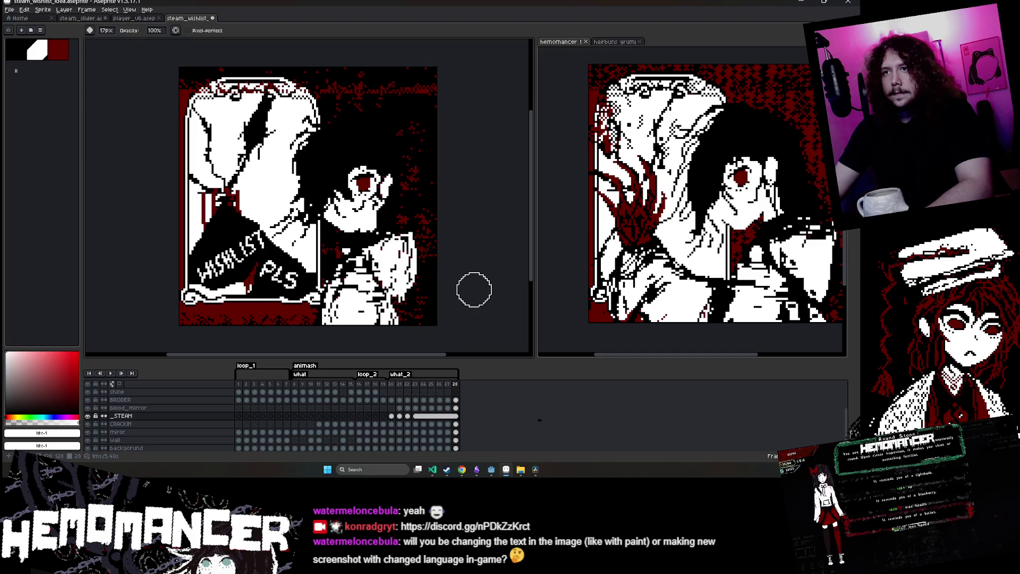
key("ctrl+s")
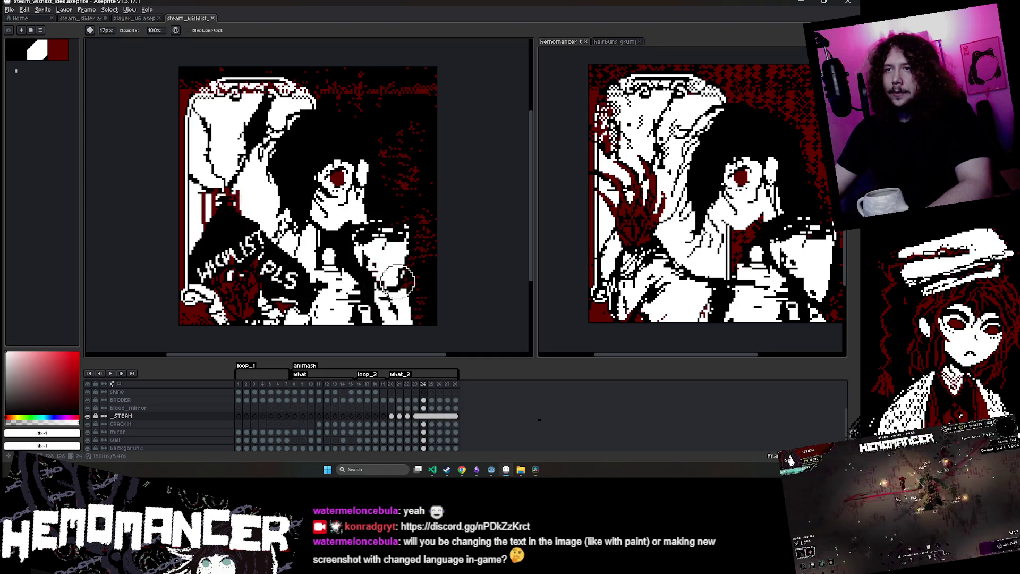
Paint the PLS lettering black, then pick white and write NOW beside WISHLIST
scroll(260, 297, "up", 2)
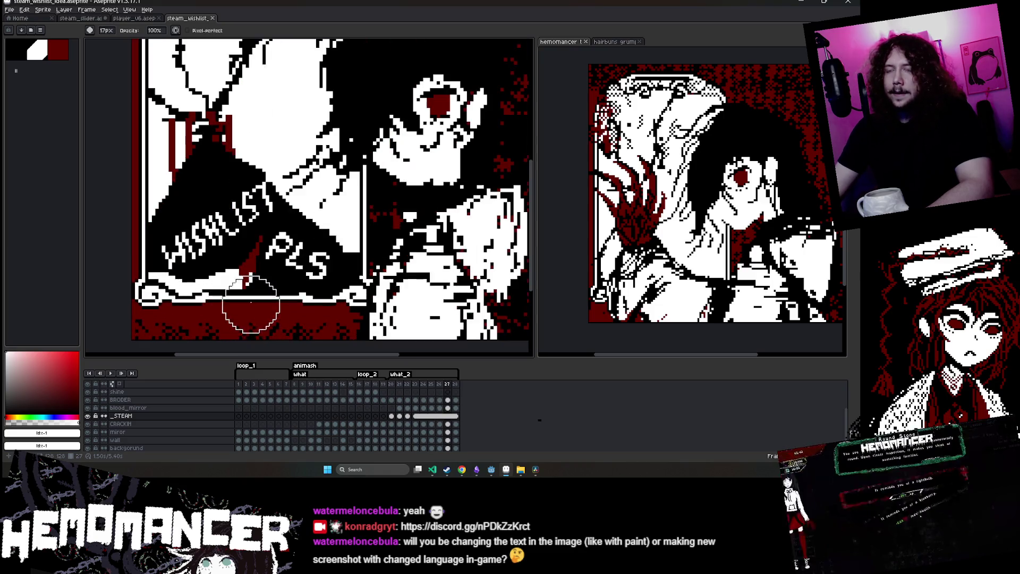
mouse_move(304, 287)
left_mouse_down()
mouse_move(302, 263)
mouse_move(319, 268)
left_mouse_up()
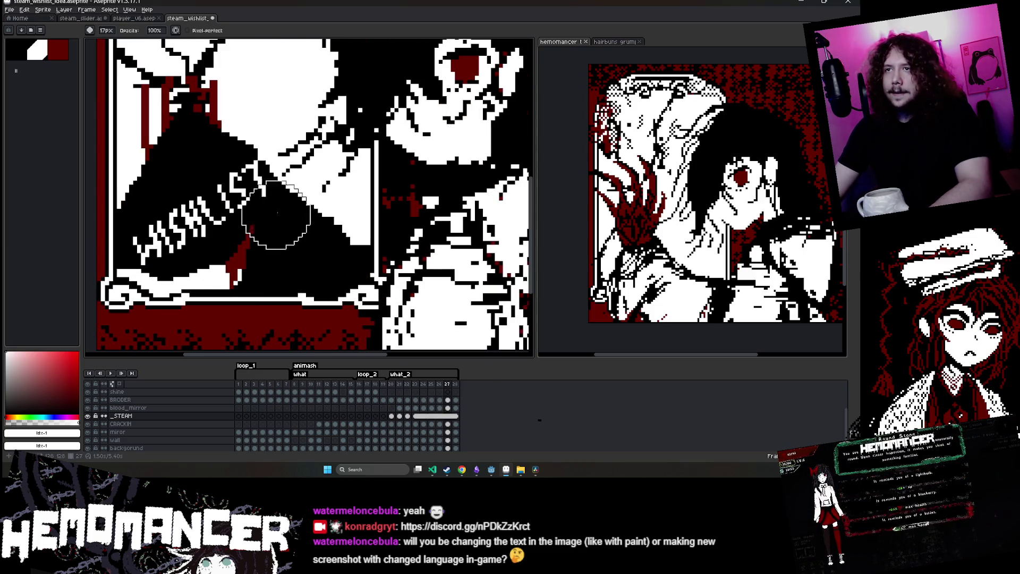
key("i")
left_click(264, 181, "alt")
mouse_move(273, 244)
left_mouse_down()
mouse_move(282, 266)
mouse_move(300, 239)
mouse_move(322, 276)
mouse_move(359, 250)
left_mouse_up()
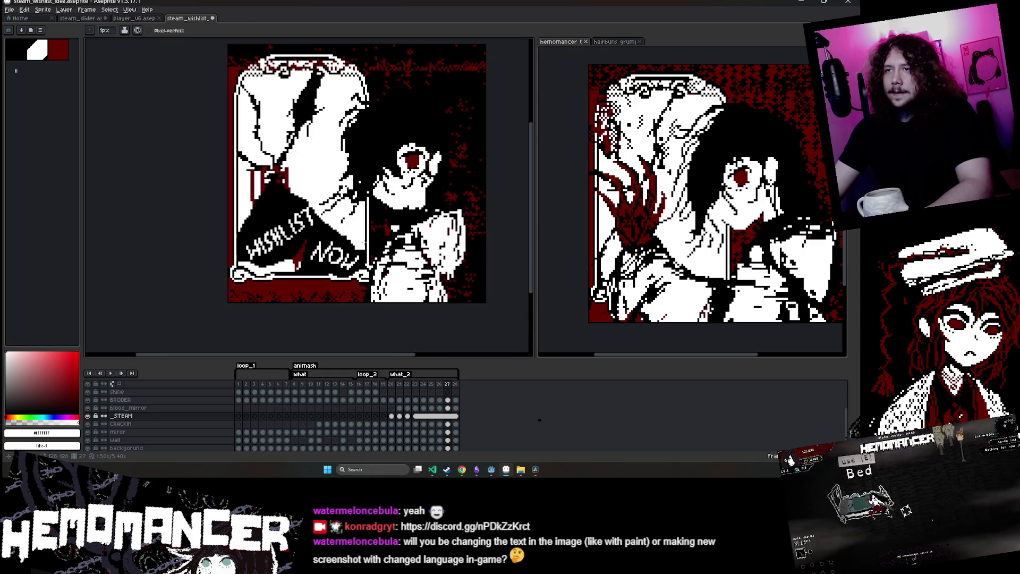
Undo the white NOW lettering below WISHLIST
scroll(359, 249, "down", 3)
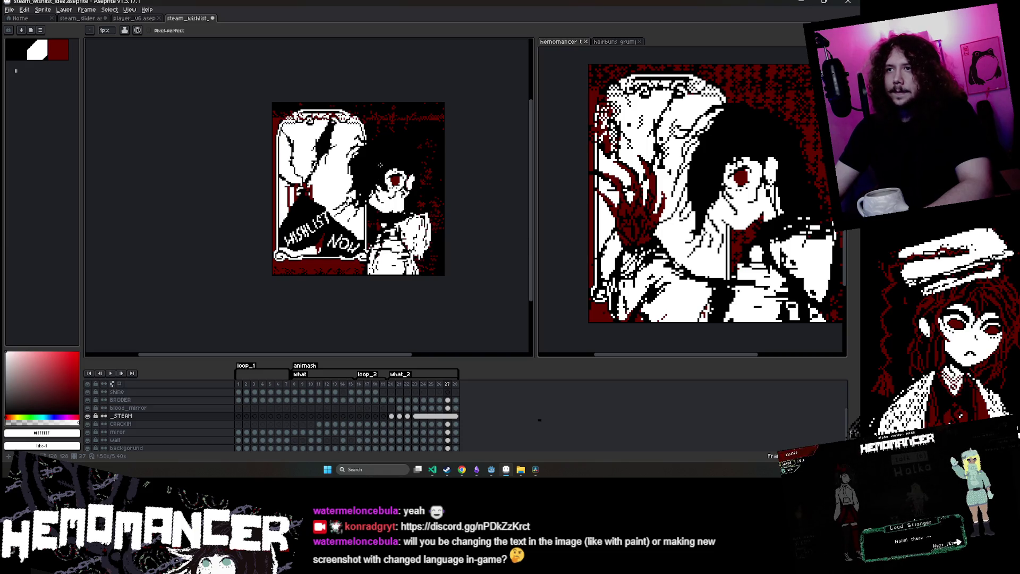
scroll(326, 246, "up", 3)
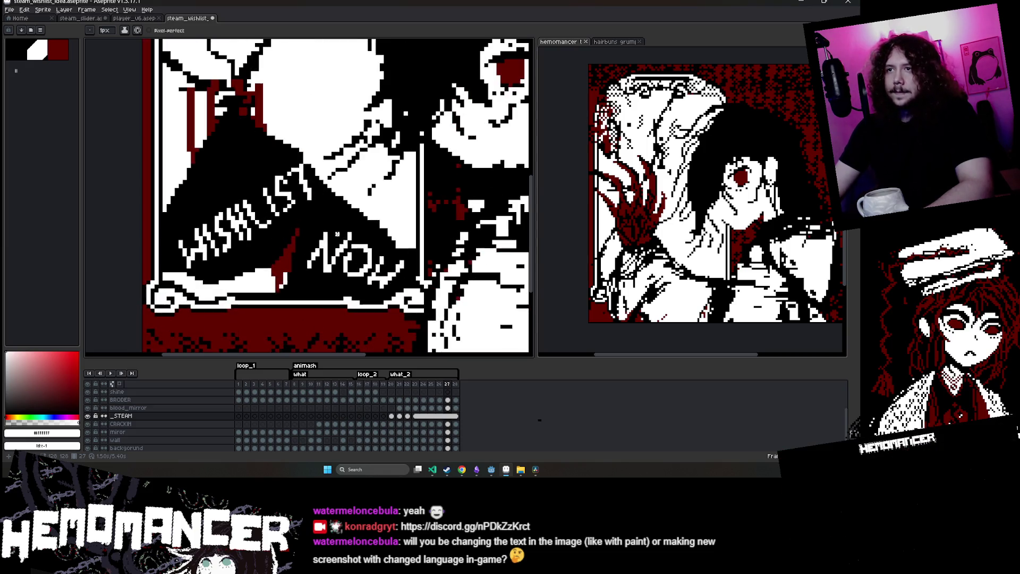
key("ctrl+z")
key("ctrl+z")
key("ctrl+z")
Sketch a white smiley face in the black space beneath WISHLIST
scroll(325, 246, "up", 2)
mouse_move(325, 221)
left_mouse_down()
mouse_move(319, 248)
mouse_move(365, 275)
left_mouse_up()
scroll(365, 276, "down", 4)
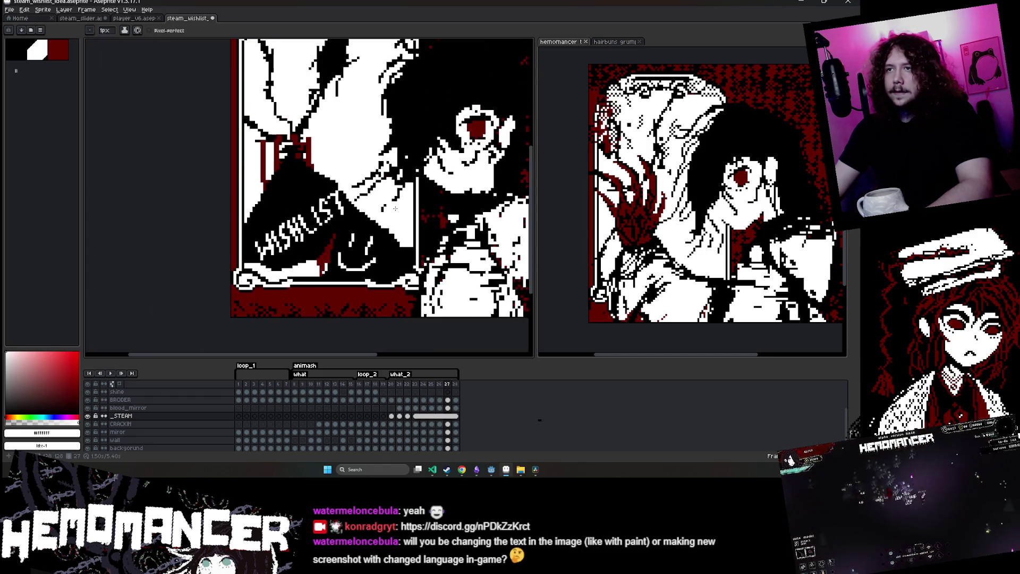
left_click_drag(425, 185, 392, 218)
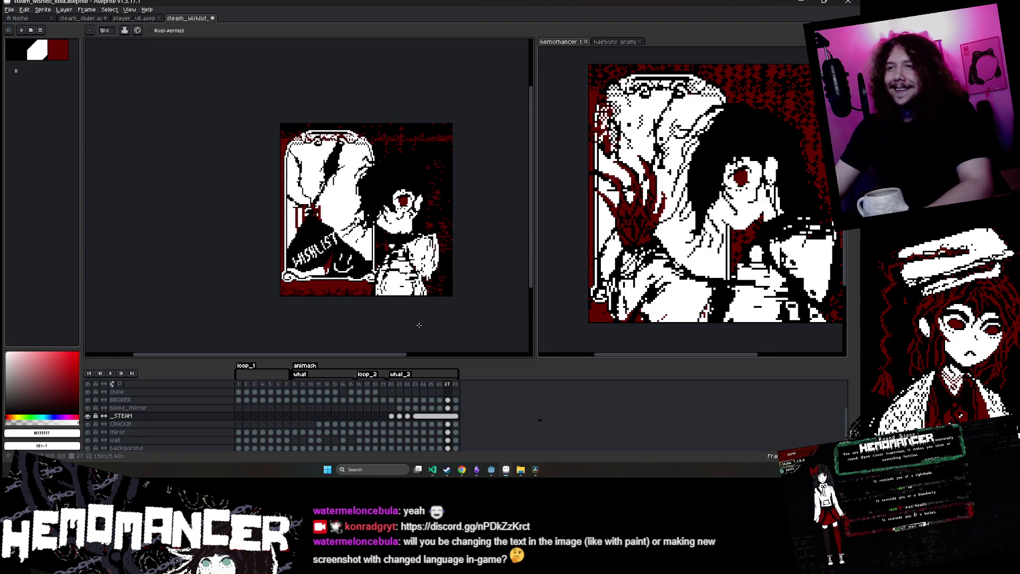
scroll(350, 286, "up", 3)
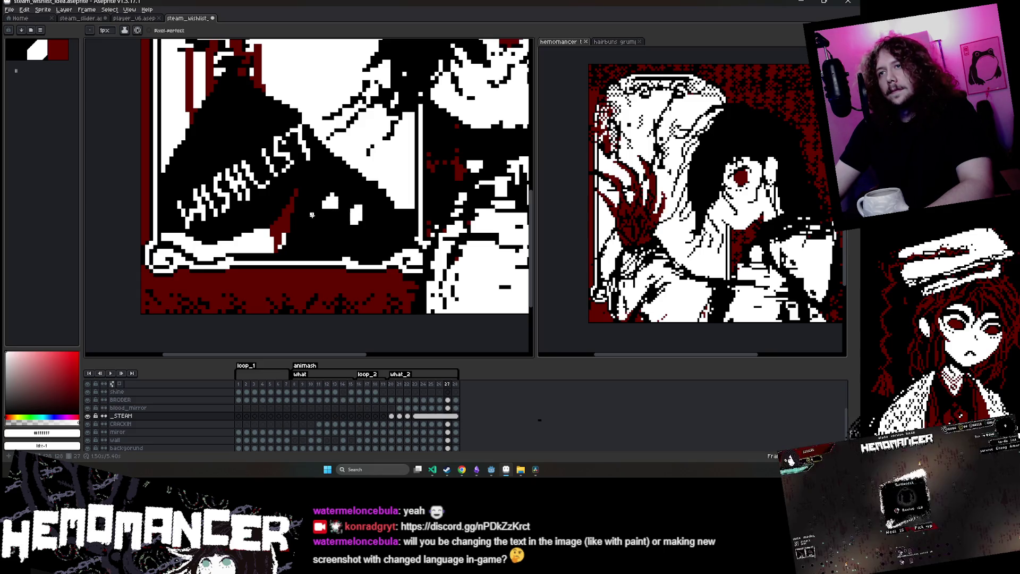
scroll(312, 214, "down", 4)
scroll(372, 175, "up", 2)
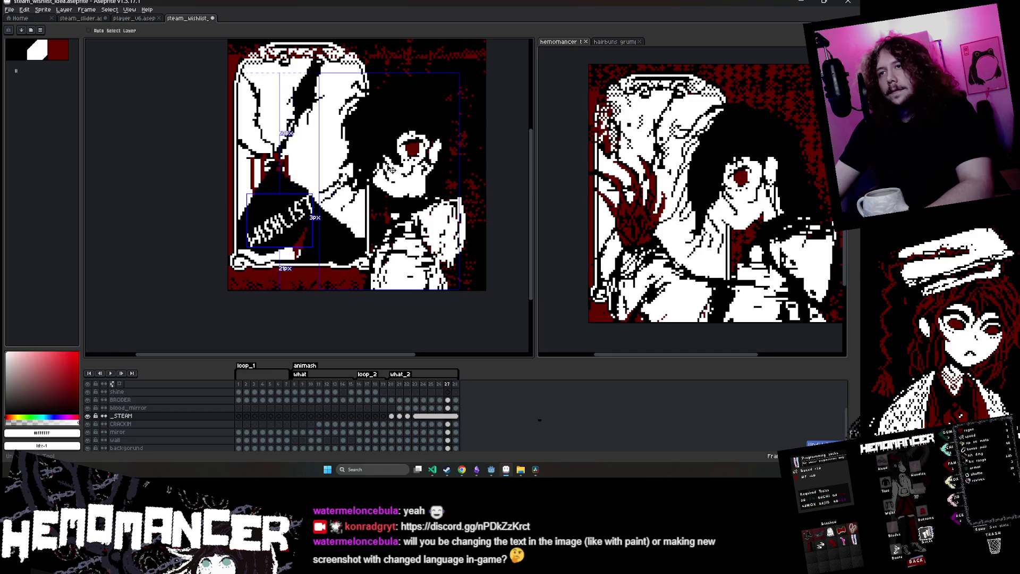
scroll(297, 223, "up", 5)
scroll(311, 229, "down", 1)
scroll(311, 229, "up", 2)
scroll(310, 230, "down", 1)
scroll(311, 229, "up", 1)
mouse_move(316, 223)
left_mouse_down()
mouse_move(313, 263)
mouse_move(298, 233)
left_mouse_up()
scroll(318, 228, "down", 3)
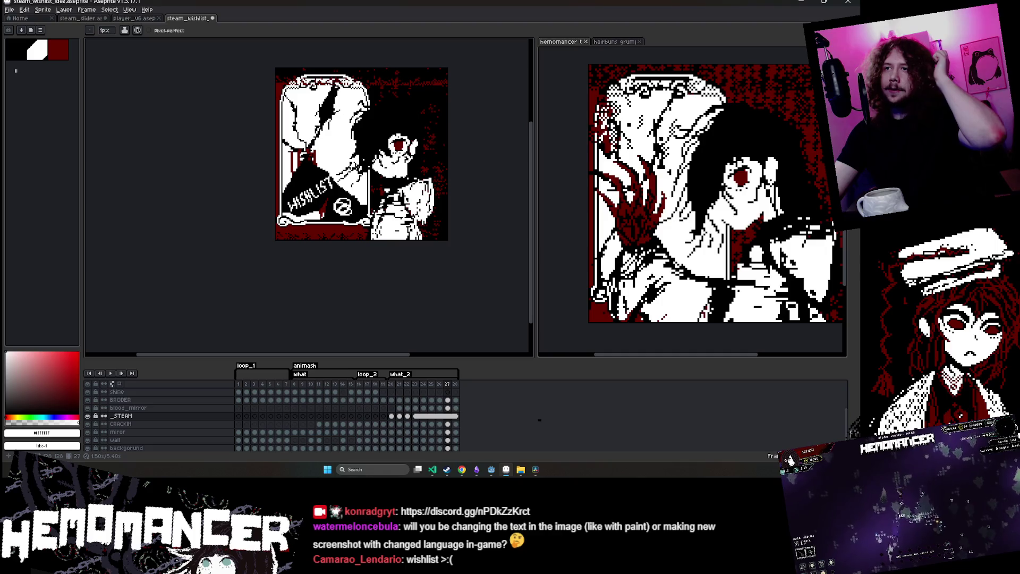
scroll(346, 189, "up", 2)
key("v")
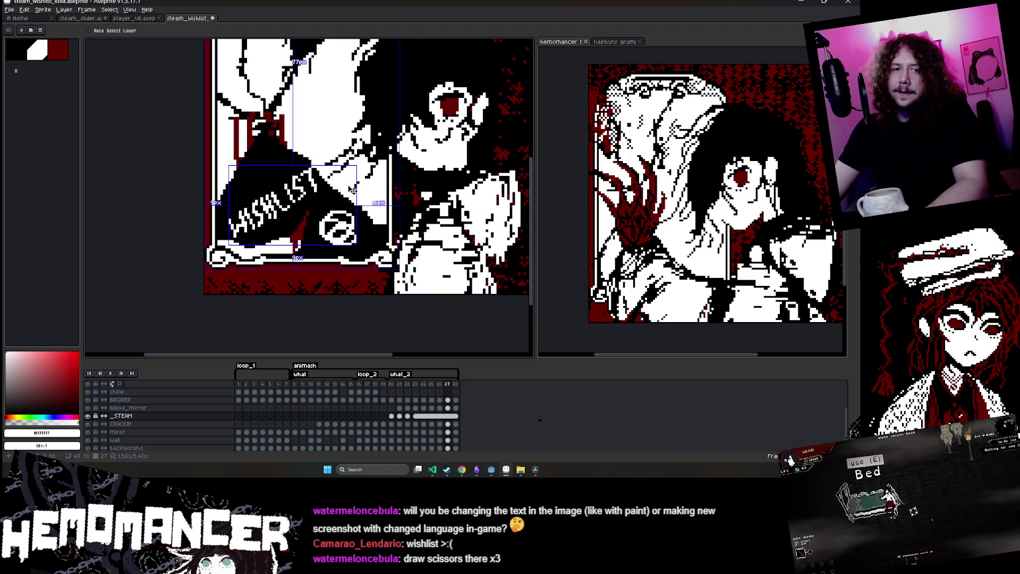
key("b")
scroll(352, 189, "up", 2)
left_click_drag(333, 218, 337, 274)
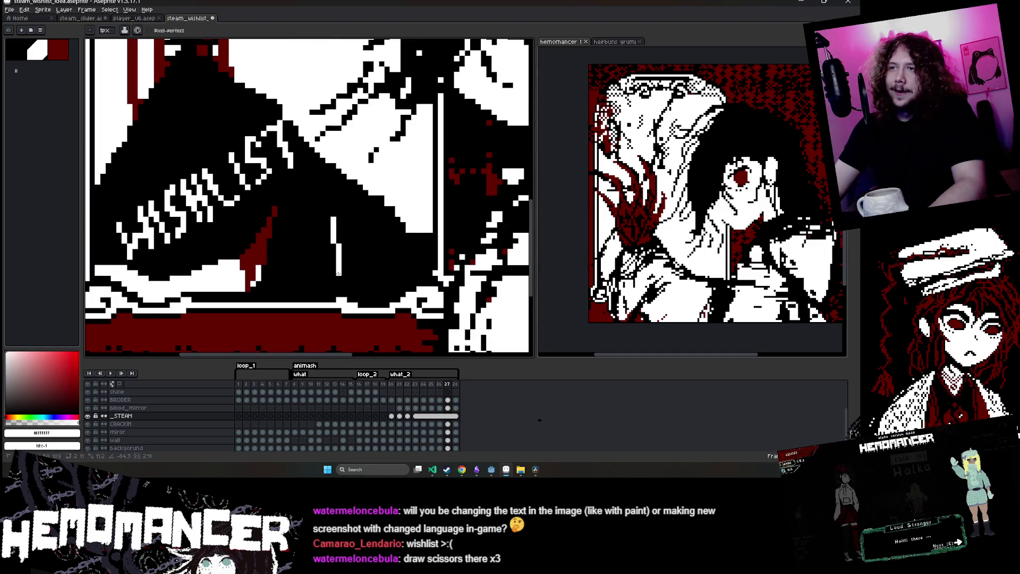
left_click_drag(362, 231, 310, 258)
key("plus")
key("plus")
key("plus")
left_click(327, 216)
key("ctrl+z")
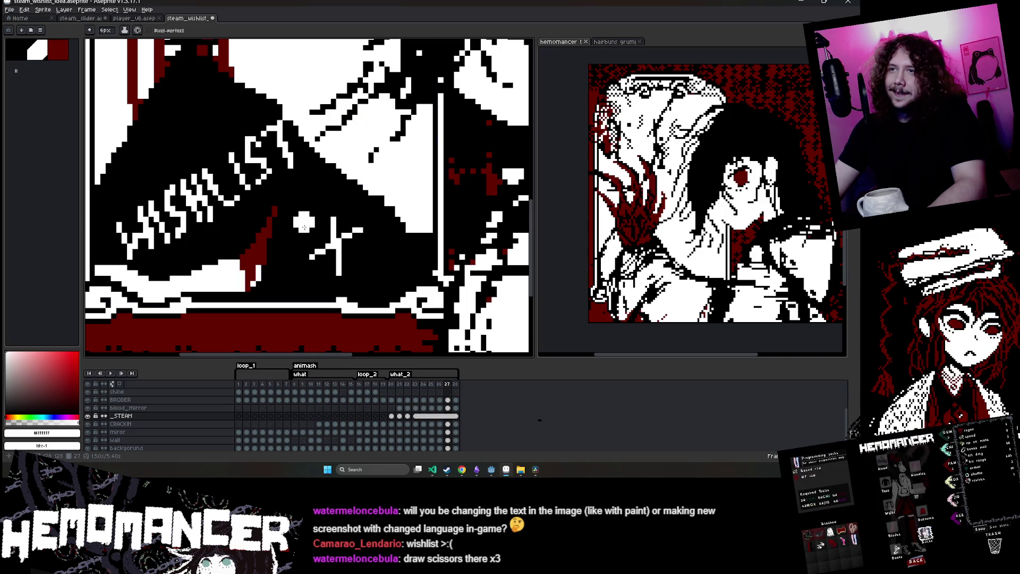
key("minus")
left_click(336, 227)
key("ctrl+z")
key("ctrl+z")
key("ctrl+z")
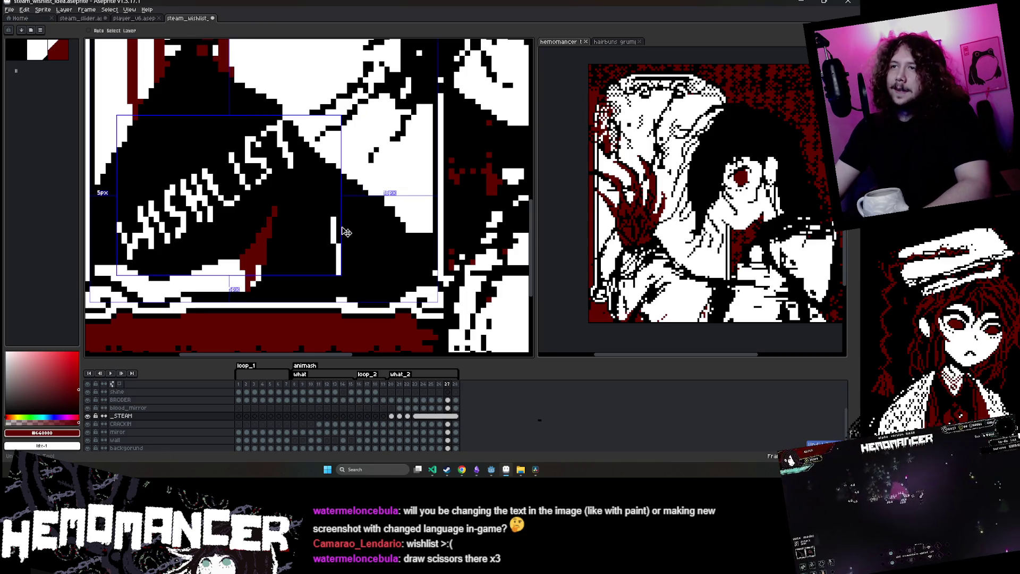
Draw a dark red triangle below WISHLIST with a one-pixel pencil
key("minus")
key("minus")
key("minus")
mouse_move(310, 213)
left_mouse_down()
mouse_move(362, 225)
mouse_move(314, 282)
mouse_move(311, 215)
left_mouse_up()
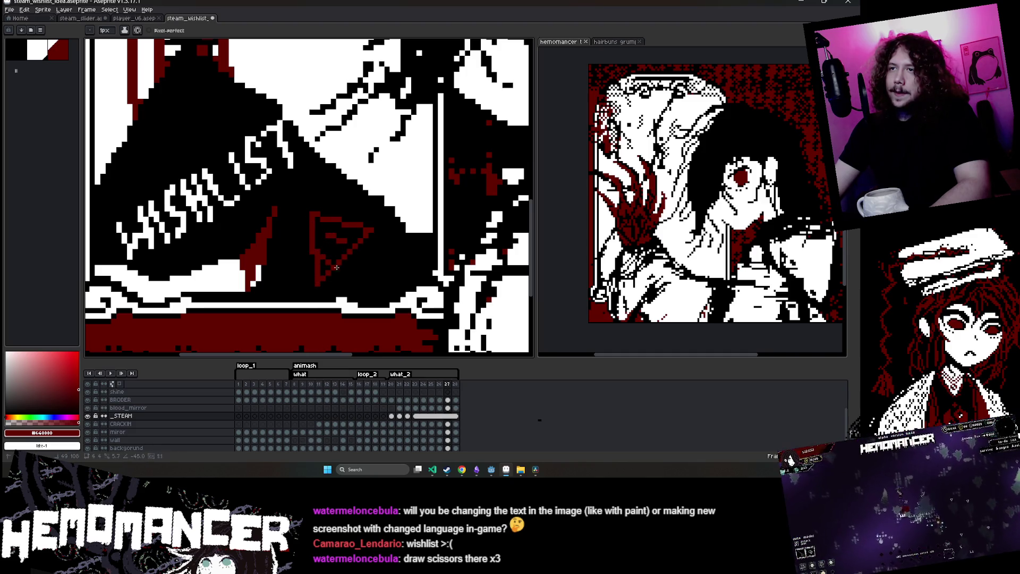
scroll(335, 262, "down", 5)
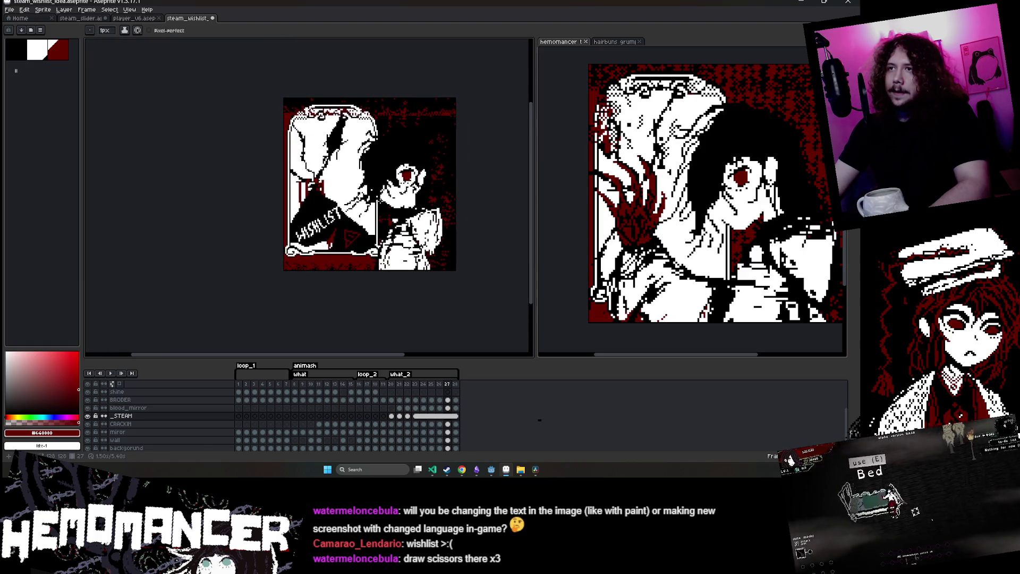
scroll(384, 205, "up", 1)
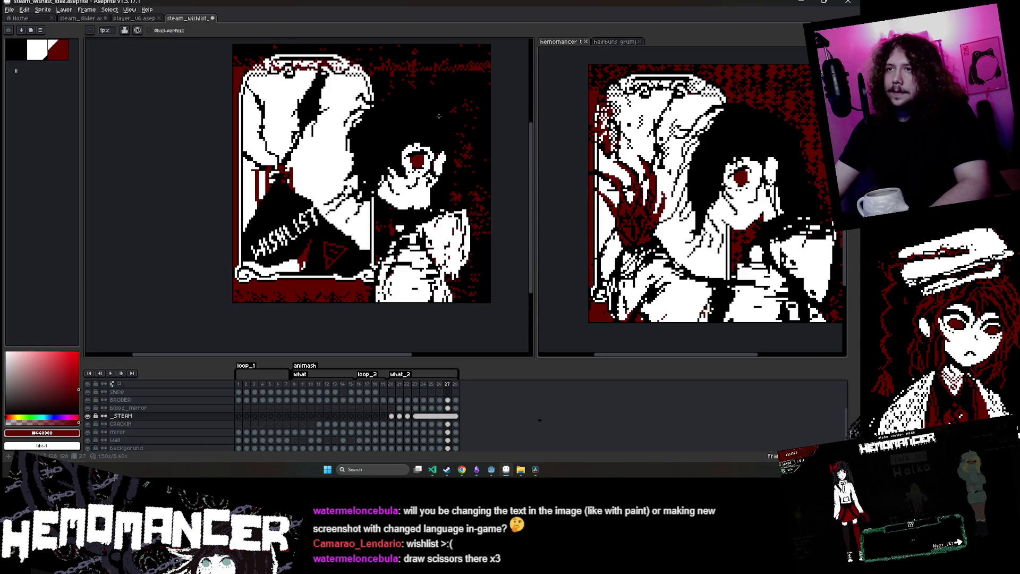
scroll(361, 247, "up", 2)
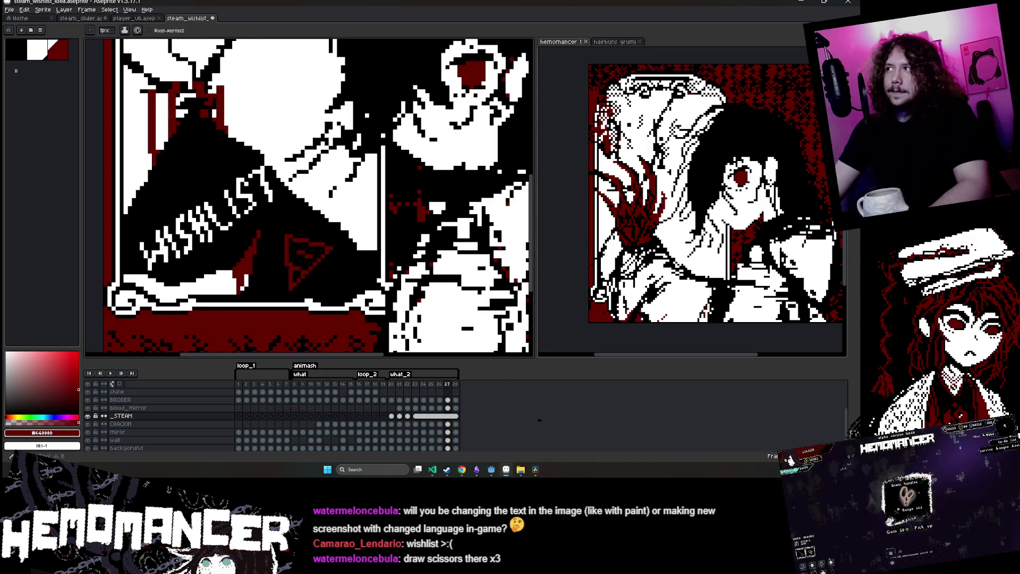
Select the red triangle and nudge it one pixel right and one pixel down
key("m")
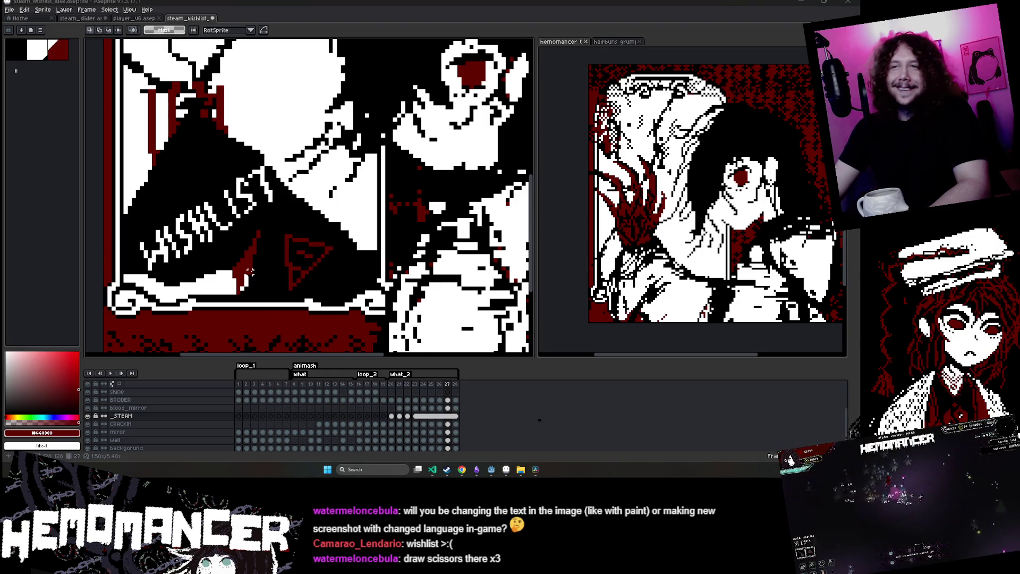
scroll(287, 269, "up", 1)
mouse_move(269, 223)
left_mouse_down()
mouse_move(352, 304)
mouse_move(332, 280)
left_mouse_up()
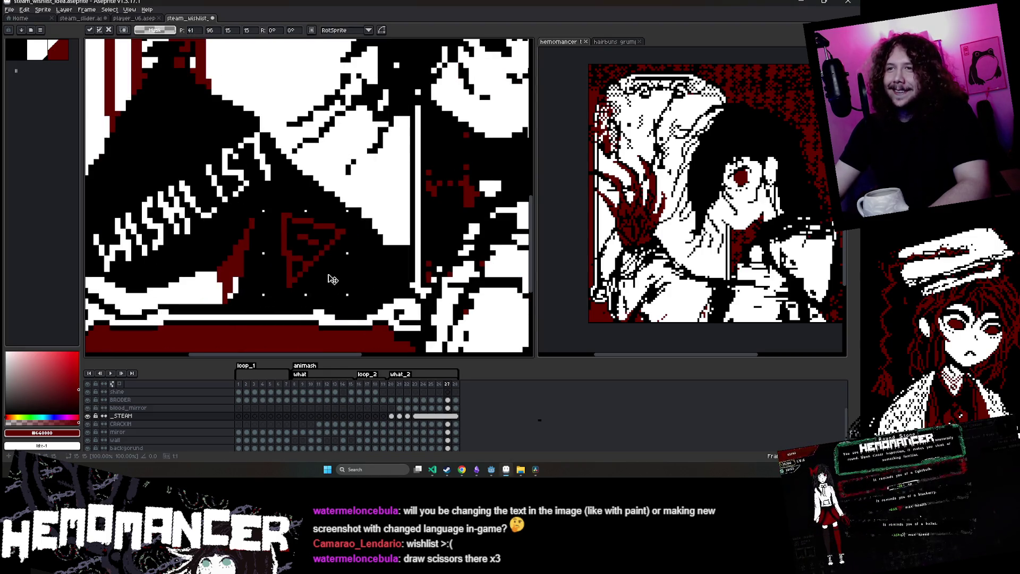
key("Right")
key("Down")
key("ctrl+d")
Add a red pixel to touch up the triangle's tip
scroll(356, 281, "up", 1)
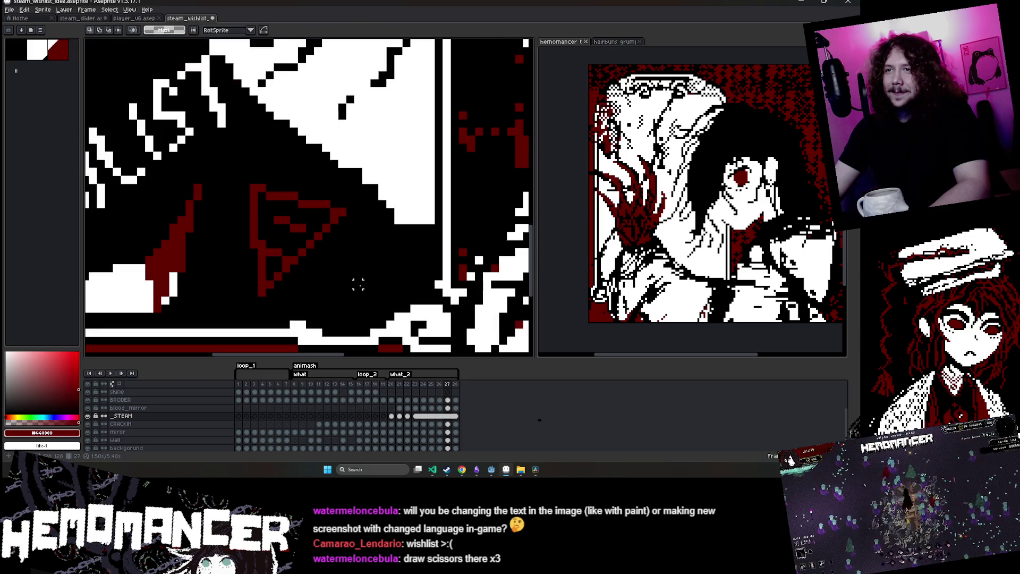
scroll(358, 285, "up", 1)
key("b")
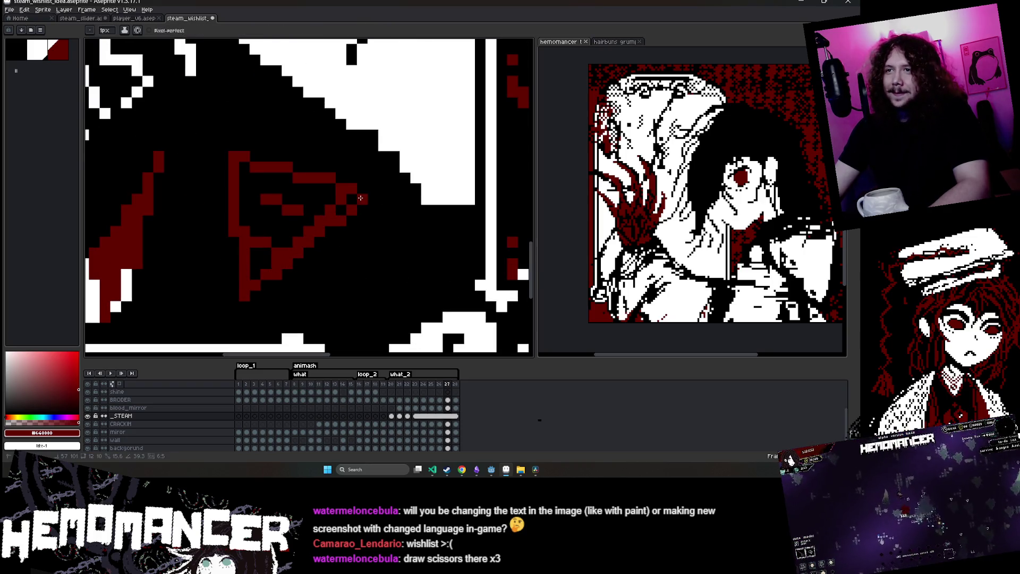
left_click(358, 190)
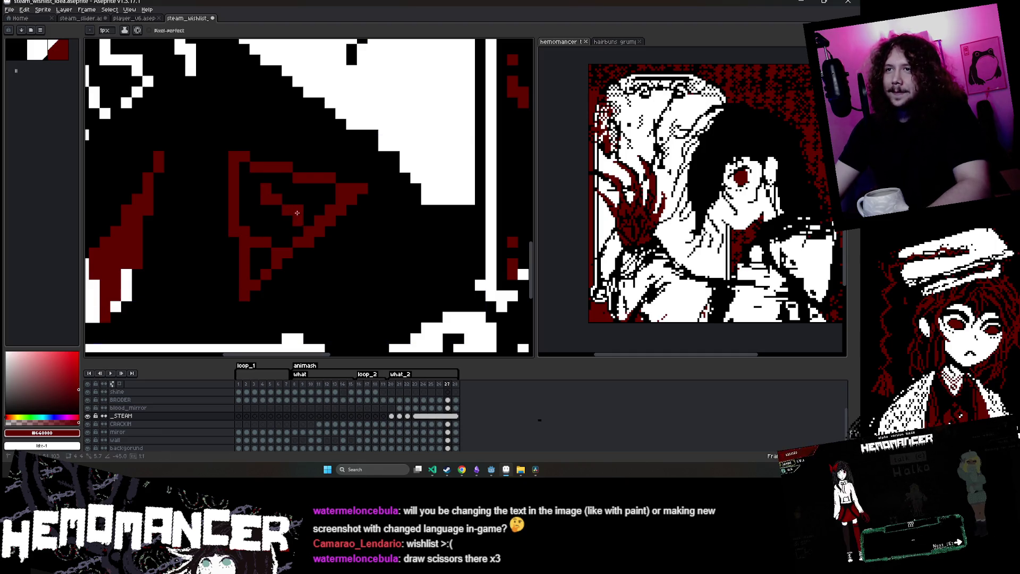
scroll(273, 210, "down", 5)
key("ctrl")
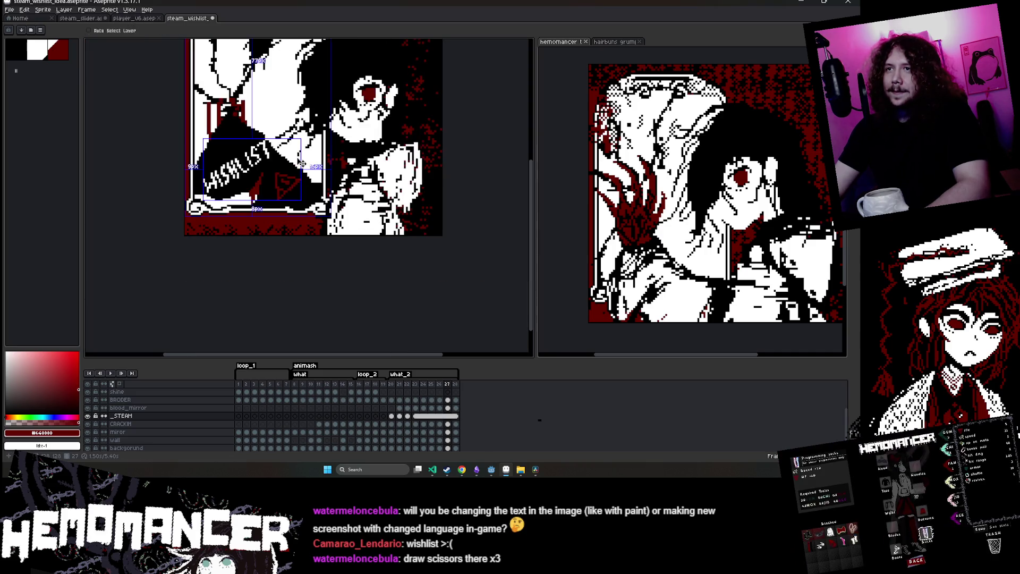
Save the file and jump between frames 26 and 22 of the animation
key("ctrl+s")
left_click_drag(290, 149, 314, 247)
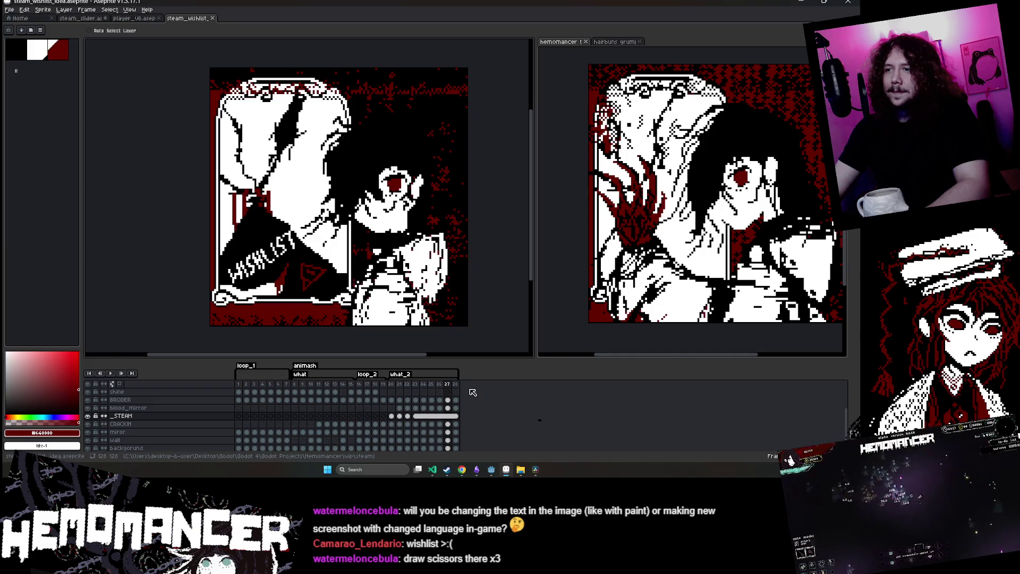
left_click(431, 385)
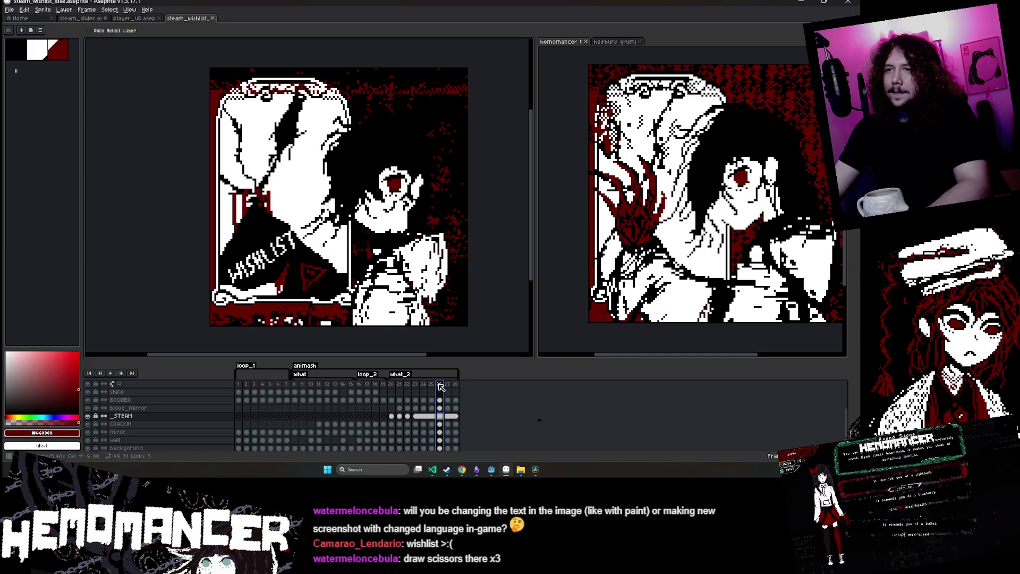
left_click(406, 384)
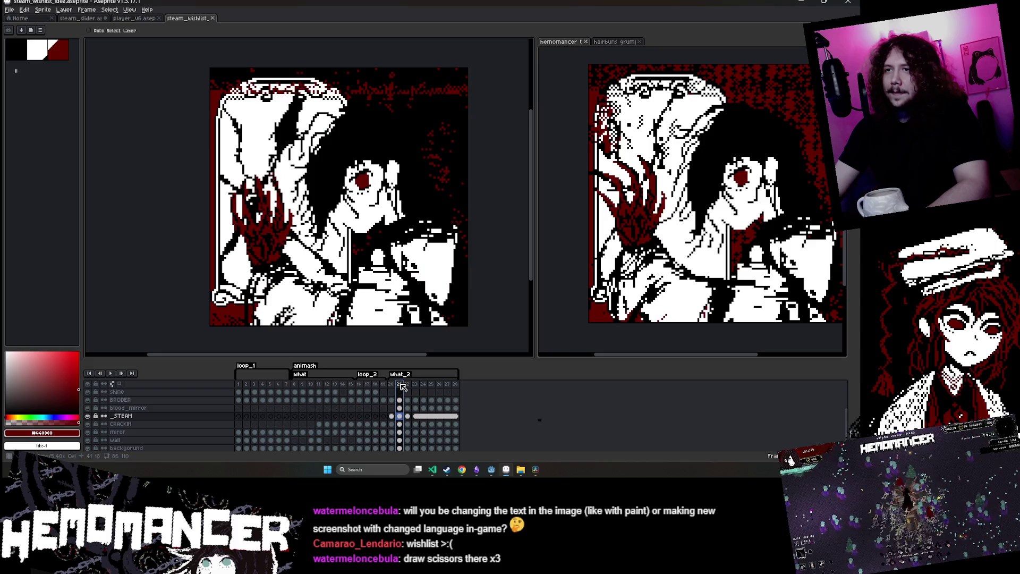
Play the animation preview, then save steam_wishlist_idea again
key("Return")
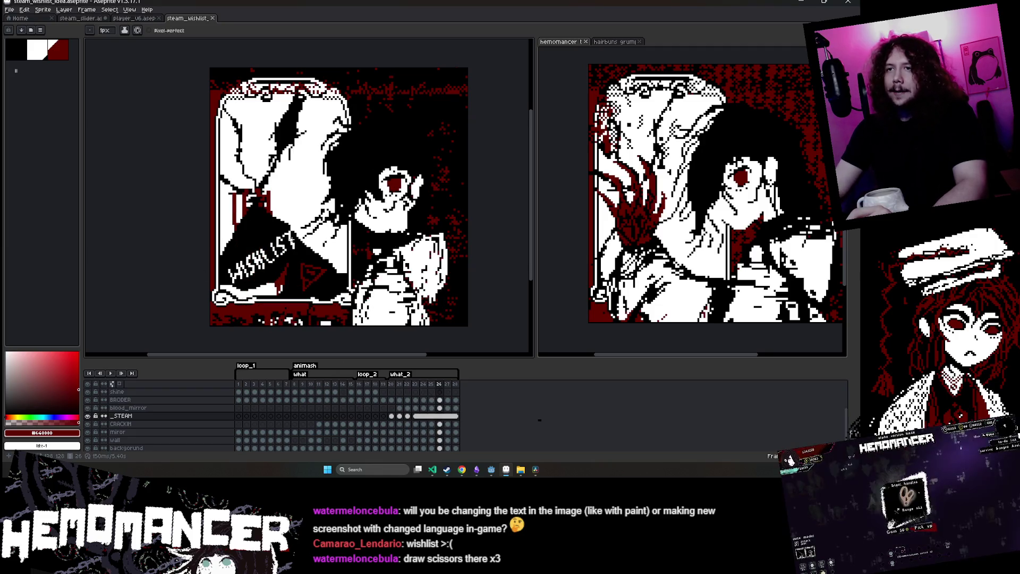
scroll(310, 269, "up", 1)
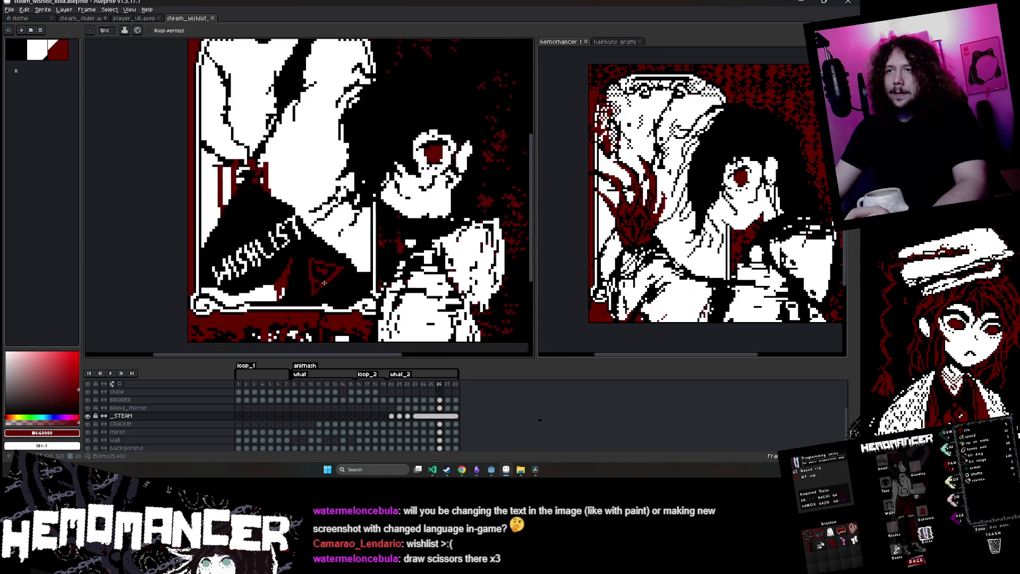
scroll(310, 269, "down", 1)
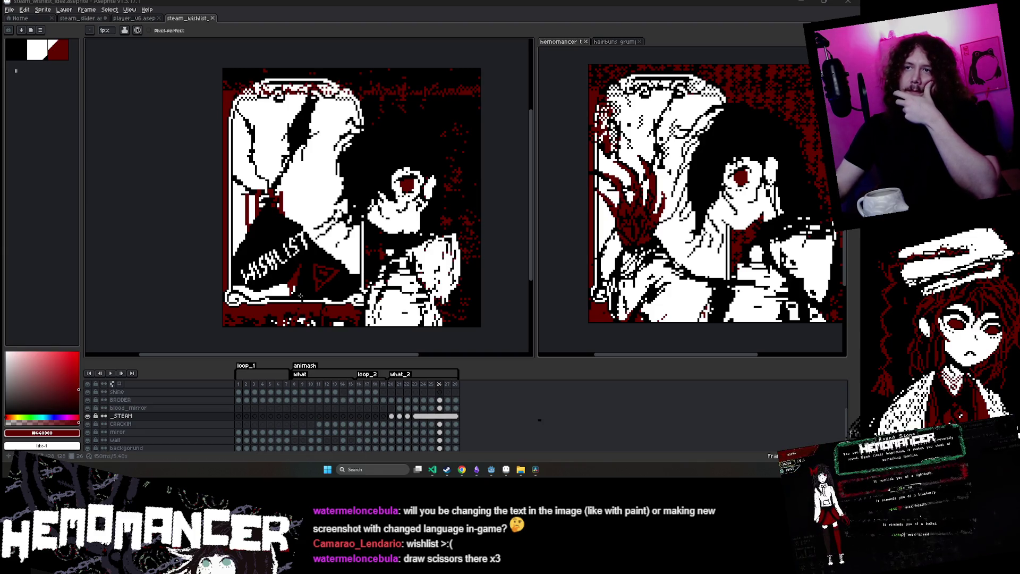
key("Return")
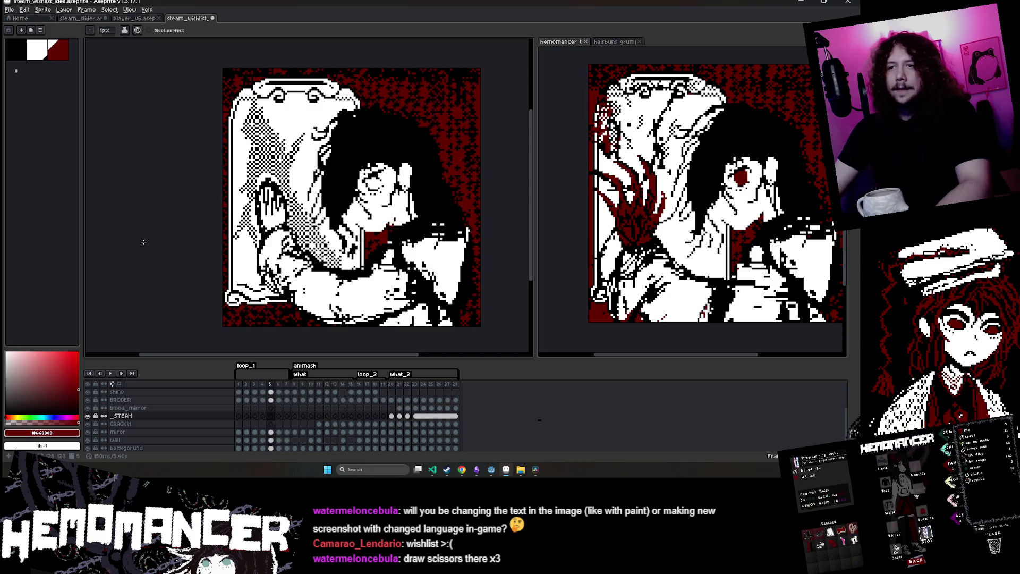
key("ctrl+s")
left_click(10, 9)
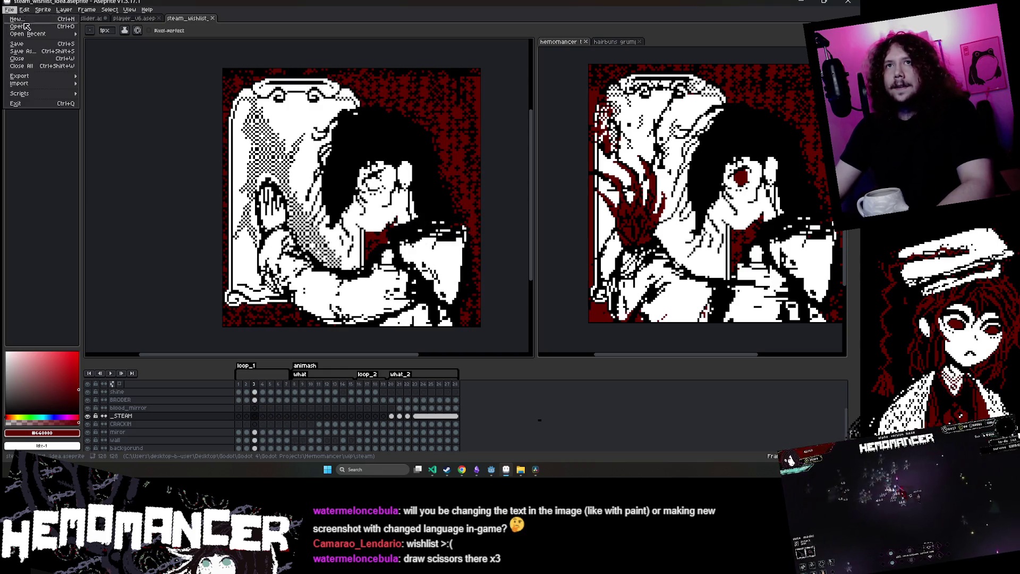
Export the animation over the existing .gif, accepting the overwrite, warning and GIF options
mouse_move(48, 78)
left_click(102, 75)
left_click(280, 194)
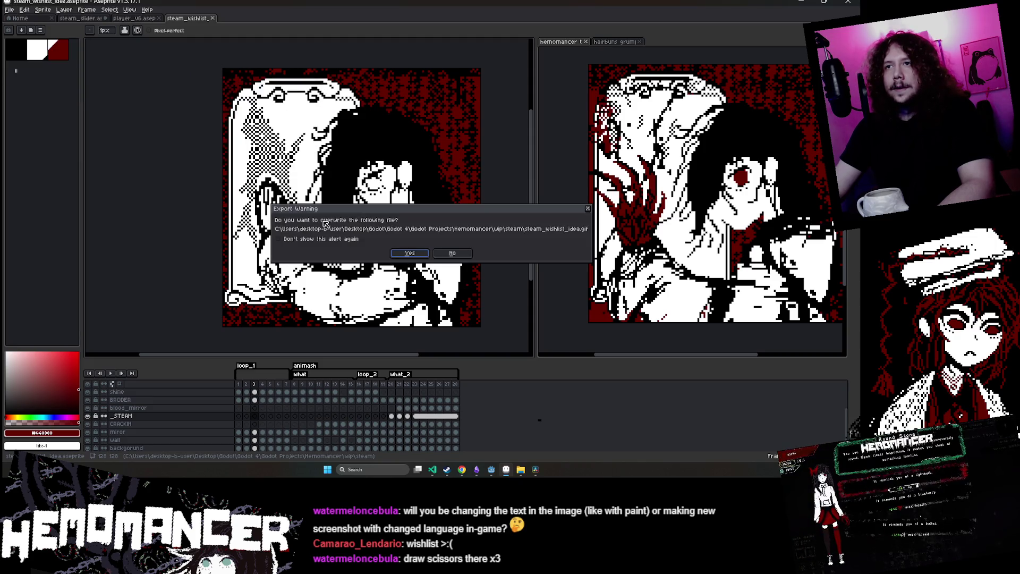
left_click(418, 258)
left_click(450, 264)
left_click(454, 261)
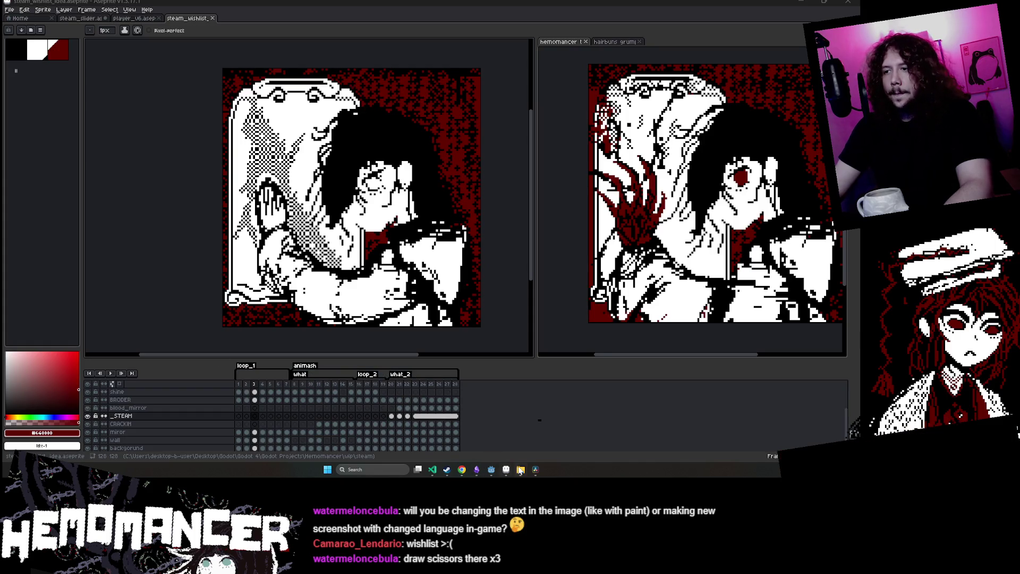
Bring Godot forward and clear the FileSystem filter to show all files
mouse_move(463, 473)
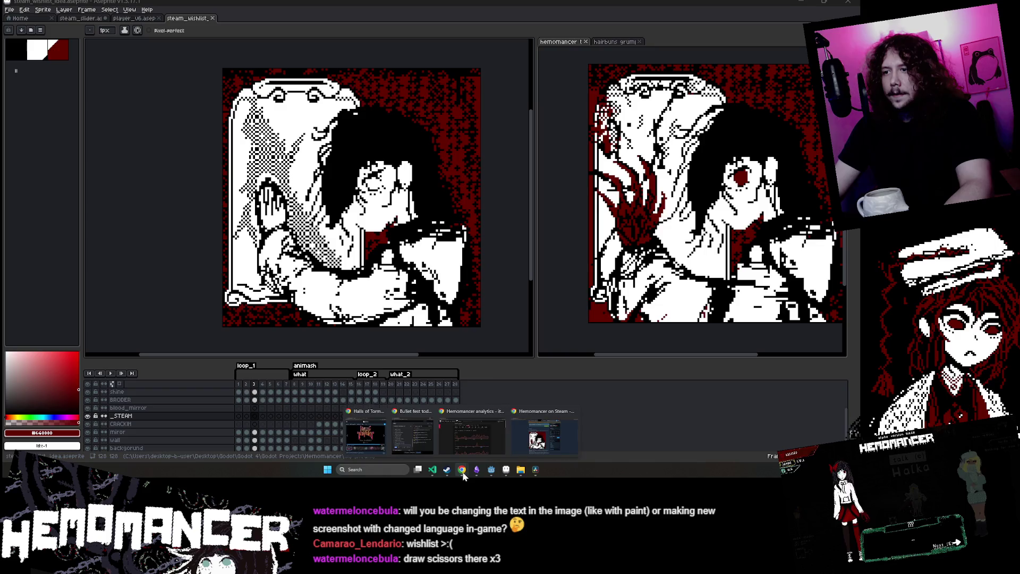
left_click(491, 469)
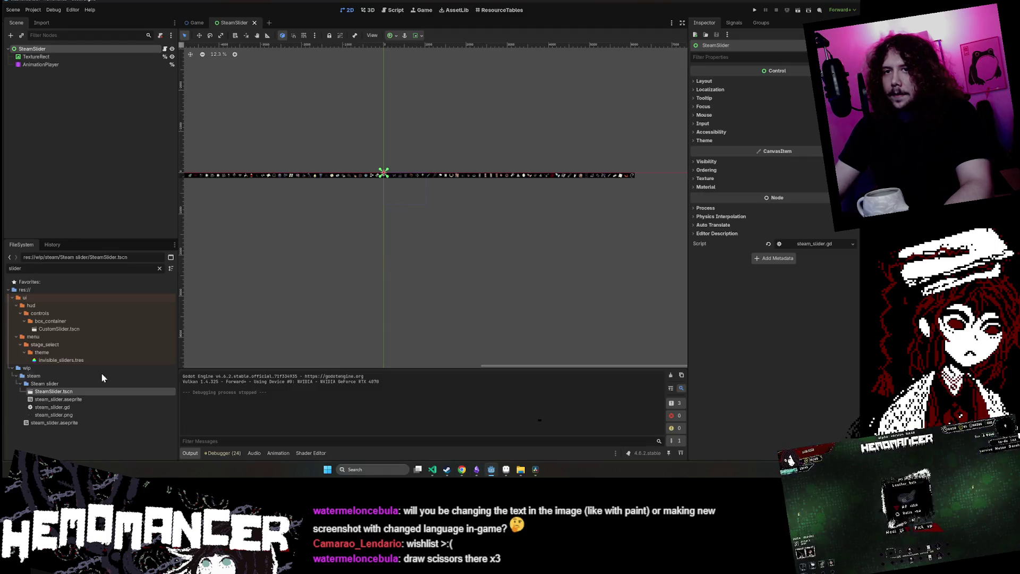
left_click(160, 269)
scroll(74, 397, "up", 5)
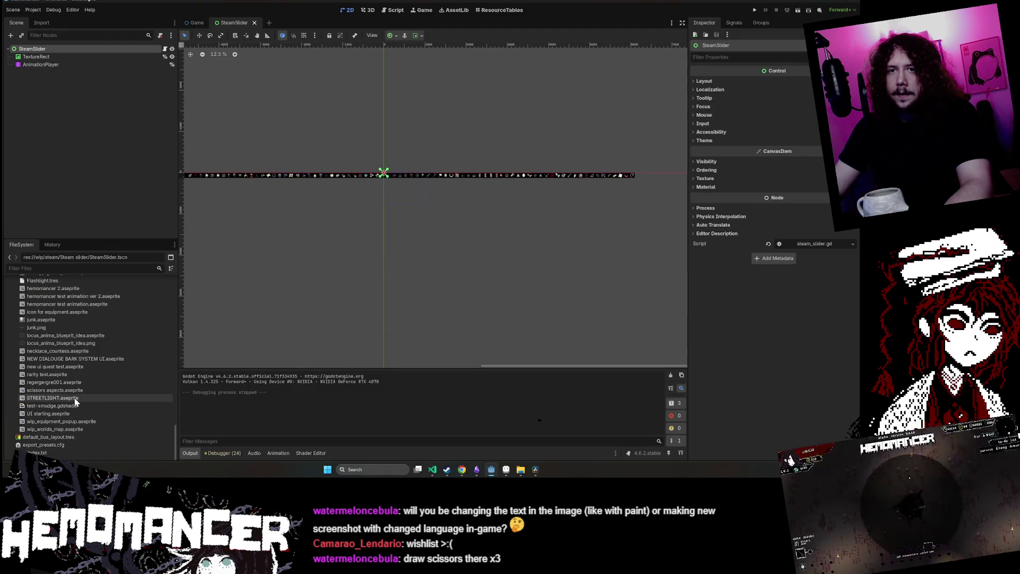
left_click(63, 346)
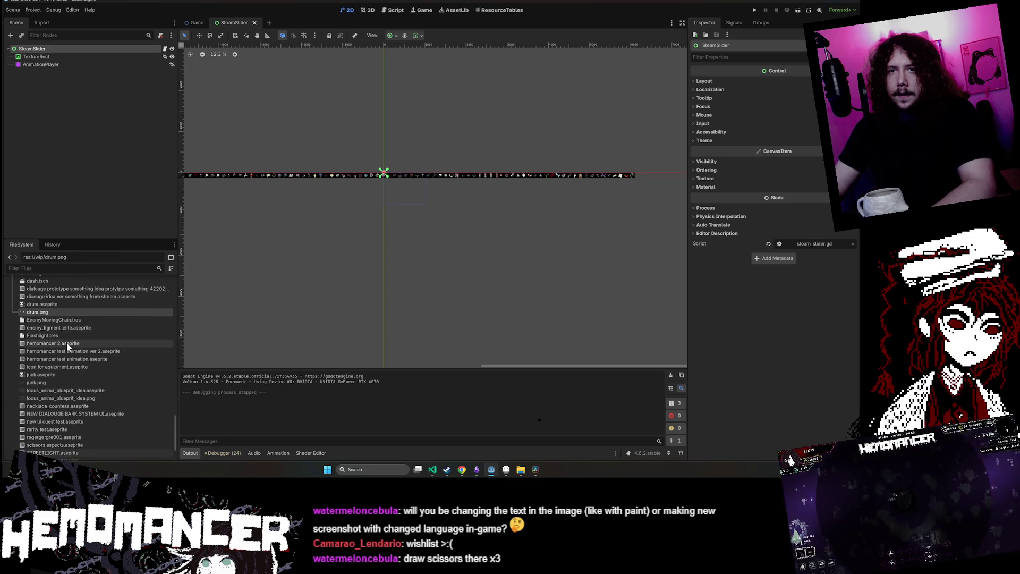
Open the wip/steam folder in the file manager and go up to wip
scroll(66, 344, "down", 3)
scroll(66, 397, "up", 4)
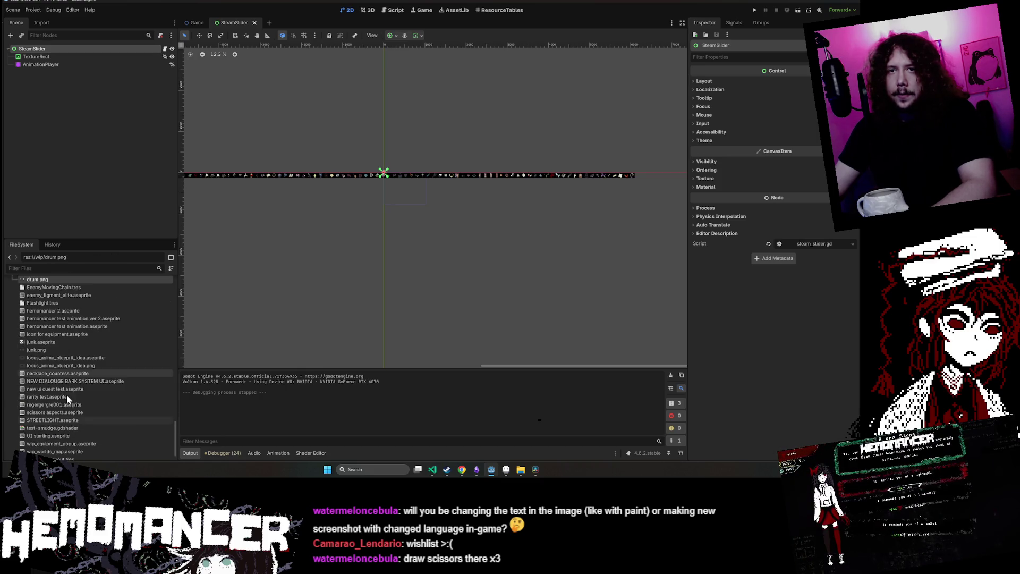
scroll(66, 383, "up", 8)
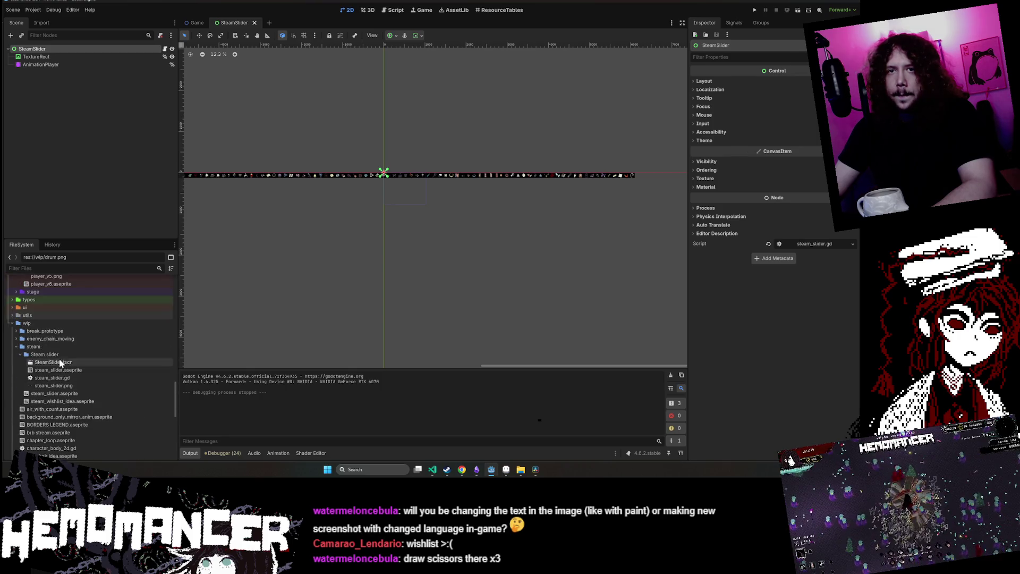
right_click(39, 346)
left_click(116, 454)
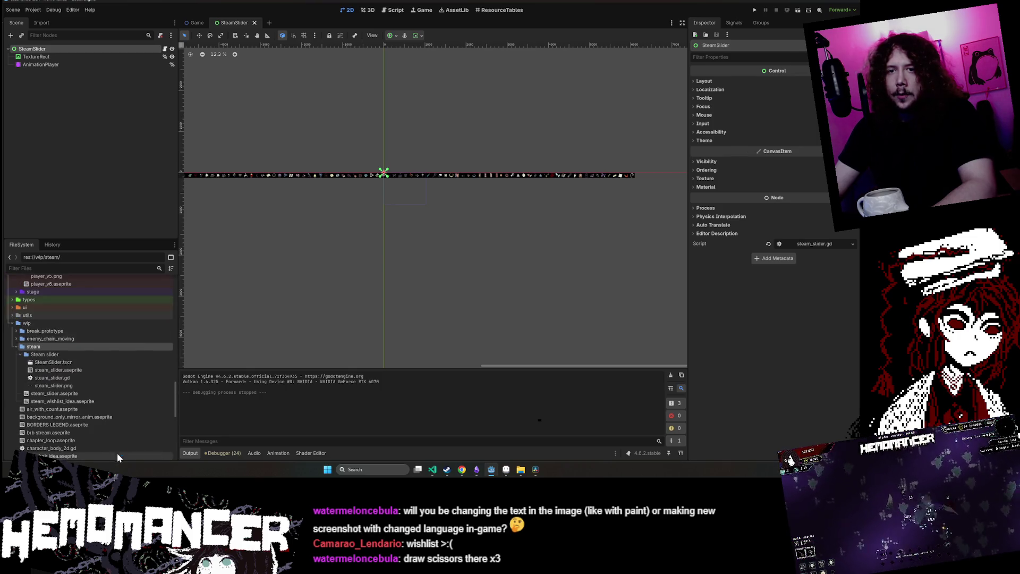
key("alt+Up")
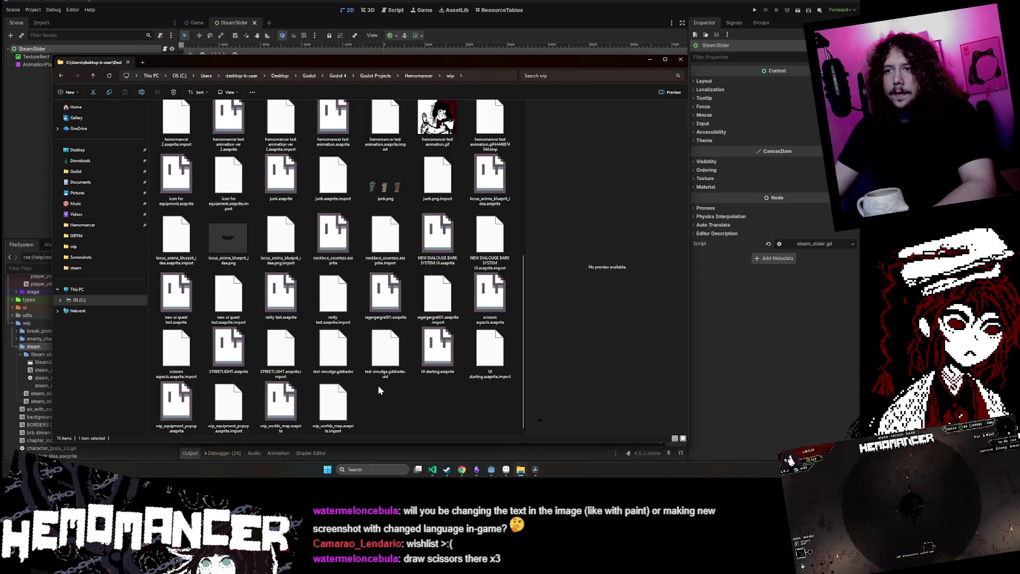
Scroll through the wip folder's files, then switch to the Imgur browser window
scroll(393, 330, "up", 5)
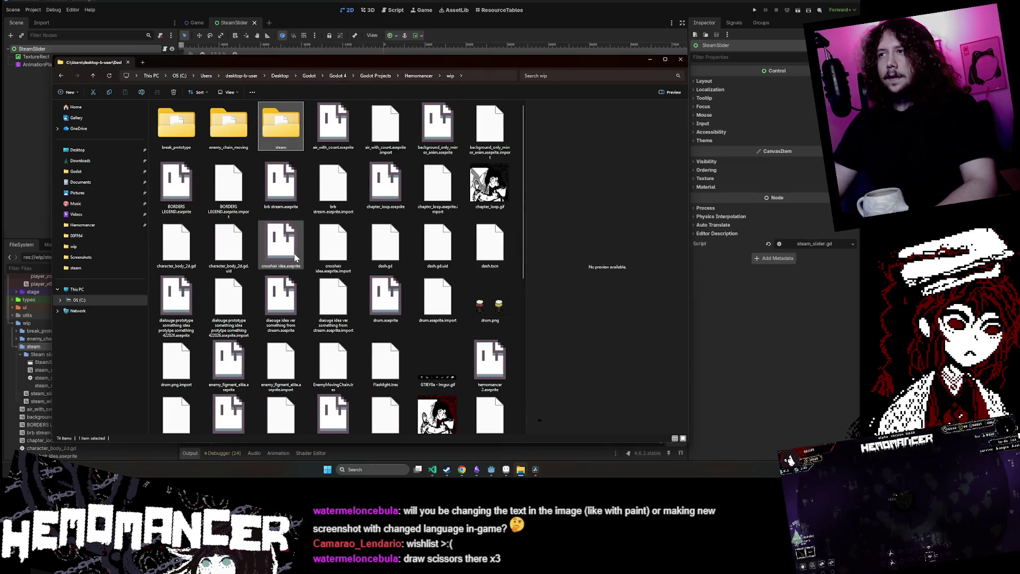
scroll(388, 285, "down", 5)
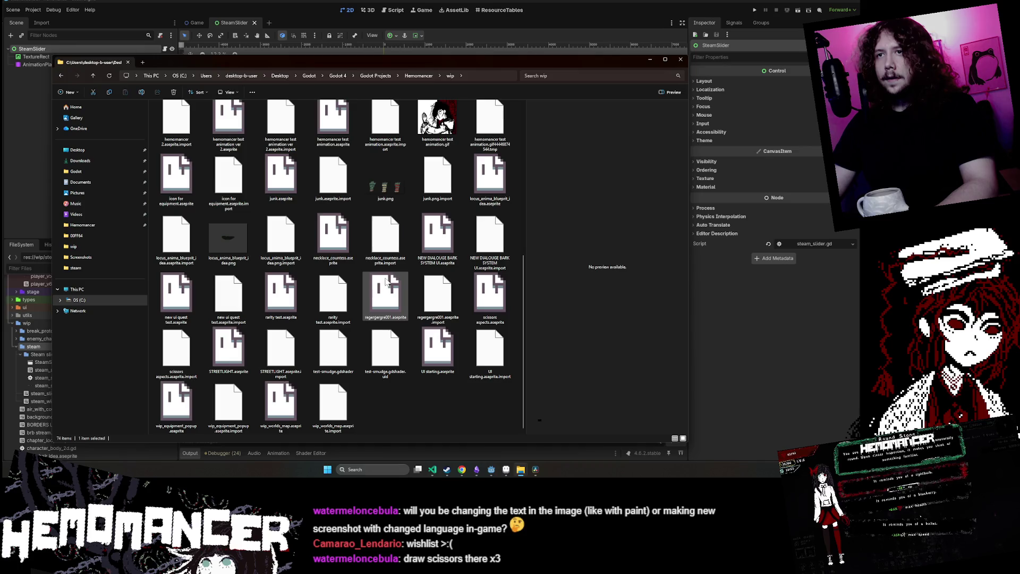
scroll(387, 281, "up", 1, "ctrl")
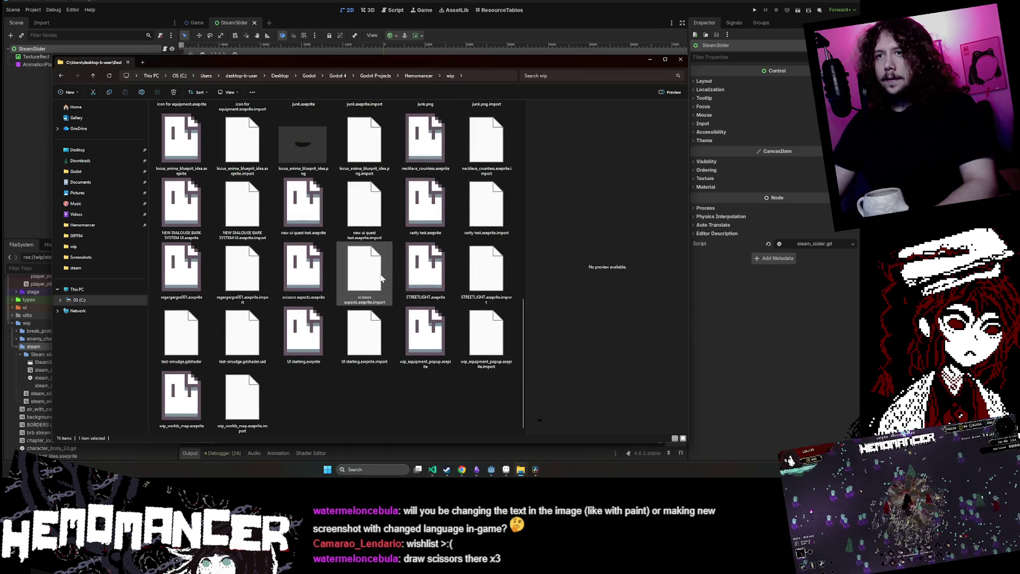
scroll(380, 277, "up", 5)
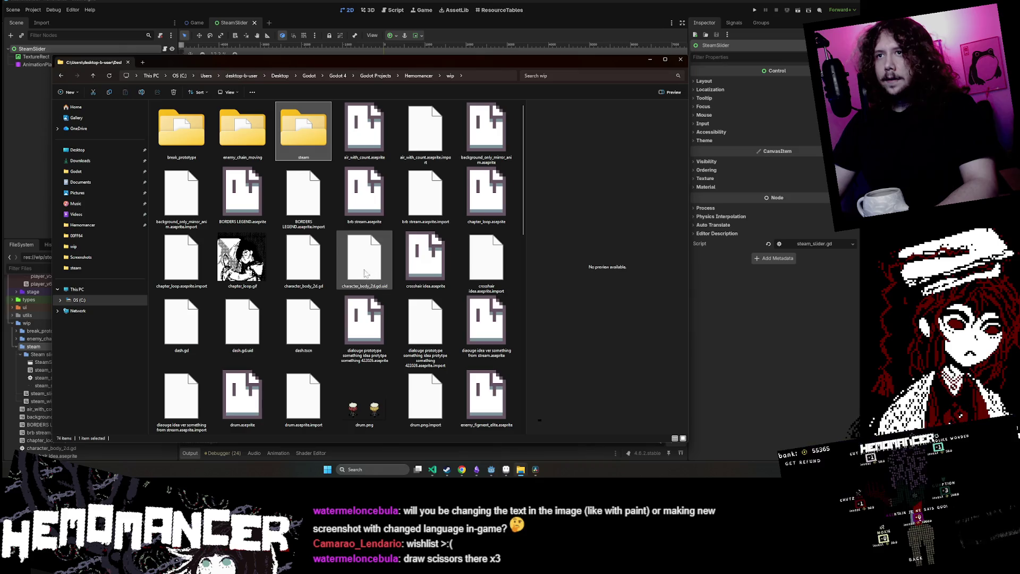
scroll(468, 170, "down", 5)
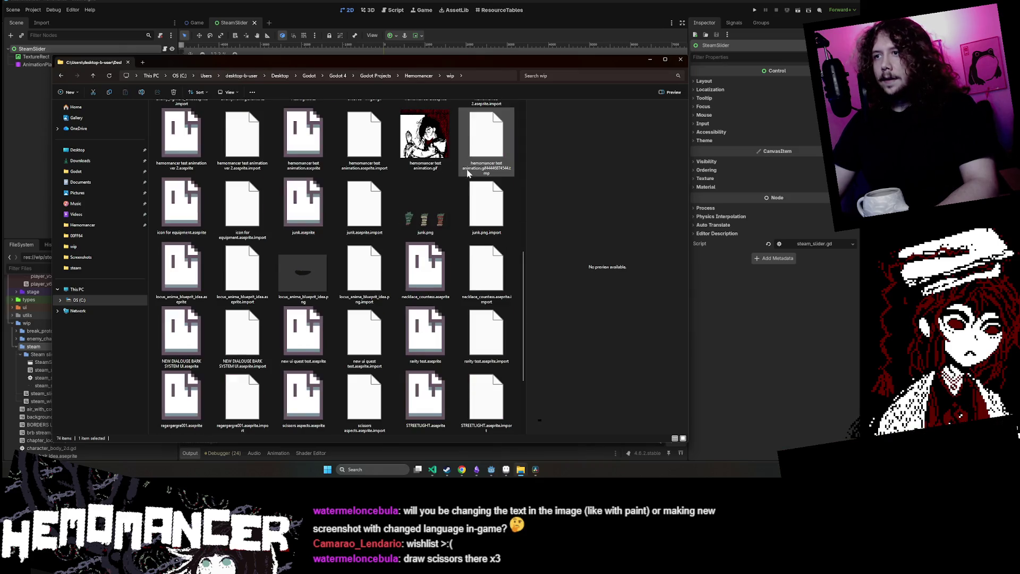
scroll(465, 175, "down", 2)
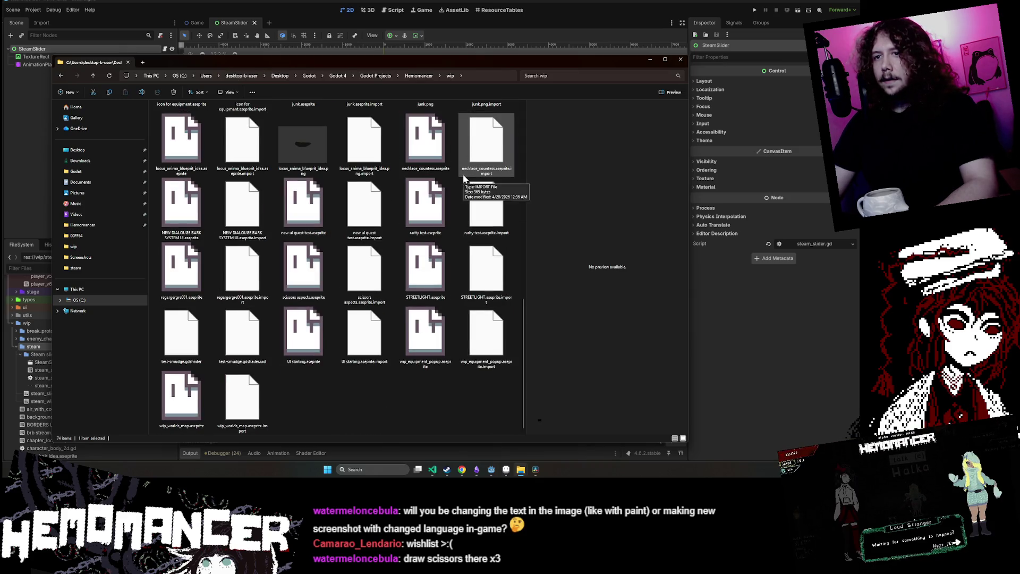
mouse_move(521, 472)
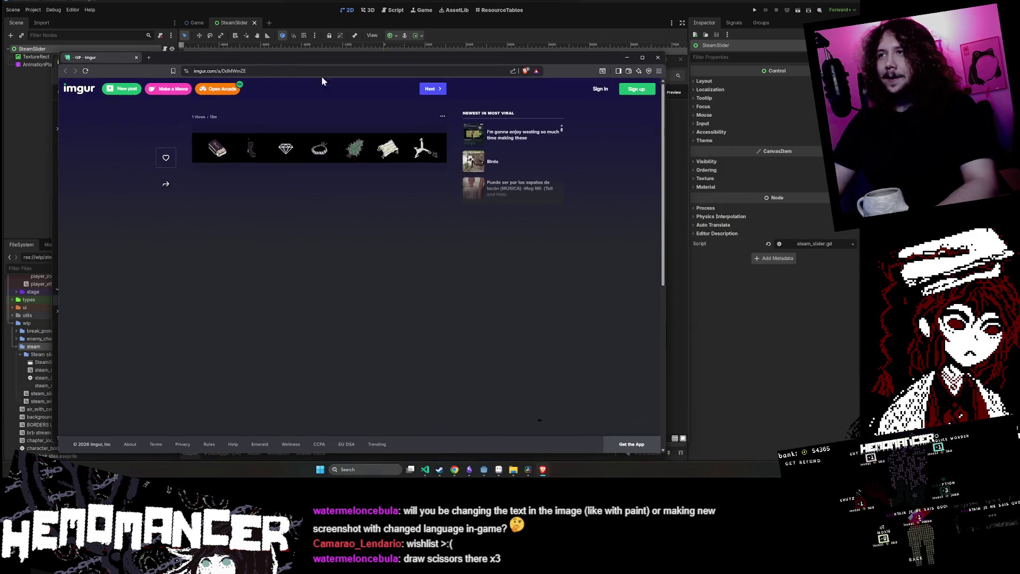
Download the Imgur post's GIF into Hemomancer\wip and minimize the browser
left_click(443, 115)
left_click(418, 152)
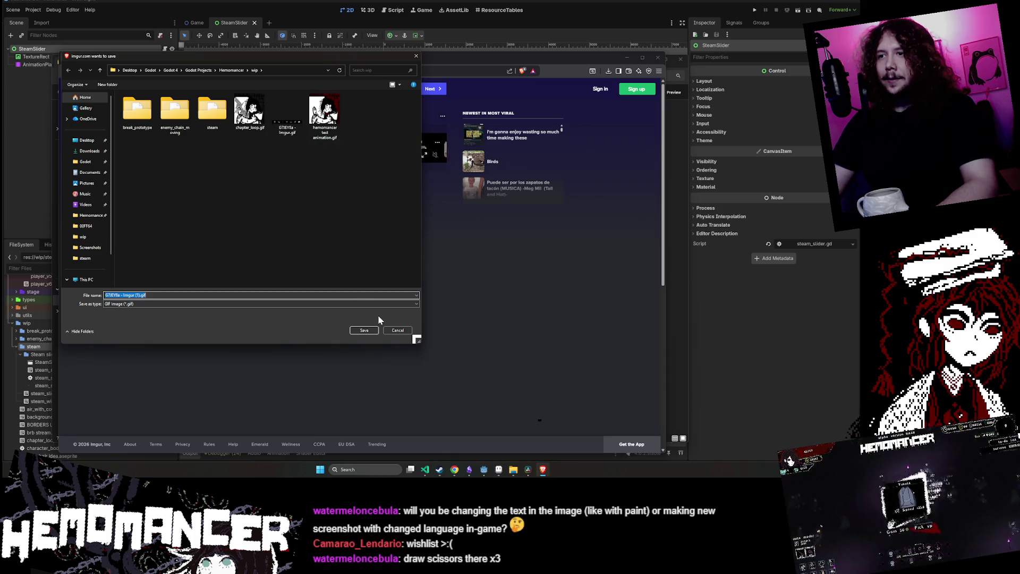
left_click(364, 329)
left_click(626, 57)
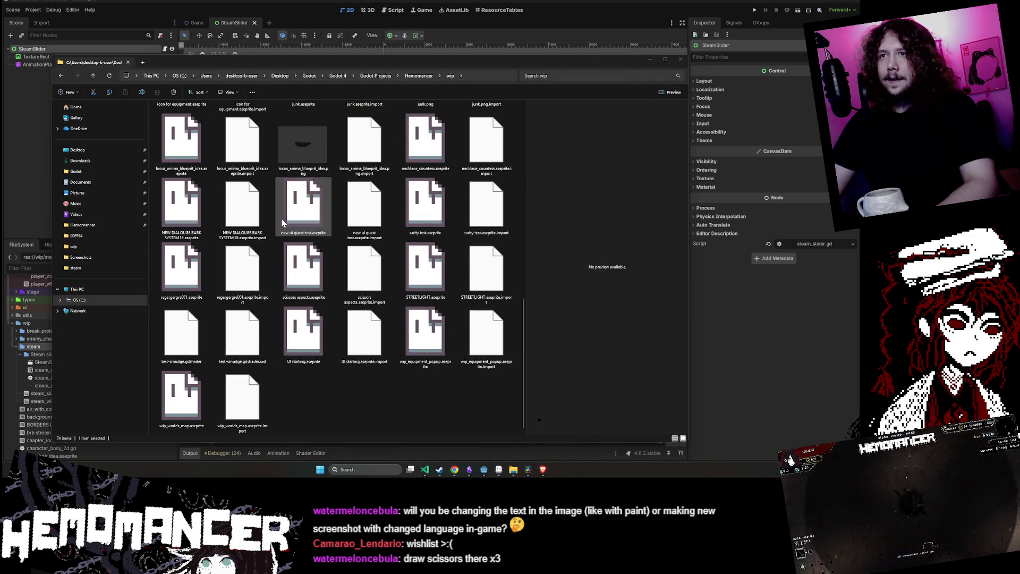
Pick G7JEY8a - Imgur.gif at the top of the wip folder to view it
scroll(281, 218, "up", 3)
left_click(369, 123)
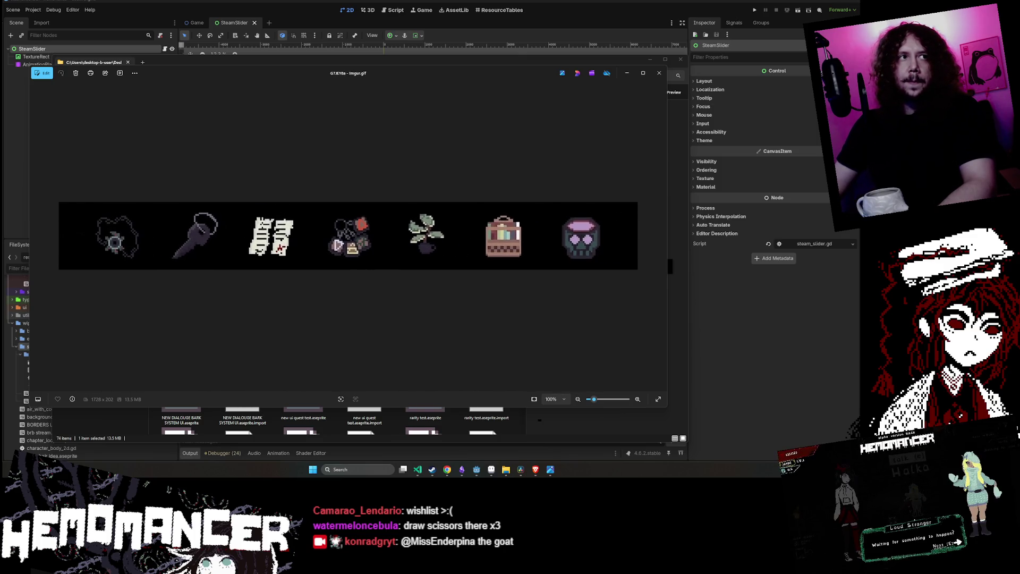
Move and enlarge the Photos window, watch the item-icon GIF, then close it
mouse_move(378, 72)
left_mouse_down()
mouse_move(425, 81)
mouse_move(414, 126)
mouse_move(402, 65)
left_mouse_up()
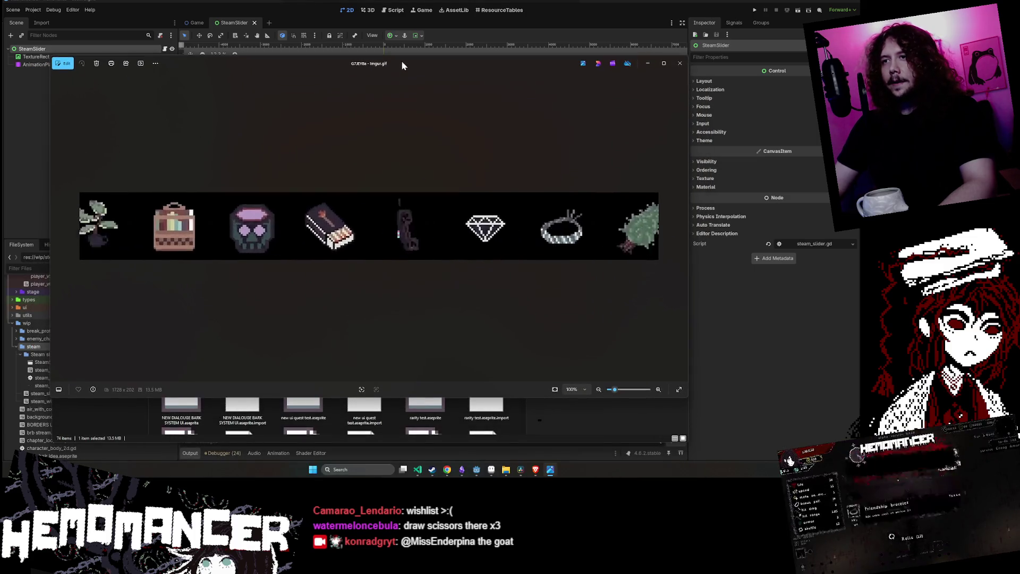
left_click_drag(689, 398, 717, 408)
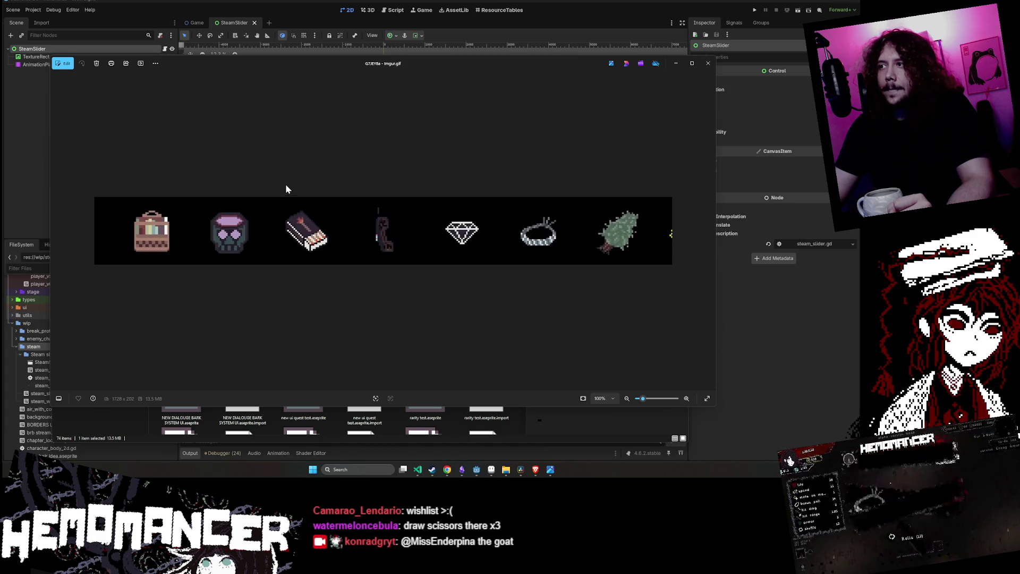
left_click(707, 65)
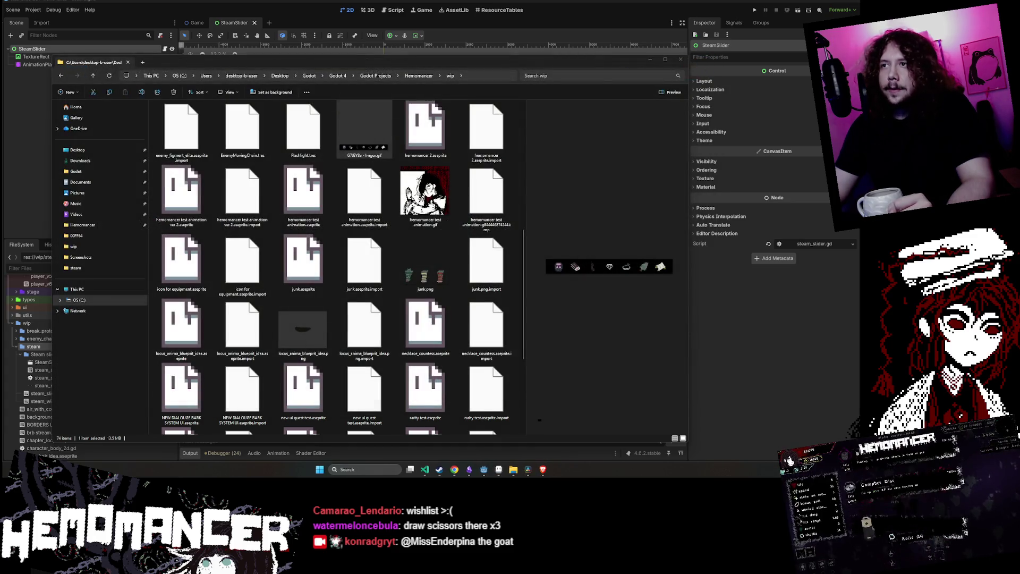
Maximize File Explorer and drag the Imgur GIF into the steam folder
scroll(361, 134, "up", 3)
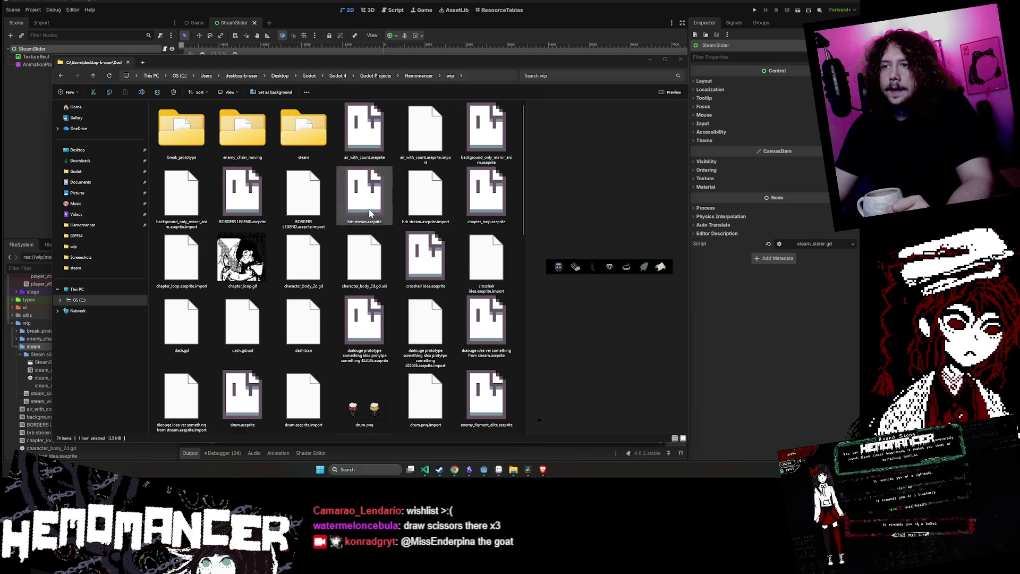
scroll(368, 364, "down", 5)
scroll(385, 314, "up", 5)
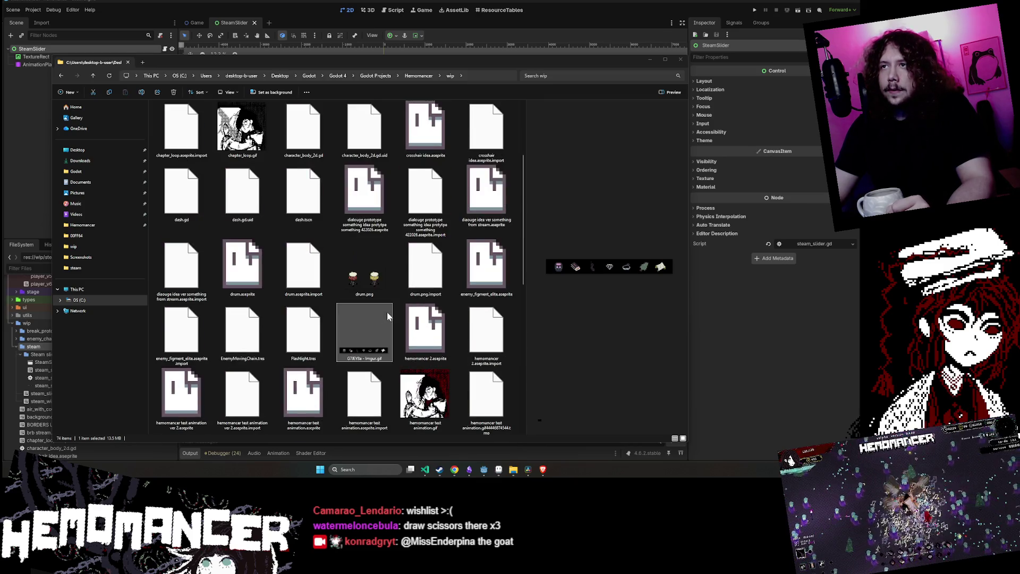
mouse_move(368, 327)
left_mouse_down()
mouse_move(377, 318)
mouse_move(368, 320)
left_mouse_up()
scroll(372, 321, "up", 3)
double_click(488, 59)
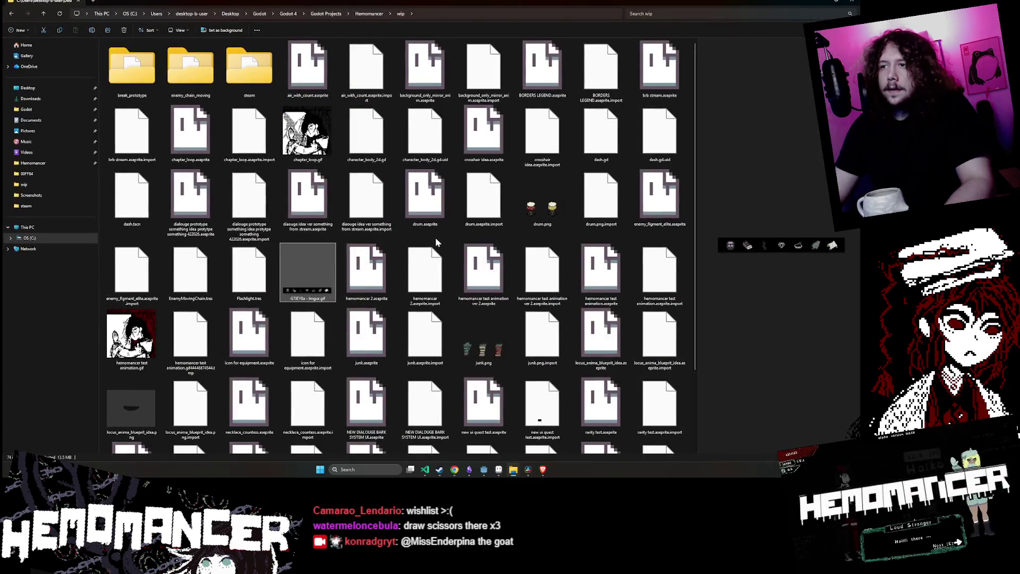
left_click_drag(315, 281, 249, 66)
Open the steam folder, restore the window size and return to Aseprite
double_click(249, 66)
mouse_move(538, 6)
left_mouse_down()
mouse_move(538, 117)
mouse_move(528, 63)
left_mouse_up()
left_click(498, 470)
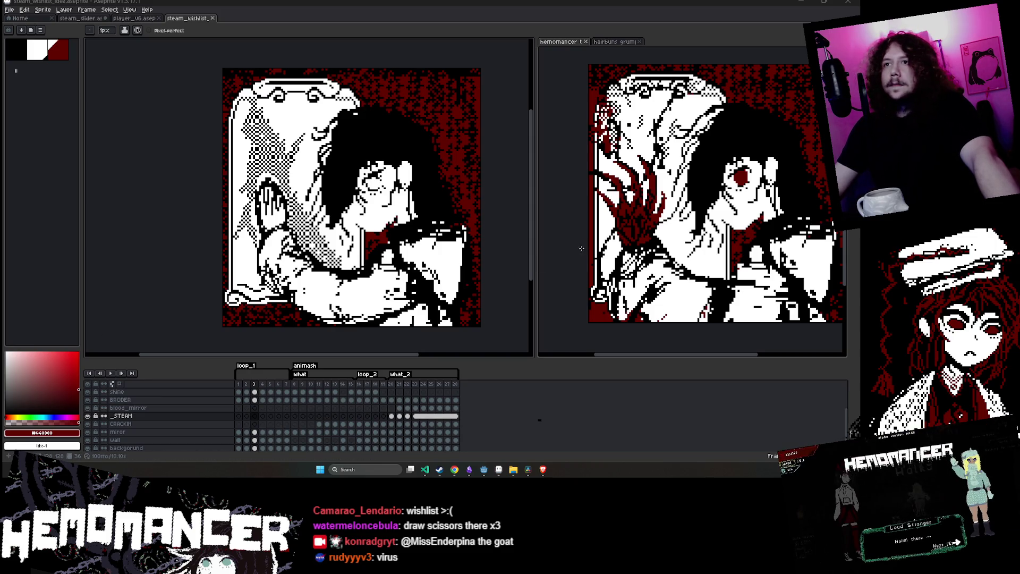
Step through the capsule's frames, play the animation once, and stop back at frame 1
left_click(247, 384)
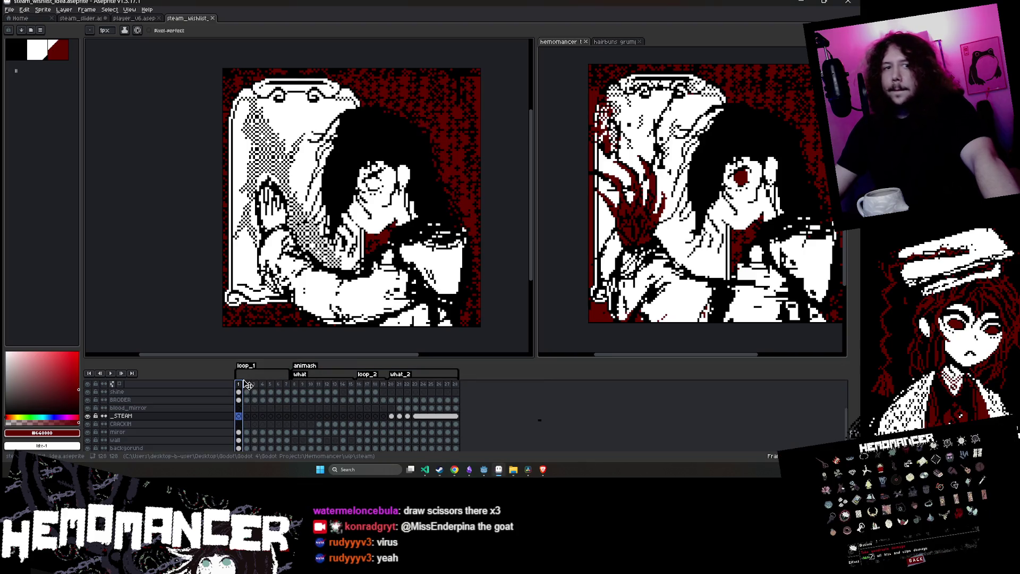
key("Return")
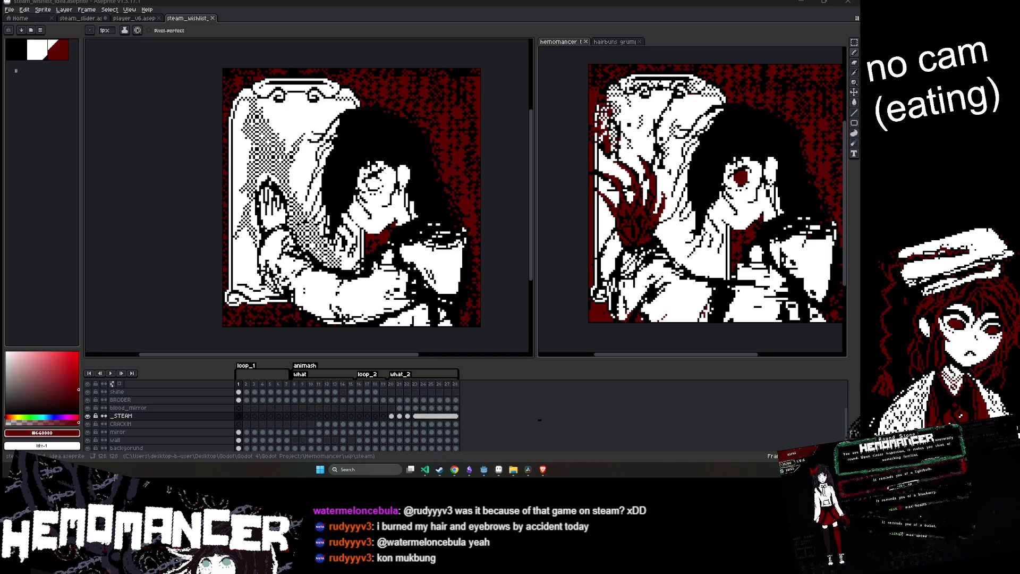
left_click(110, 372)
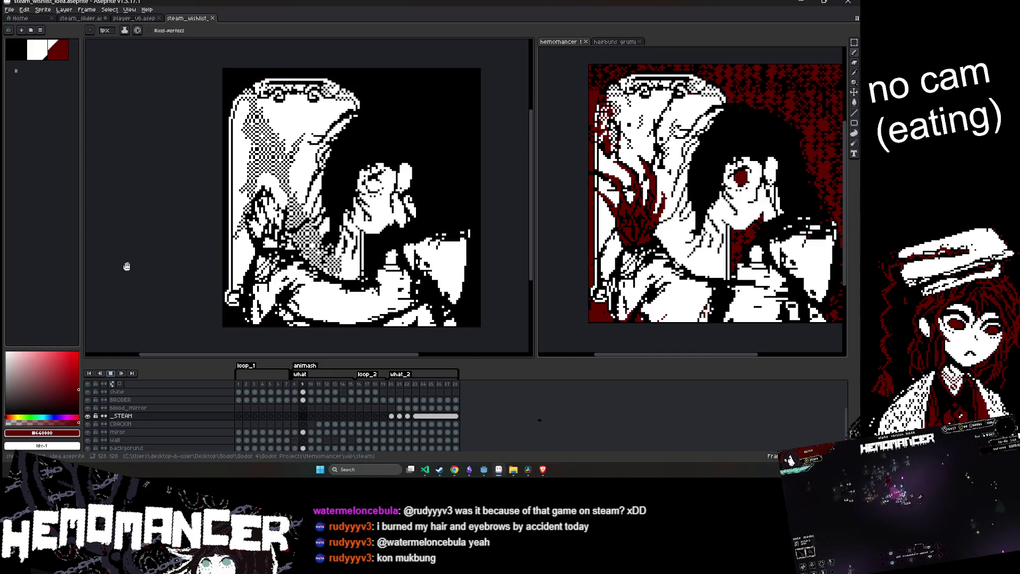
key("Return")
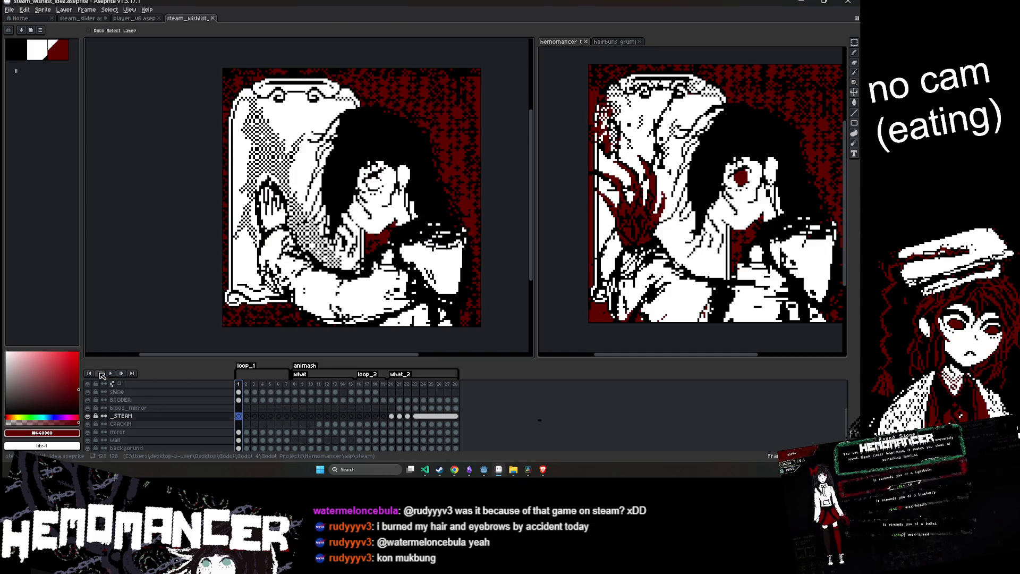
Save the wishlist capsule file with Ctrl+S and replay the animation to review the loop
left_click(110, 373)
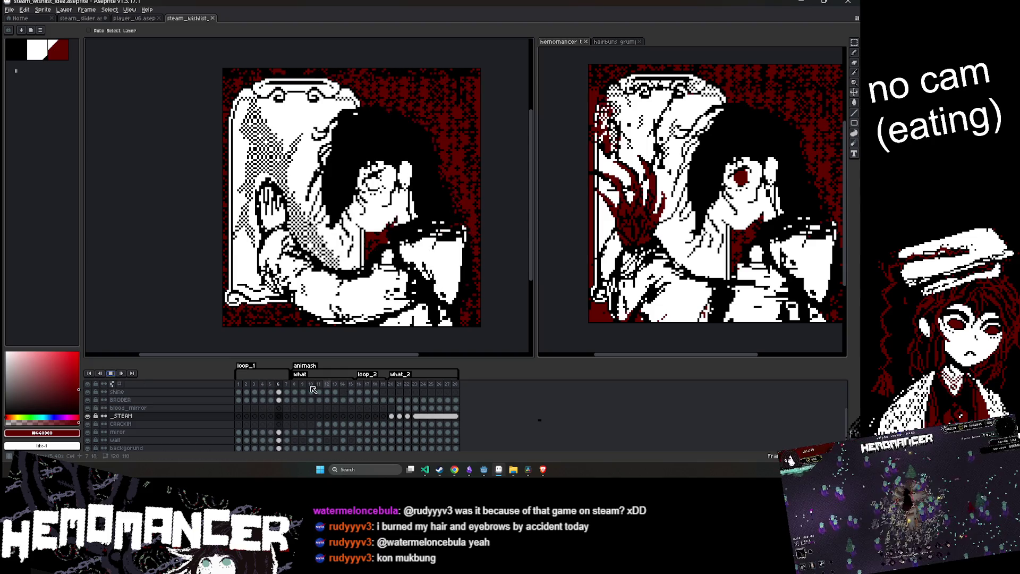
key("ctrl+s")
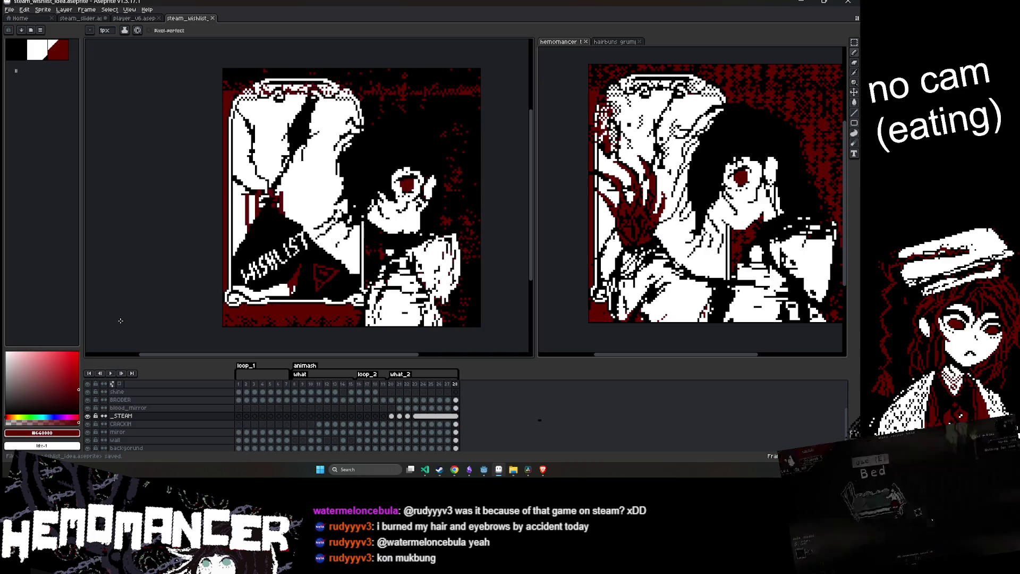
left_click(110, 373)
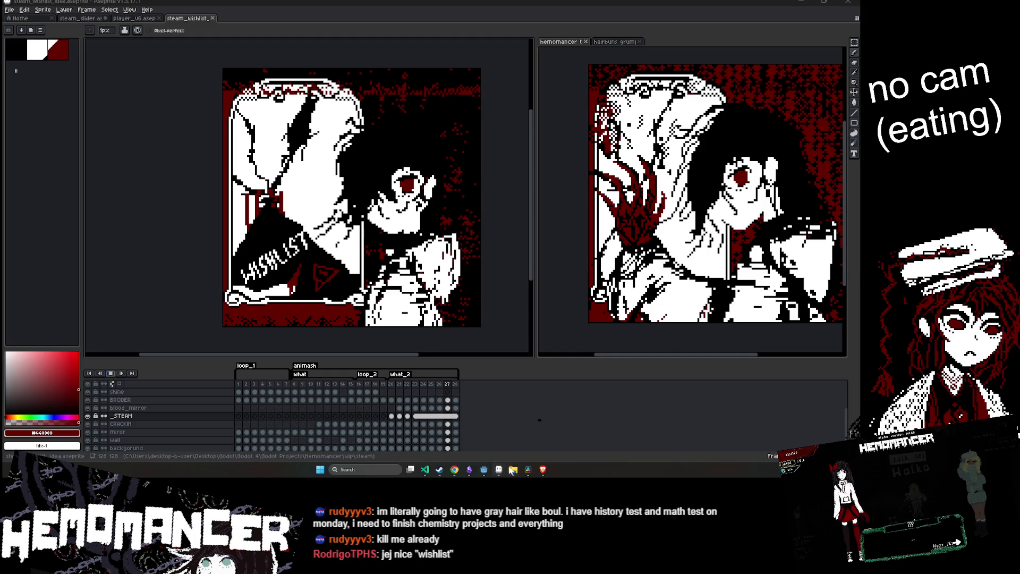
Switch to the Hemomancer Steam page and scroll to About This Game to watch the capsule GIF
mouse_move(448, 470)
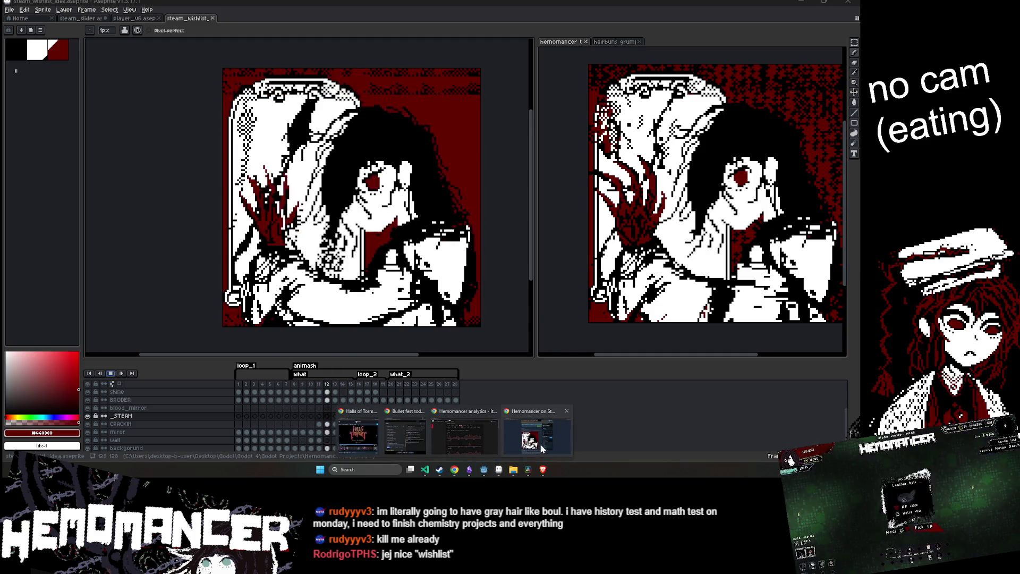
left_click(541, 447)
scroll(348, 306, "up", 5)
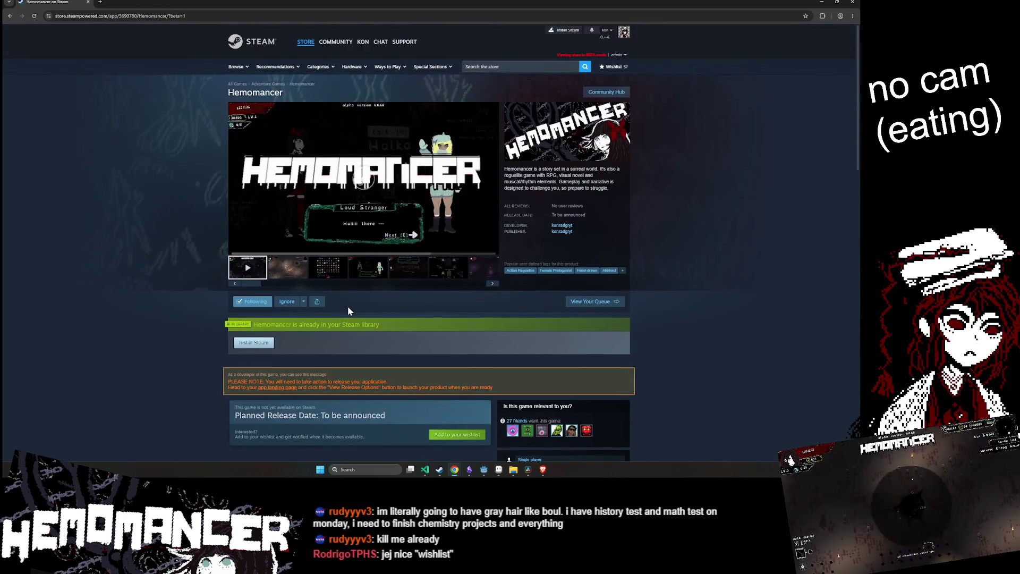
scroll(347, 305, "down", 8)
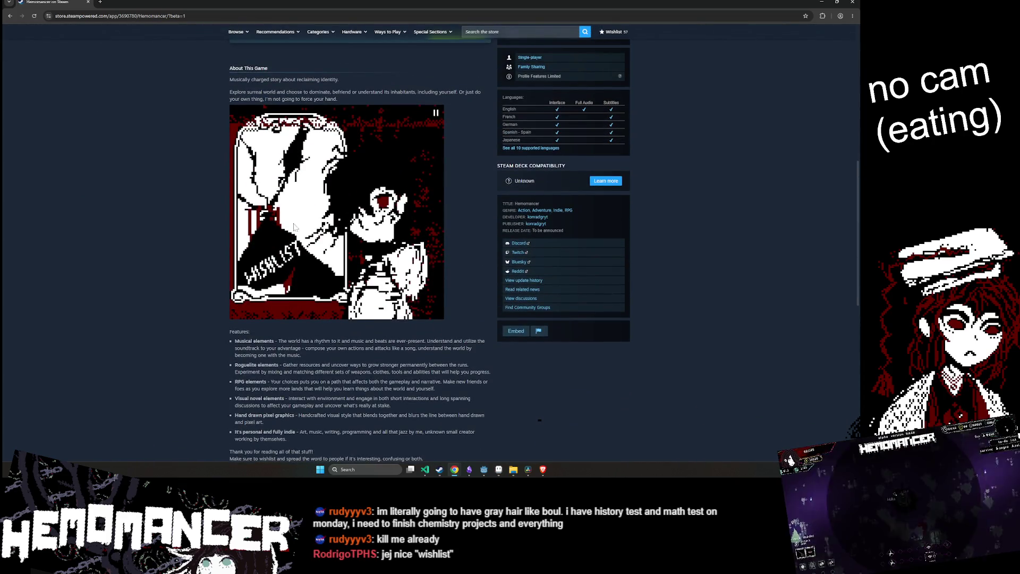
scroll(286, 263, "up", 1)
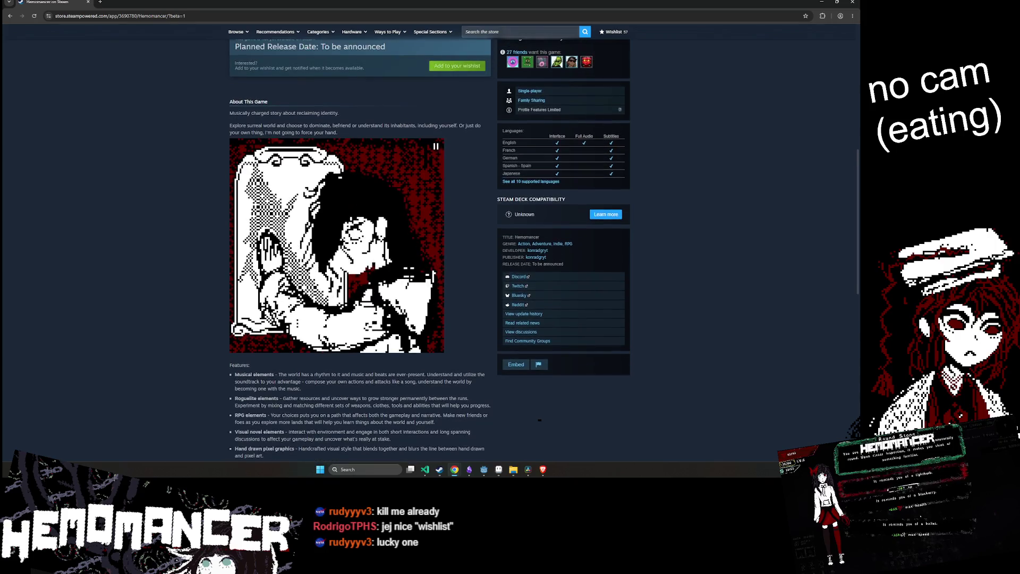
scroll(539, 420, "down", 1)
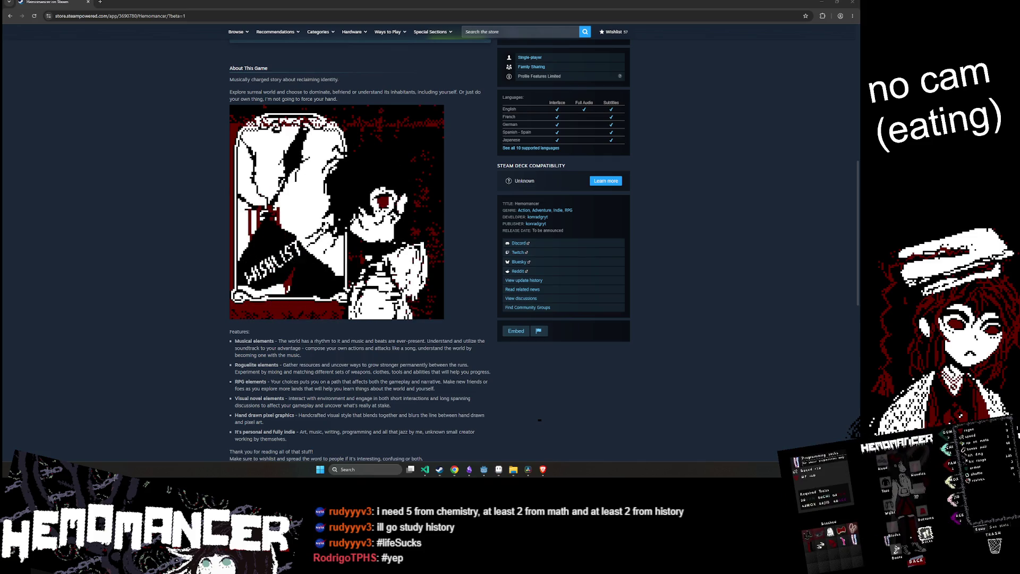
Toggle between the Aseprite editor and the Steam page, ending with the browser in front
left_click(499, 470)
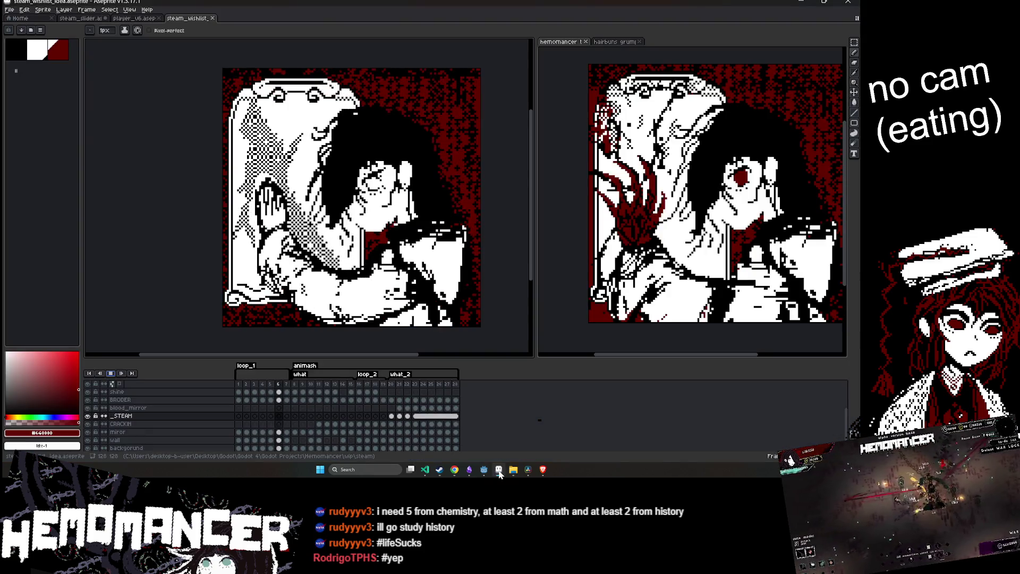
left_click(498, 470)
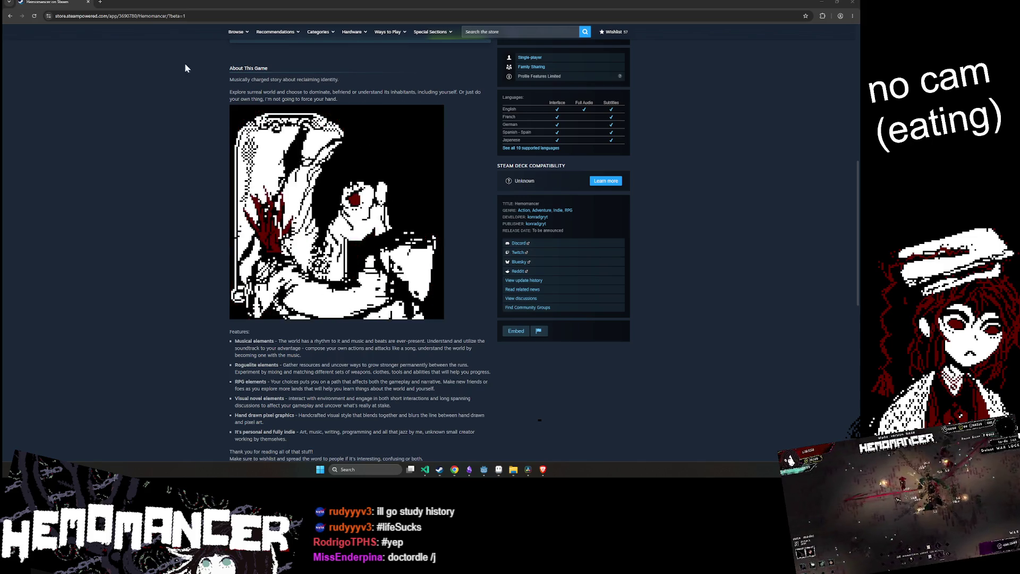
left_click(503, 475)
mouse_move(489, 475)
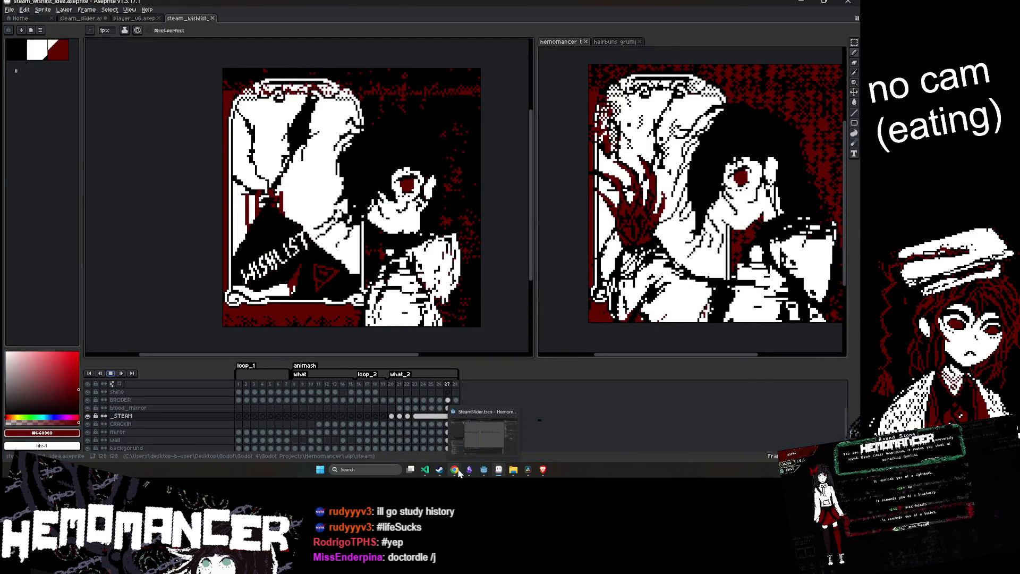
left_click(455, 470)
Open a new Chrome tab, shrink the browser window, and play the capsule animation in Aseprite
left_click(180, 3)
mouse_move(195, 6)
left_mouse_down()
mouse_move(240, 100)
mouse_move(145, 43)
mouse_move(97, 33)
left_mouse_up()
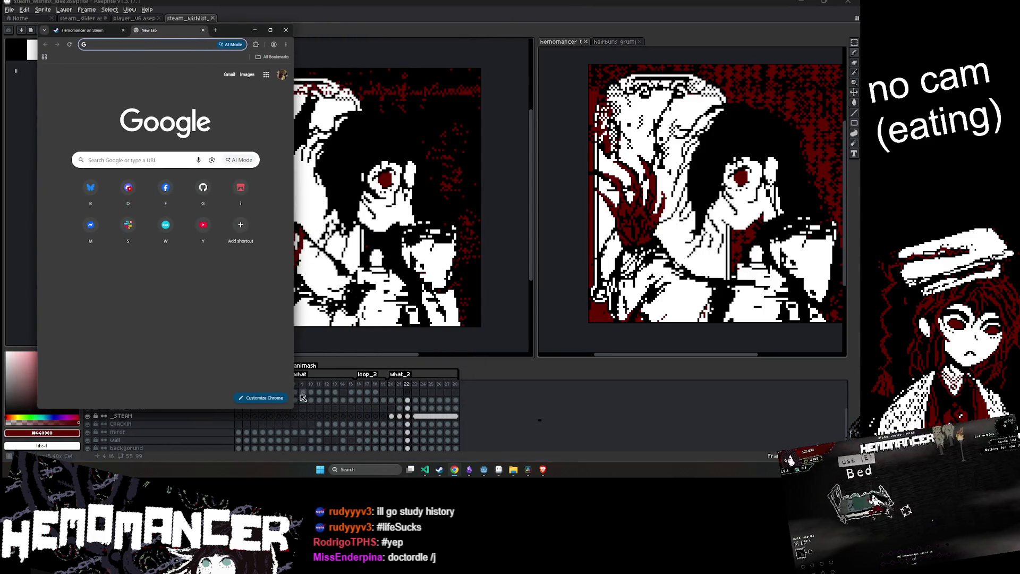
left_click(225, 413)
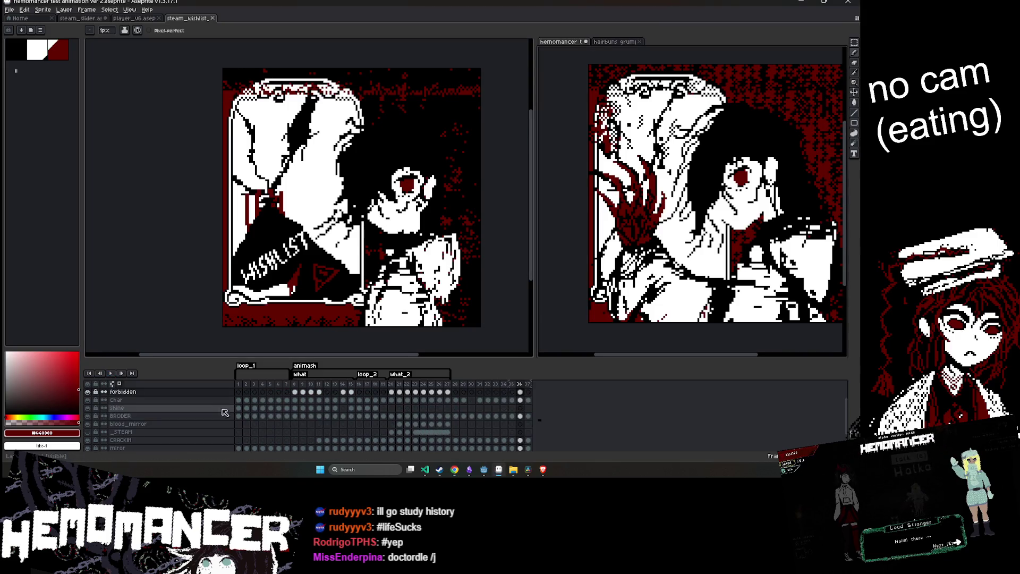
key("Return")
Search for 'doctordle', open the Doctordle site, and widen the browser window
mouse_move(454, 469)
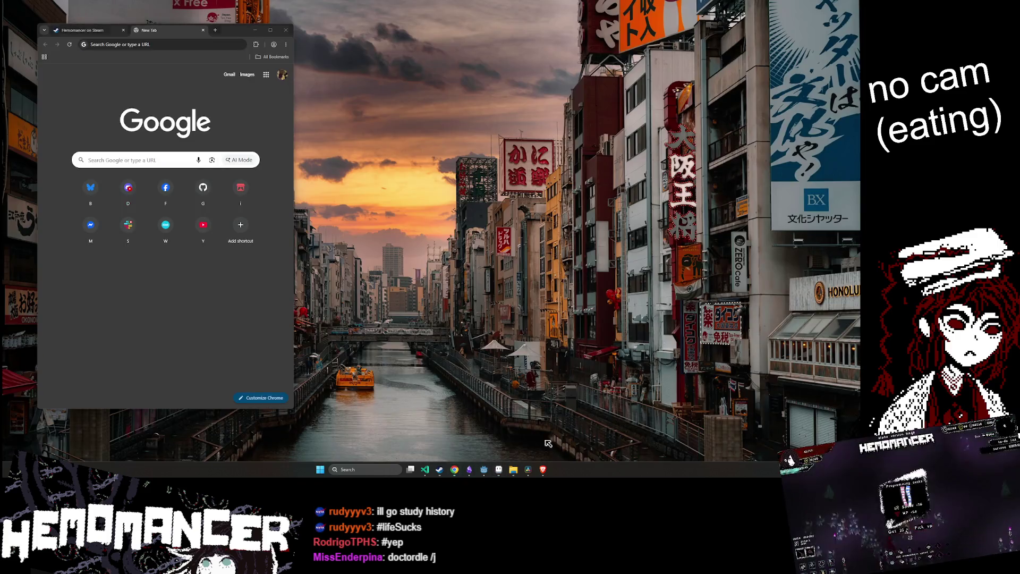
left_click(537, 442)
type("doctordle")
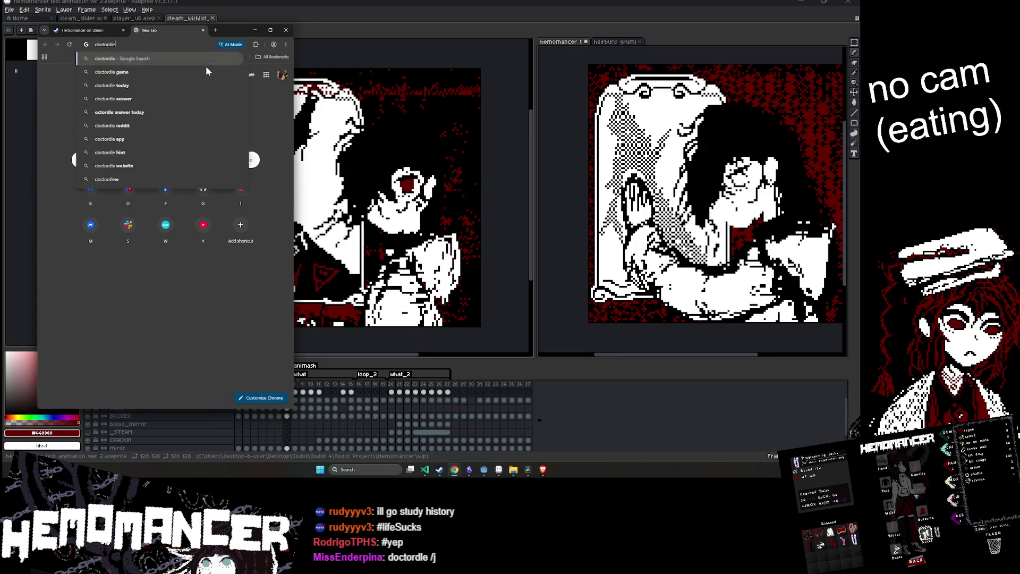
key("Return")
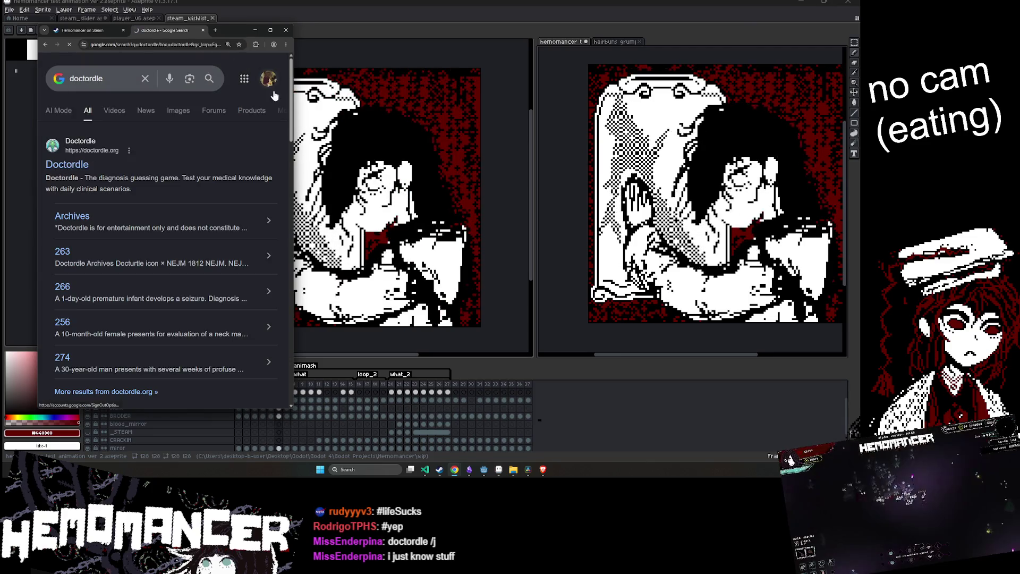
left_click(67, 164)
left_click_drag(292, 110, 512, 110)
left_click_drag(389, 33, 405, 34)
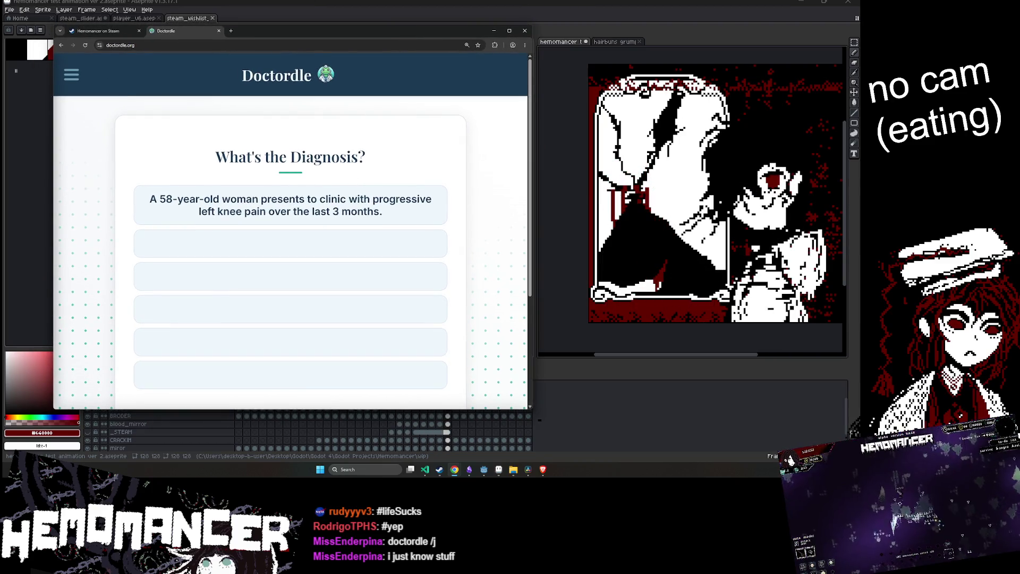
Read through the knee-pain clues and start typing an 'MCL' diagnosis guess
scroll(291, 239, "down", 1)
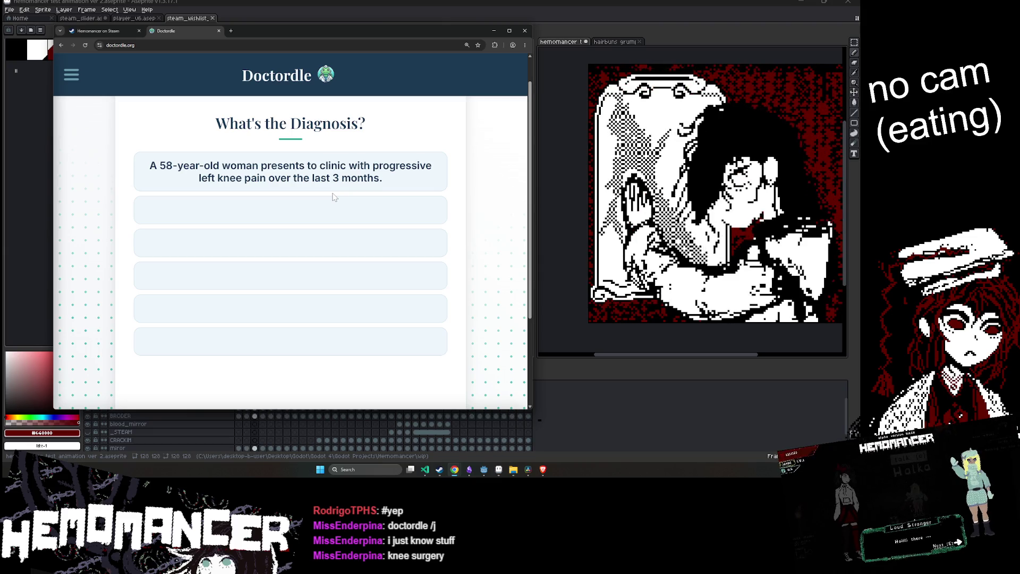
scroll(334, 197, "down", 3)
scroll(334, 197, "up", 3)
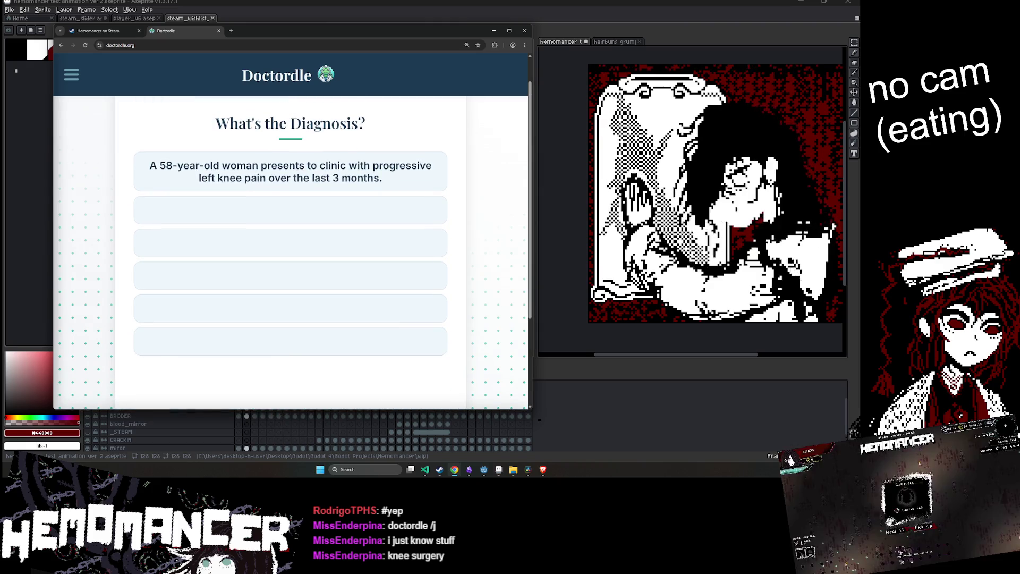
scroll(335, 186, "down", 2)
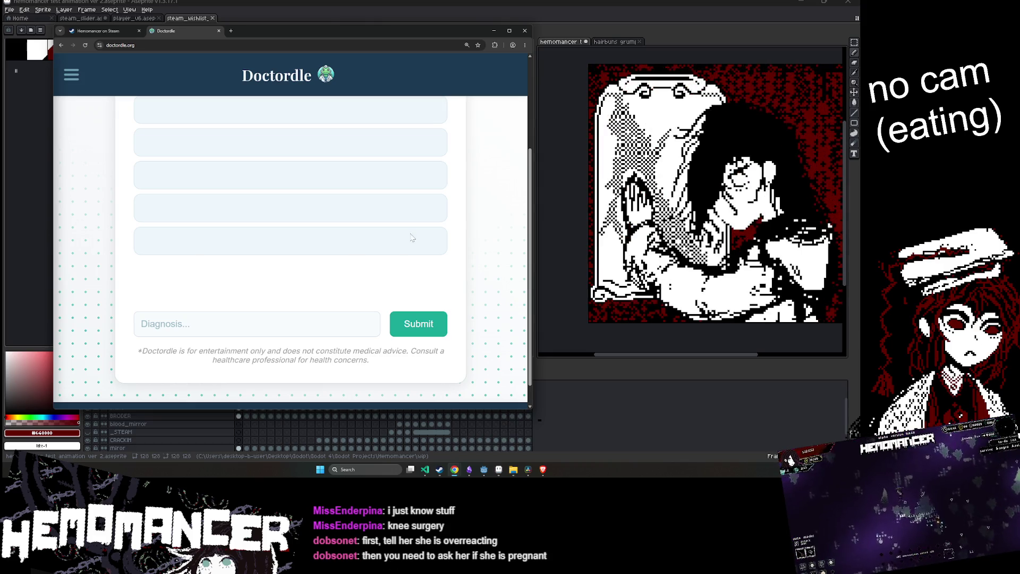
scroll(413, 233, "up", 2)
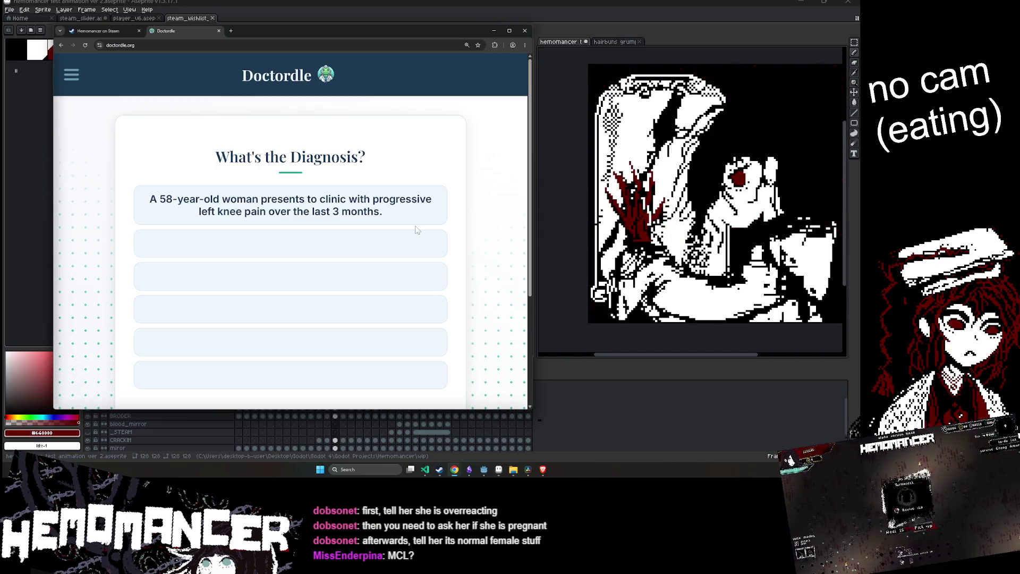
scroll(296, 316, "down", 1)
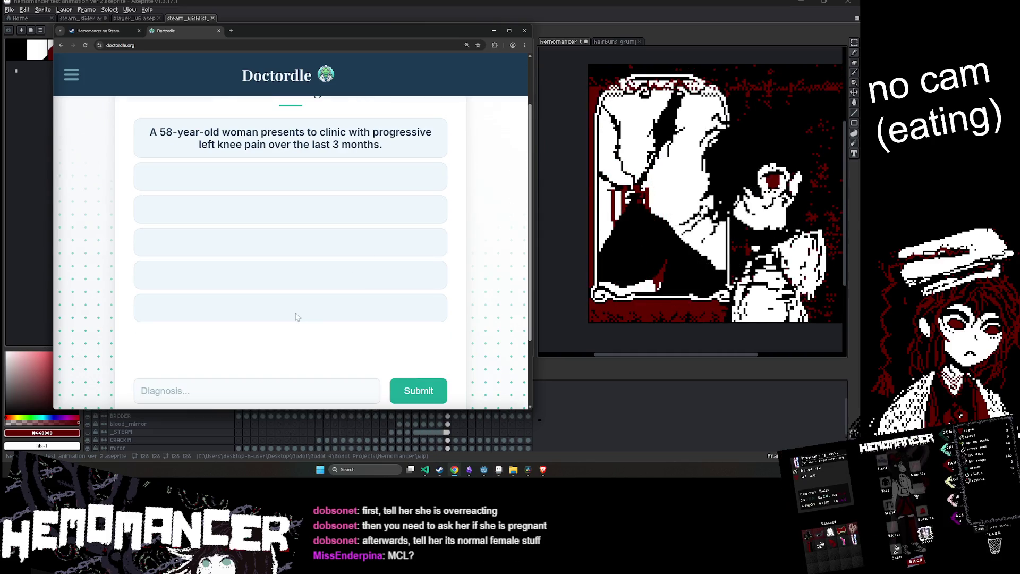
scroll(302, 292, "down", 1)
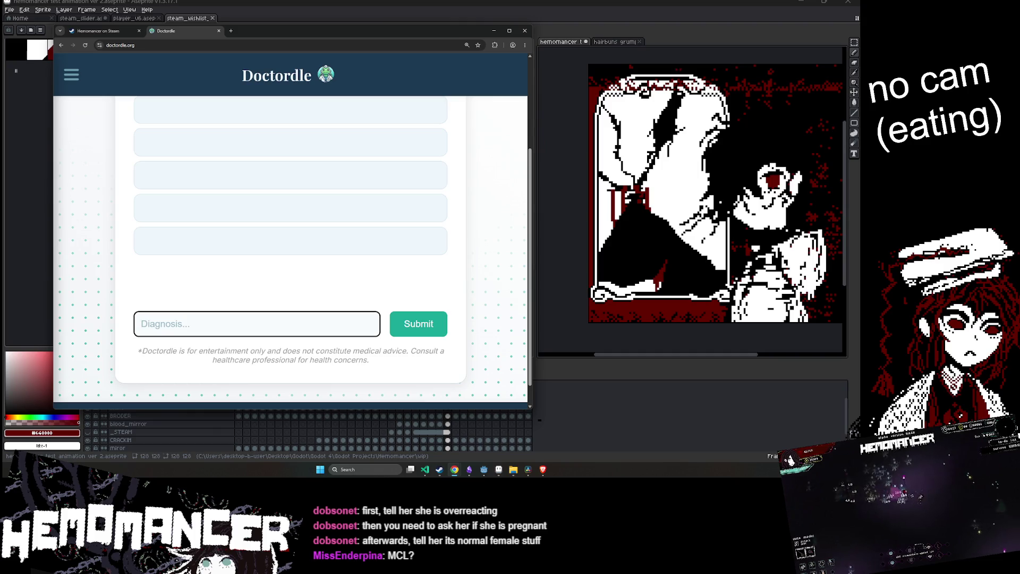
type("MCL")
key("BackSpace")
key("BackSpace")
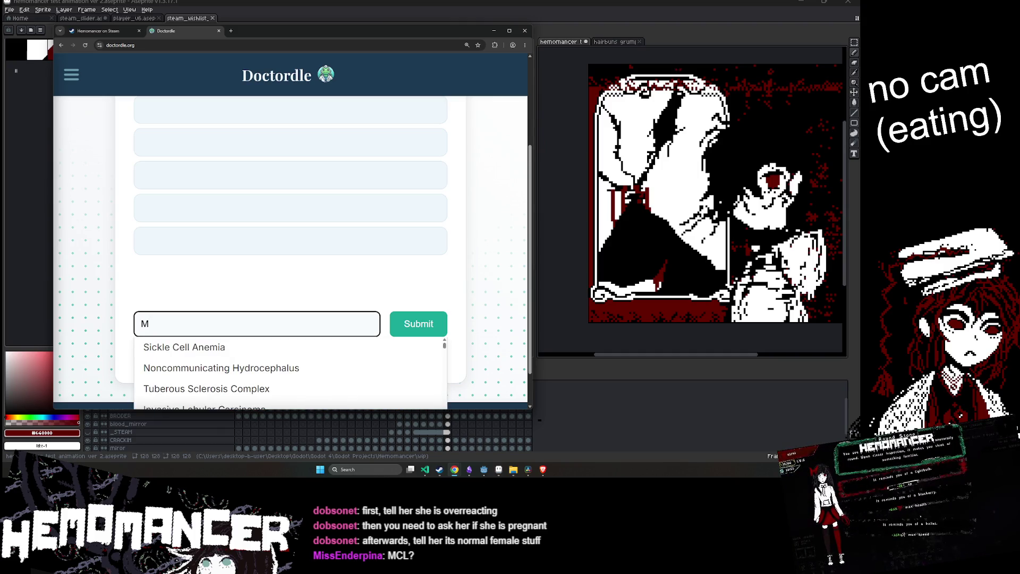
Submit ACL (Anterior Cruciate Ligament) Tear as the first guess via a 'ligam' search
scroll(317, 259, "down", 1)
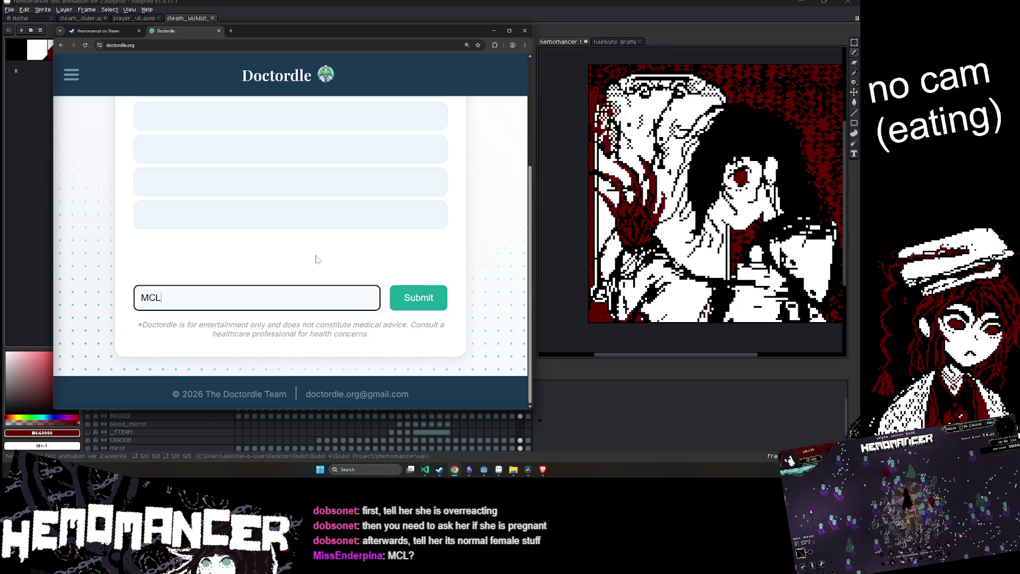
key("BackSpace")
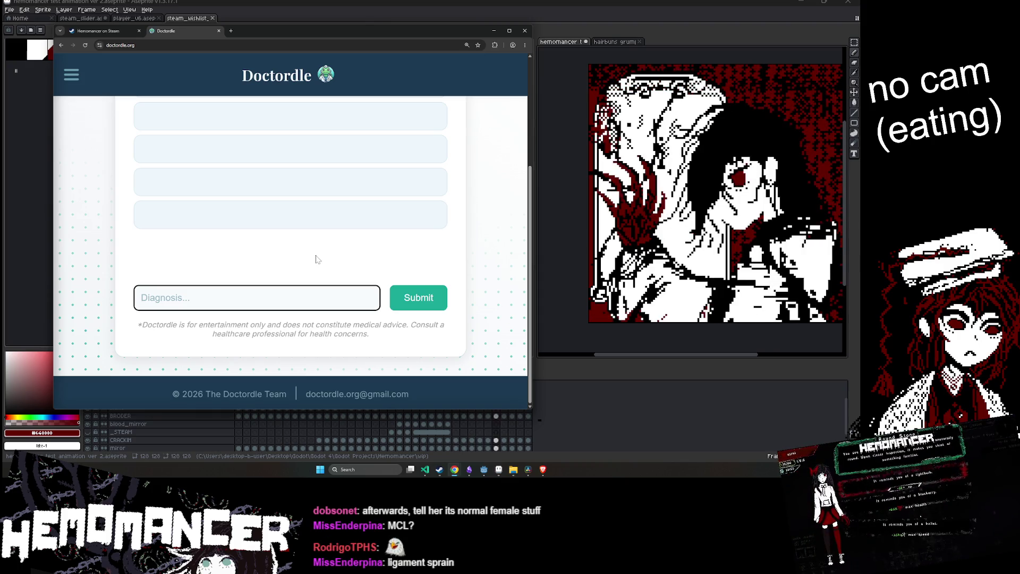
type("ligam")
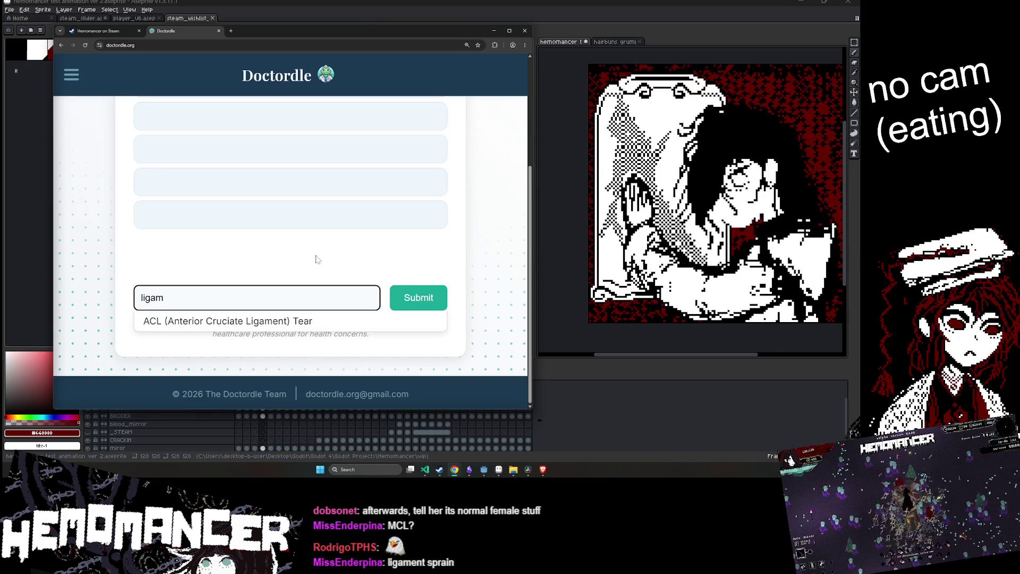
key("Down")
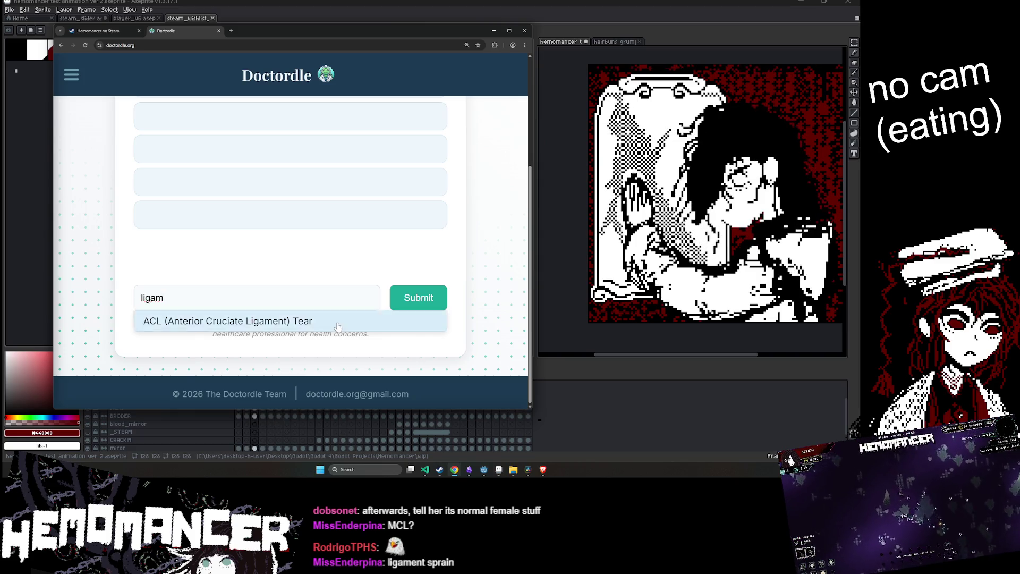
key("Return")
scroll(290, 234, "up", 3)
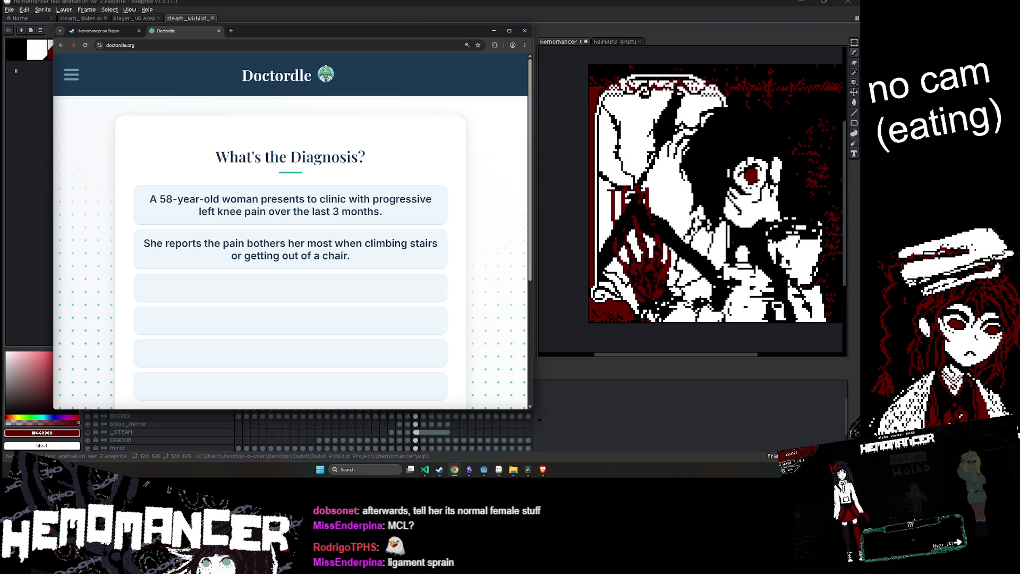
Try diagnosis searches for 'oseop', 'bone', 'acl' and 'os' in the Diagnosis field
left_click_drag(379, 262, 216, 243)
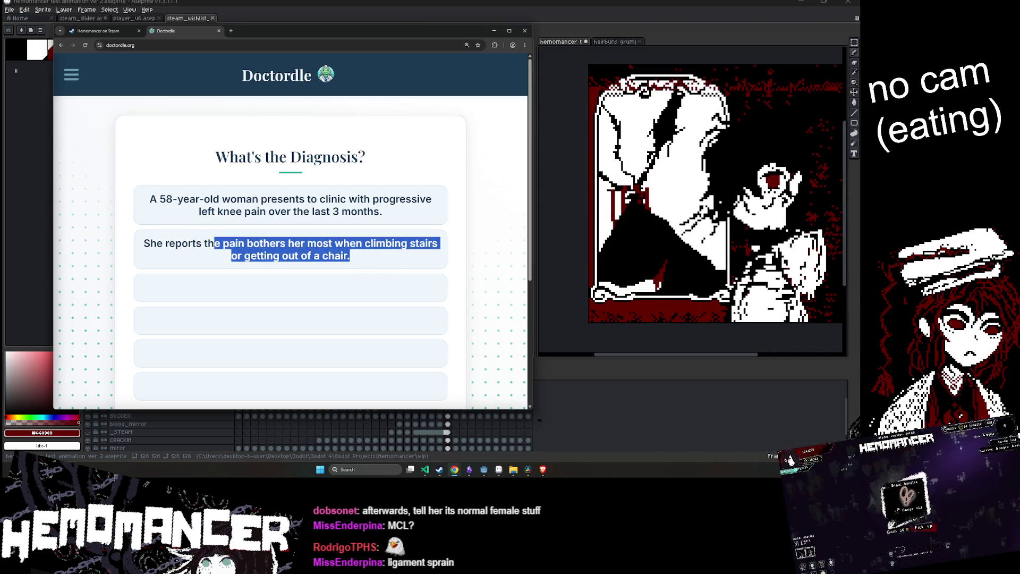
scroll(227, 241, "down", 3)
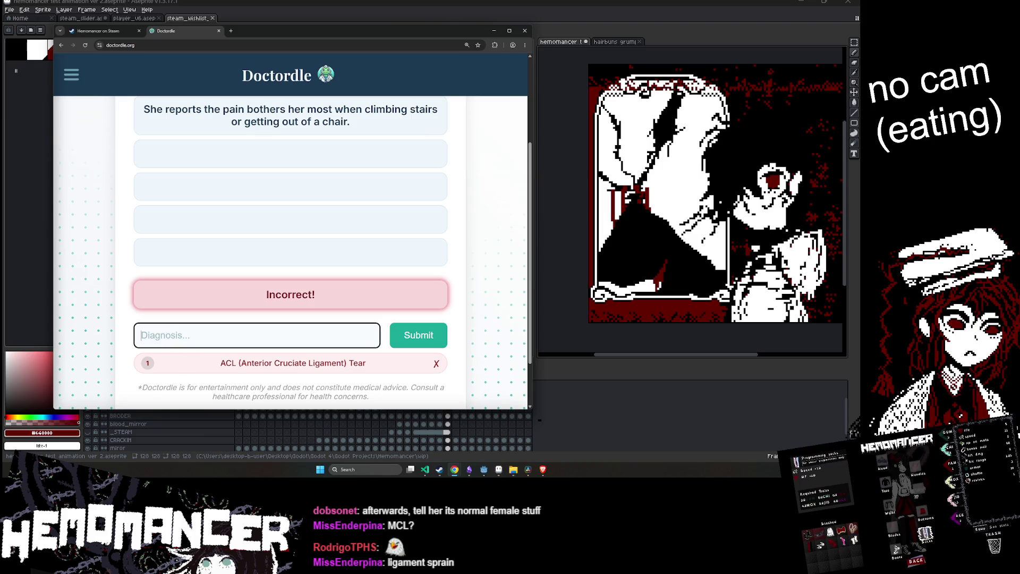
left_click(140, 335)
scroll(255, 297, "down", 3)
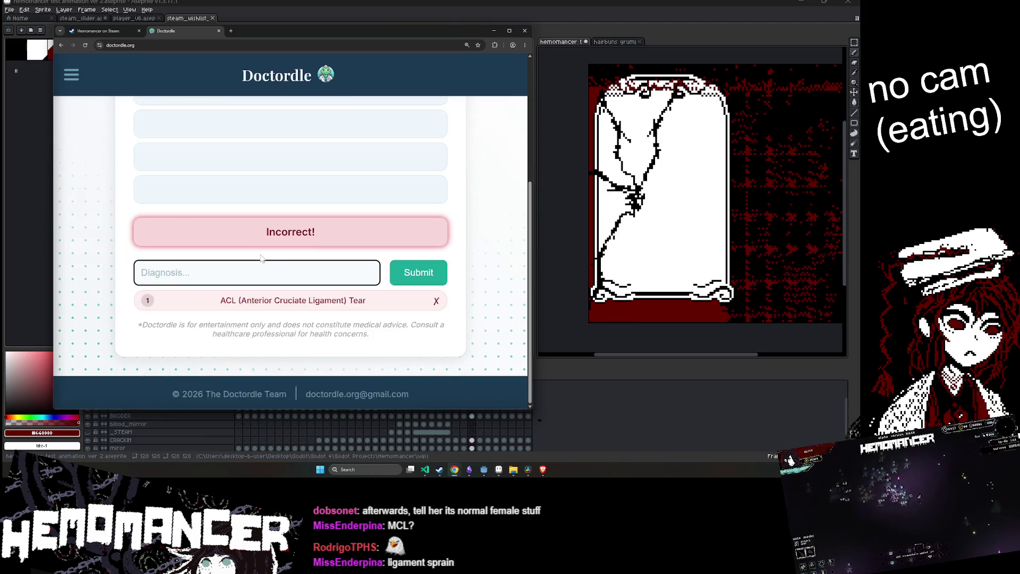
type("oseop")
key("BackSpace")
key("BackSpace")
key("BackSpace")
key("BackSpace")
key("BackSpace")
type("bone")
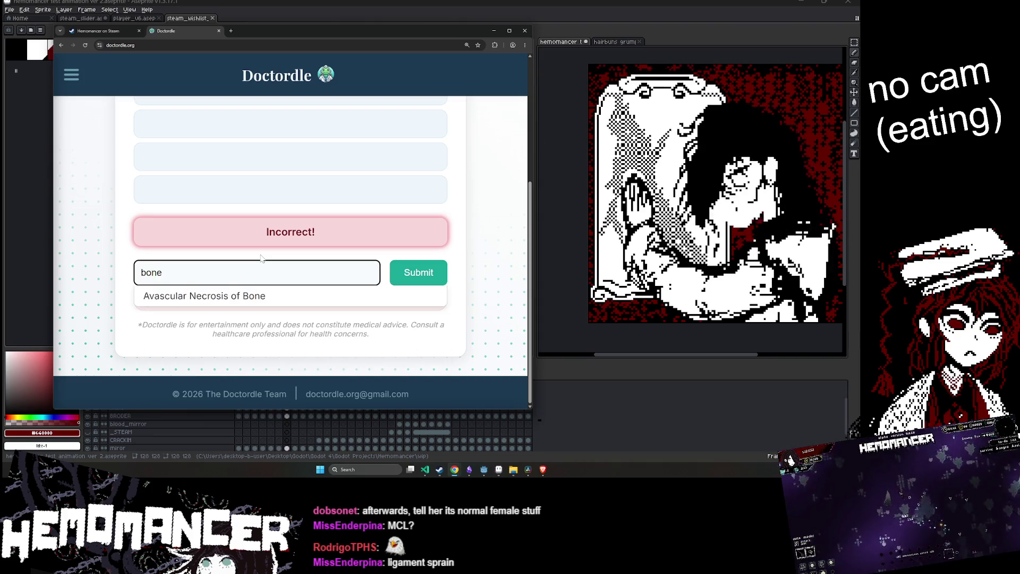
key("ctrl+a")
type("acl")
key("Return")
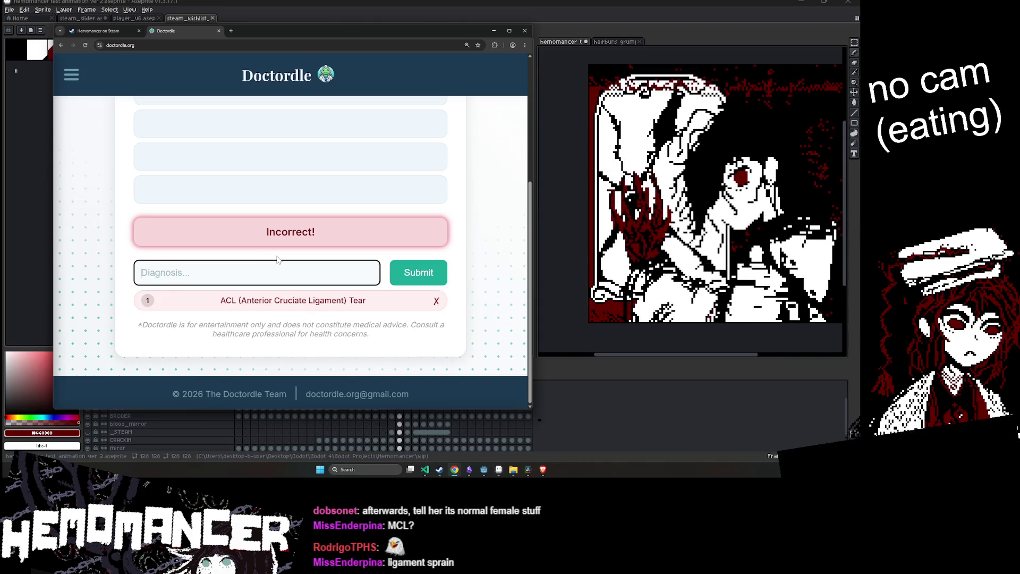
type("os")
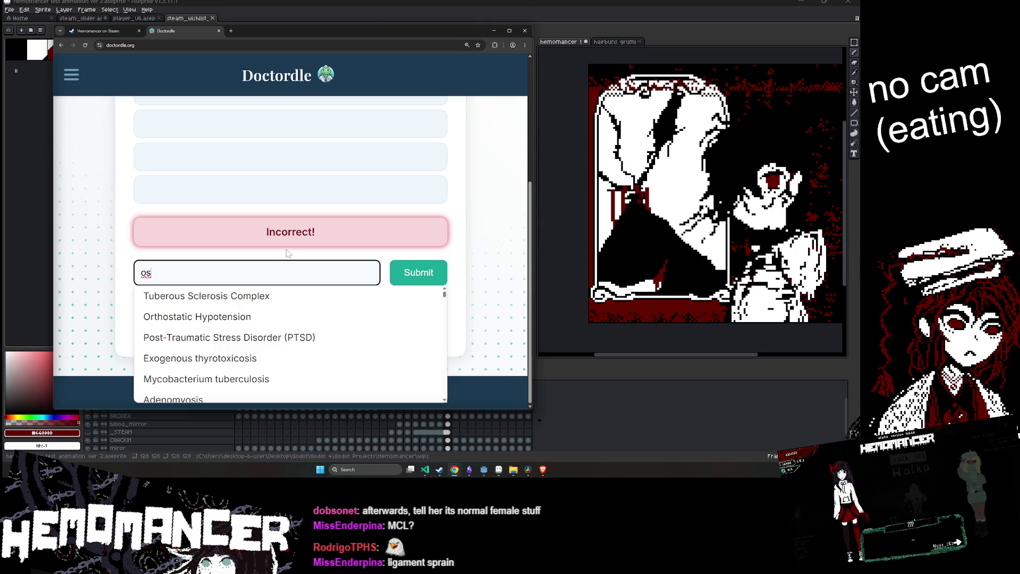
Submit Osteoporosis as the second guess after a brief 'knee' search
scroll(312, 348, "down", 5)
scroll(311, 348, "down", 1)
scroll(308, 346, "up", 1)
scroll(297, 340, "down", 4)
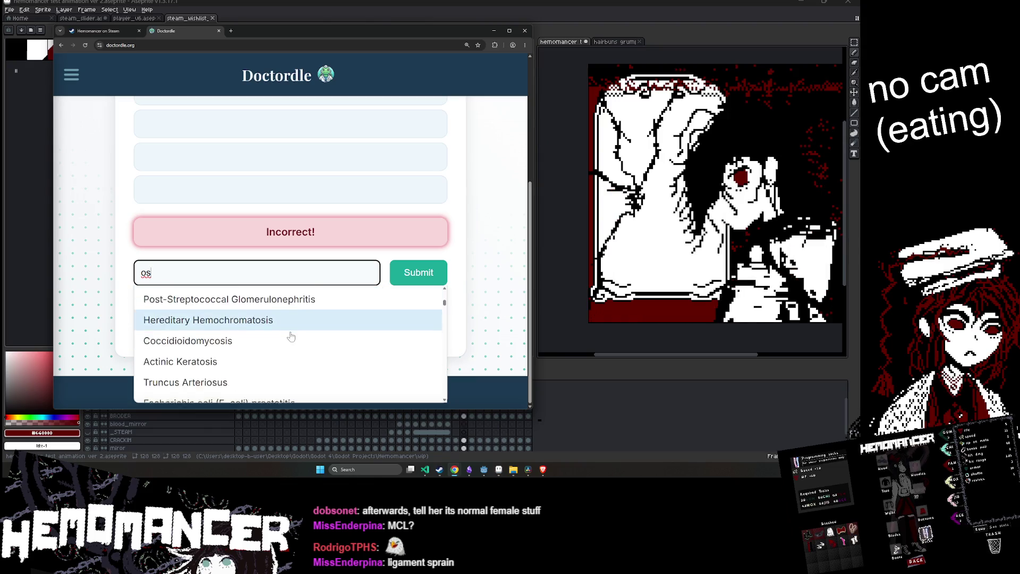
scroll(290, 336, "down", 2)
type("knee")
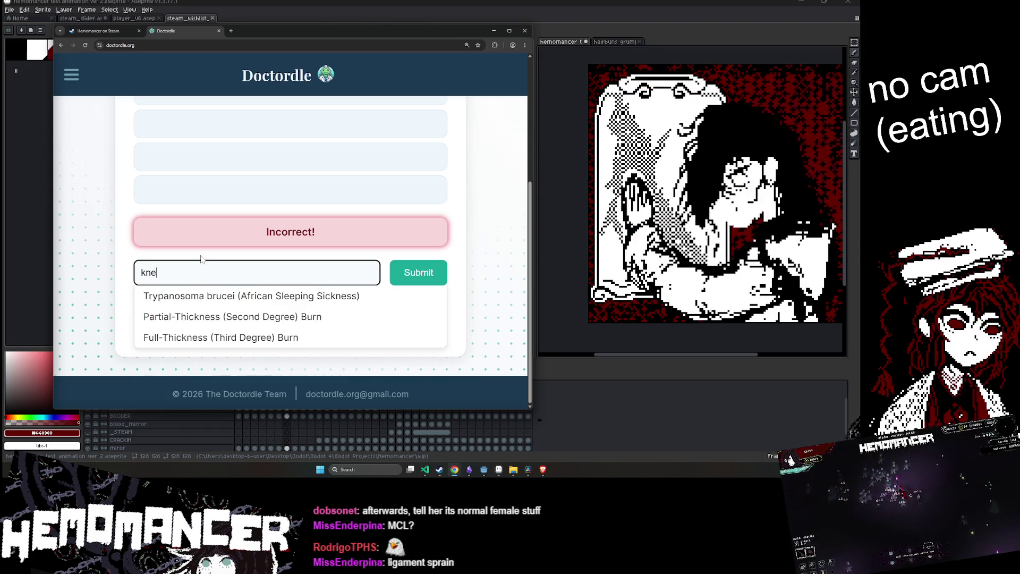
key("BackSpace")
key("BackSpace")
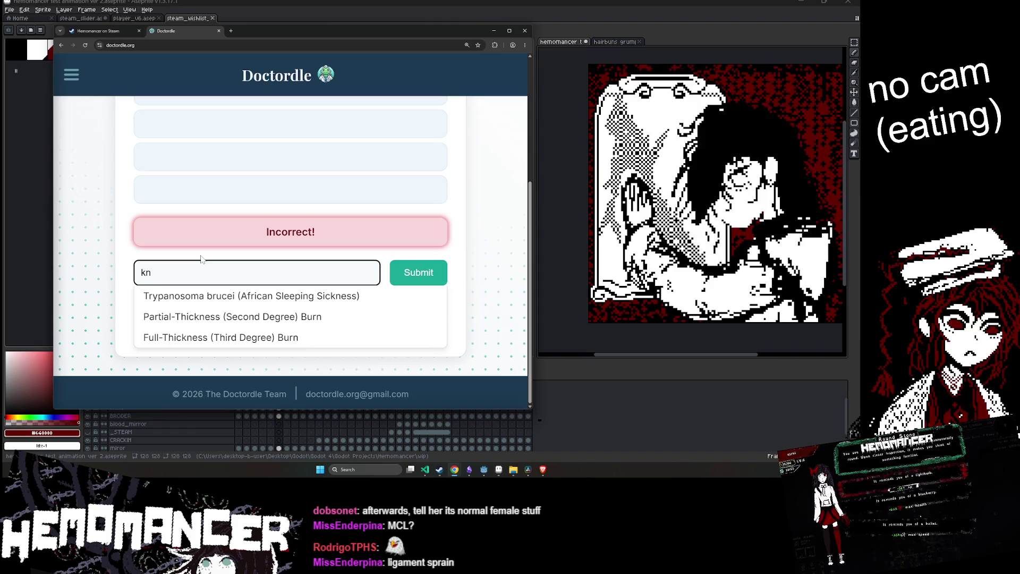
key("BackSpace")
key("BackSpace")
type("osteo")
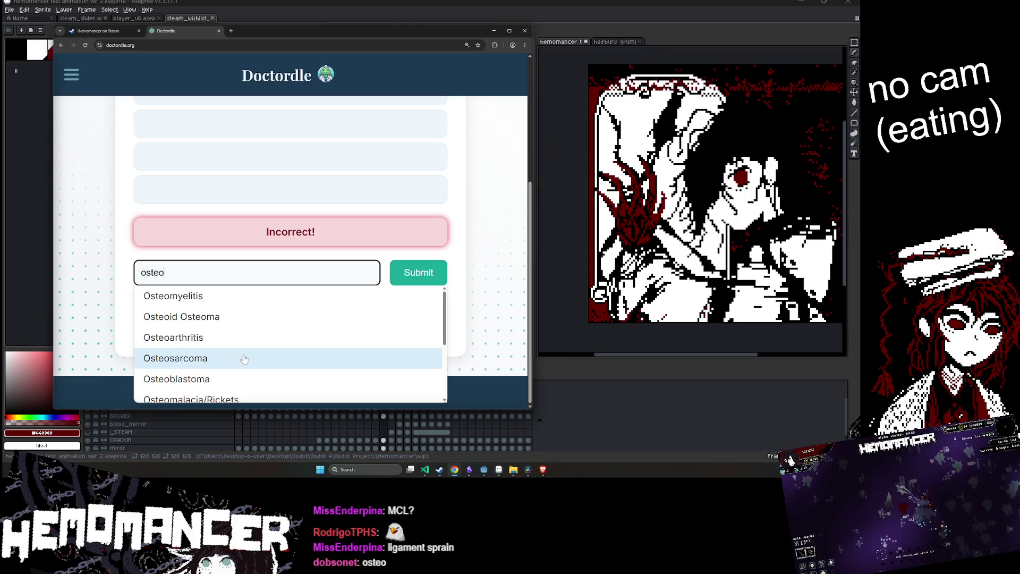
scroll(244, 358, "down", 1)
left_click(390, 274)
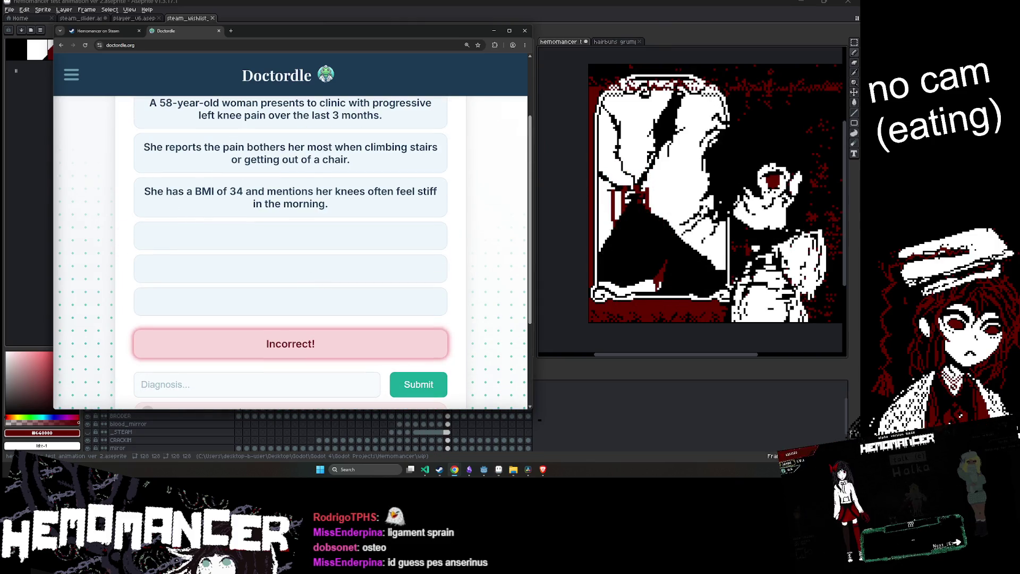
Copy 'BMI of 34' from the third clue, search it in a new tab, then close that tab
mouse_move(332, 191)
left_mouse_down()
mouse_move(329, 204)
mouse_move(267, 191)
left_mouse_up()
left_click(139, 193)
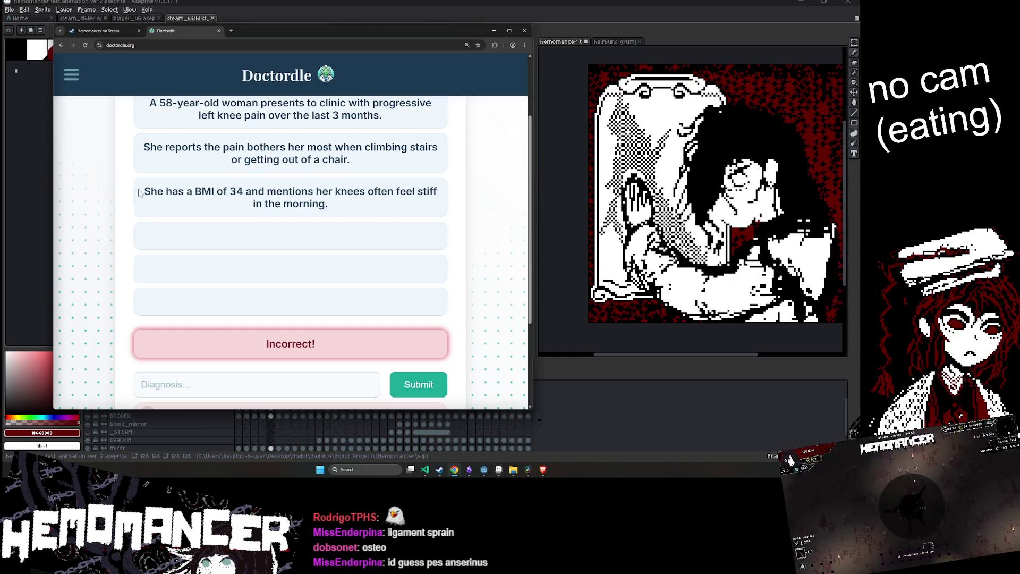
scroll(139, 193, "up", 1)
left_click_drag(195, 224, 243, 225)
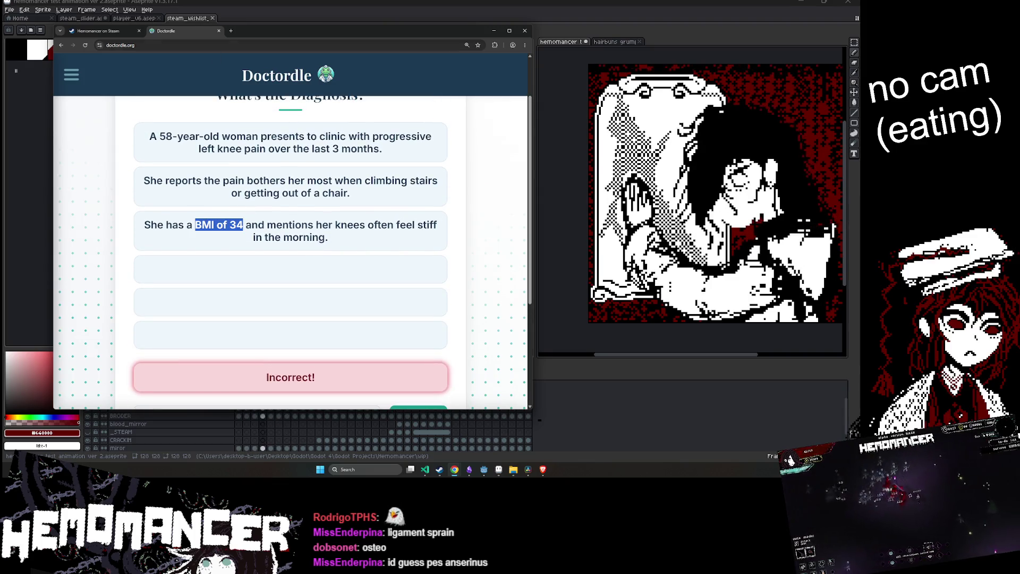
key("ctrl+c")
key("ctrl+t")
key("ctrl+v")
key("Return")
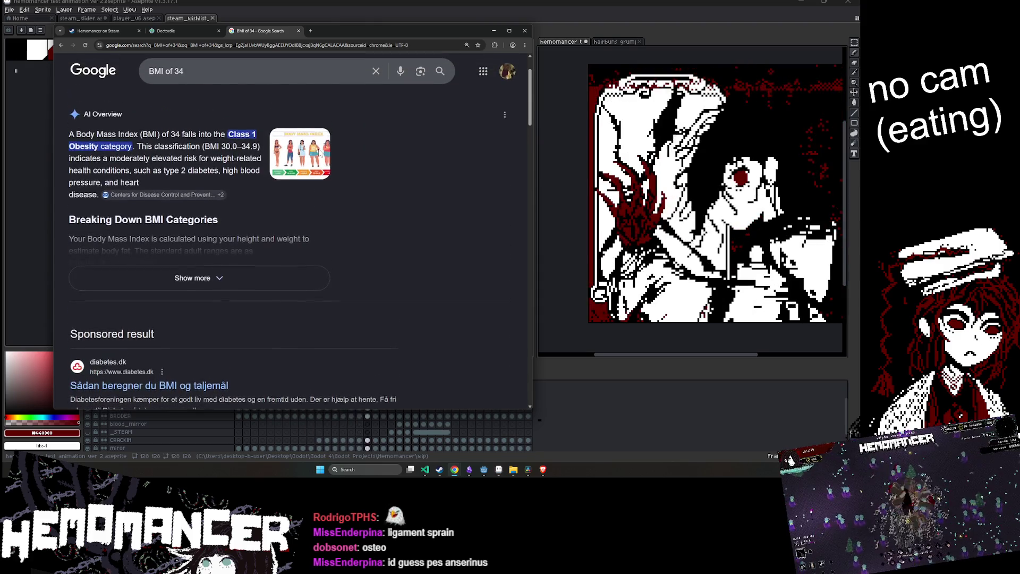
middle_click(258, 31)
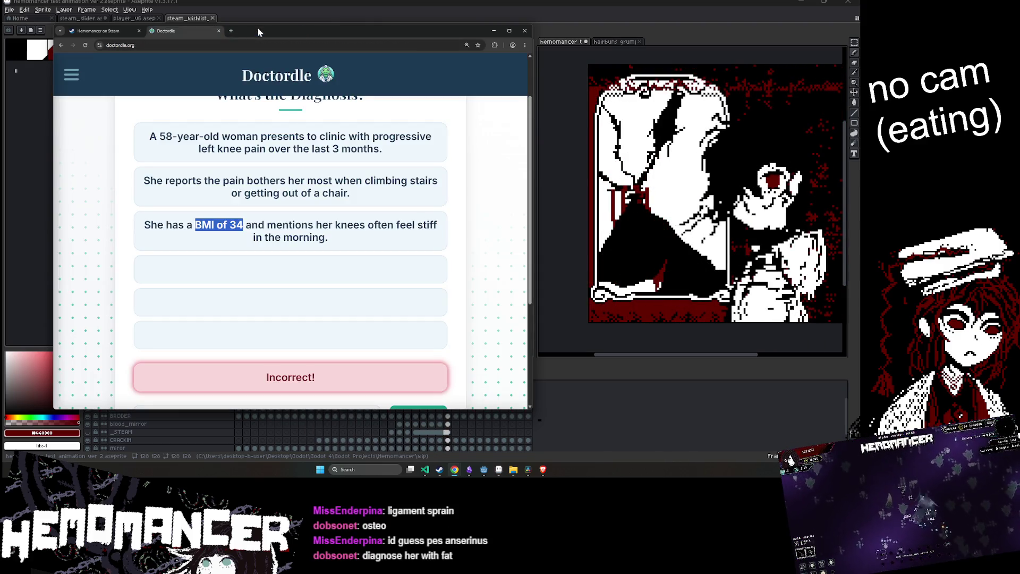
Submit Pes Anserinus Pain Syndrome as the third guess via 'anser', after trying 'obes' and 'fat'
scroll(314, 288, "down", 3)
key("Tab")
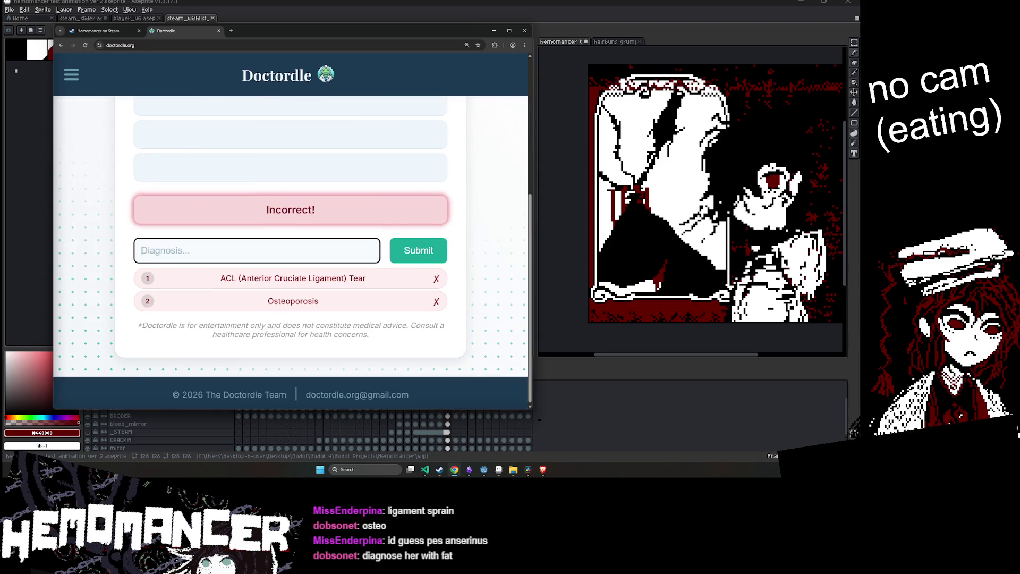
type("obes")
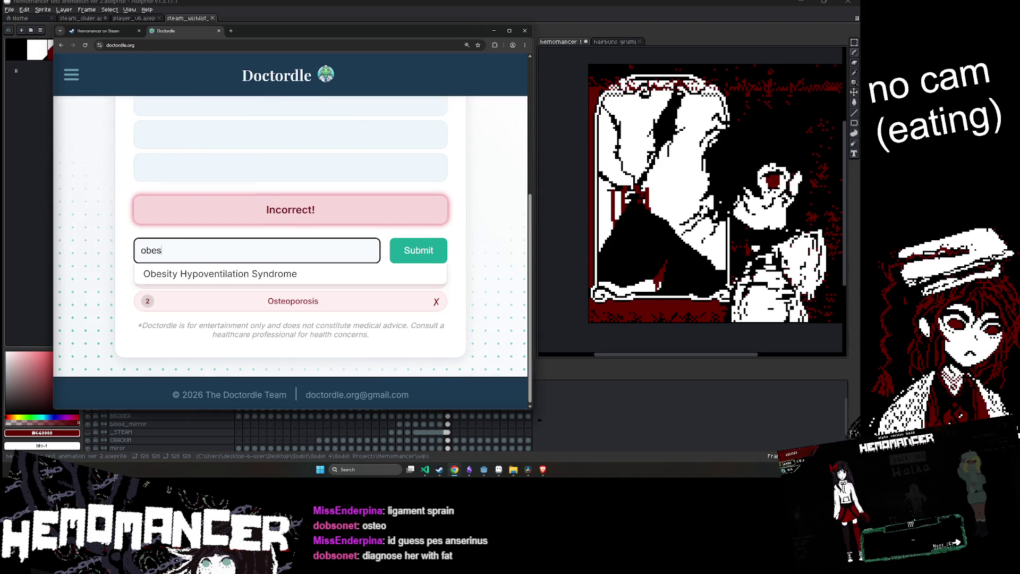
double_click(234, 240)
type("fat")
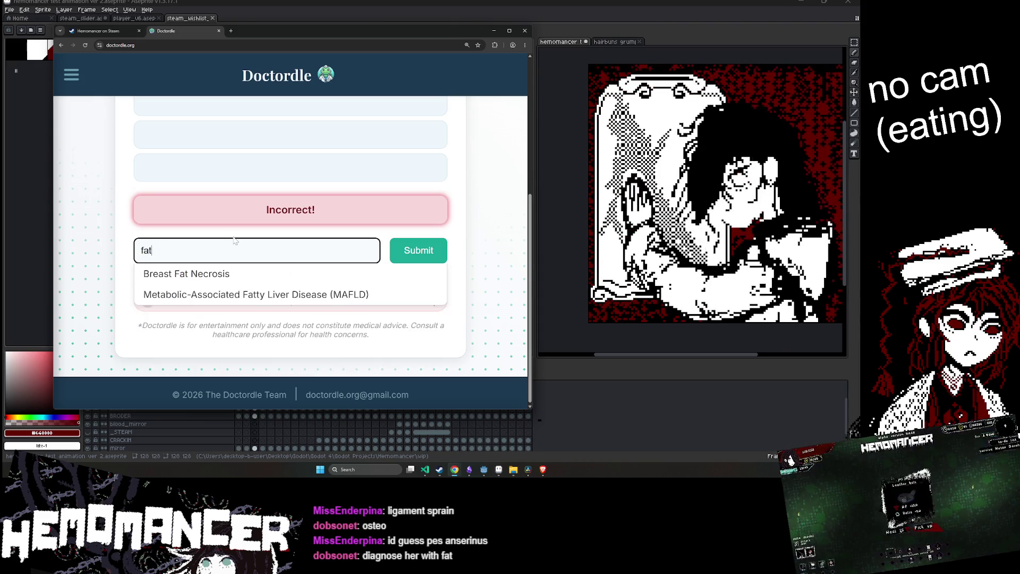
key("BackSpace")
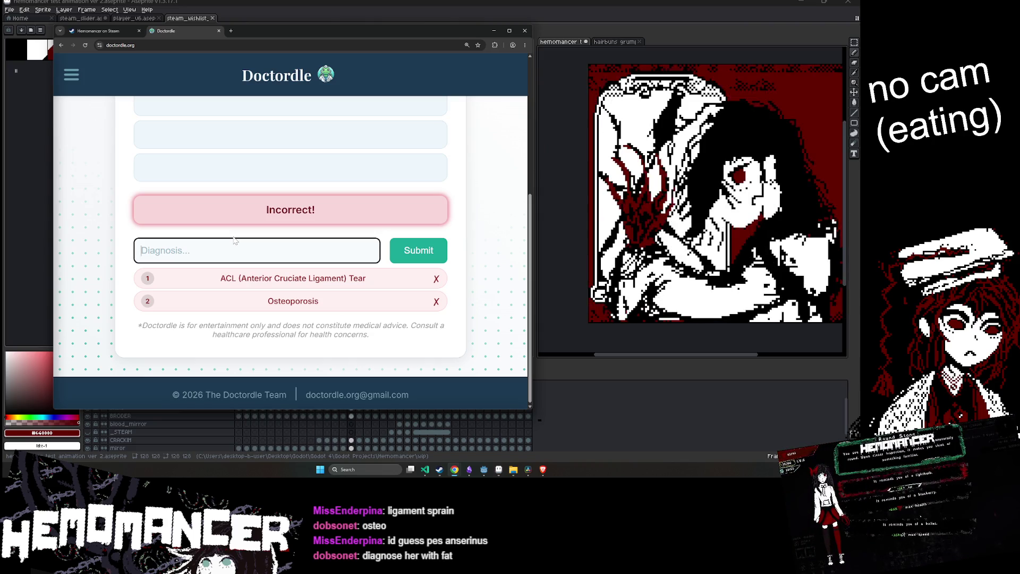
type("ans")
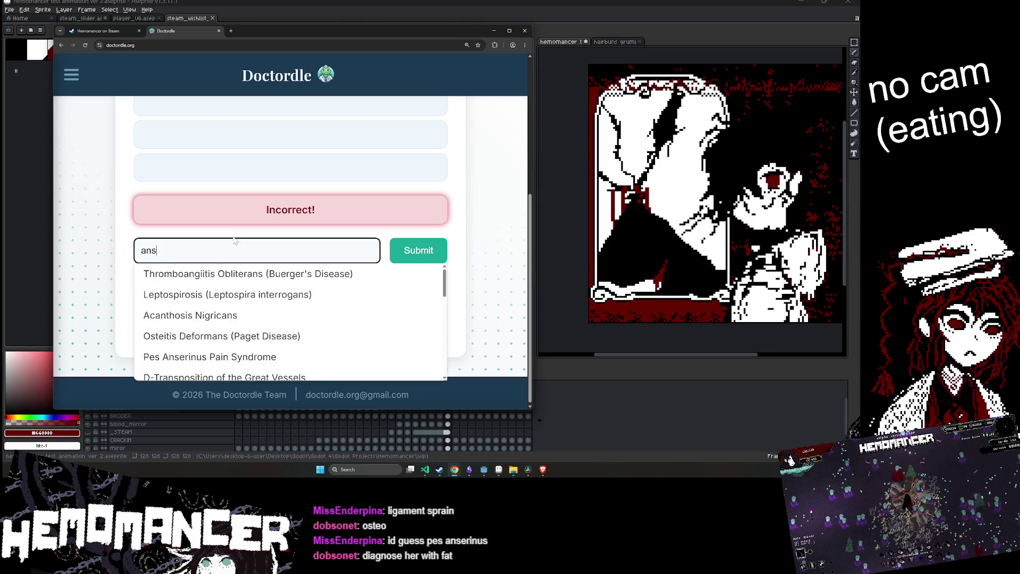
type("er")
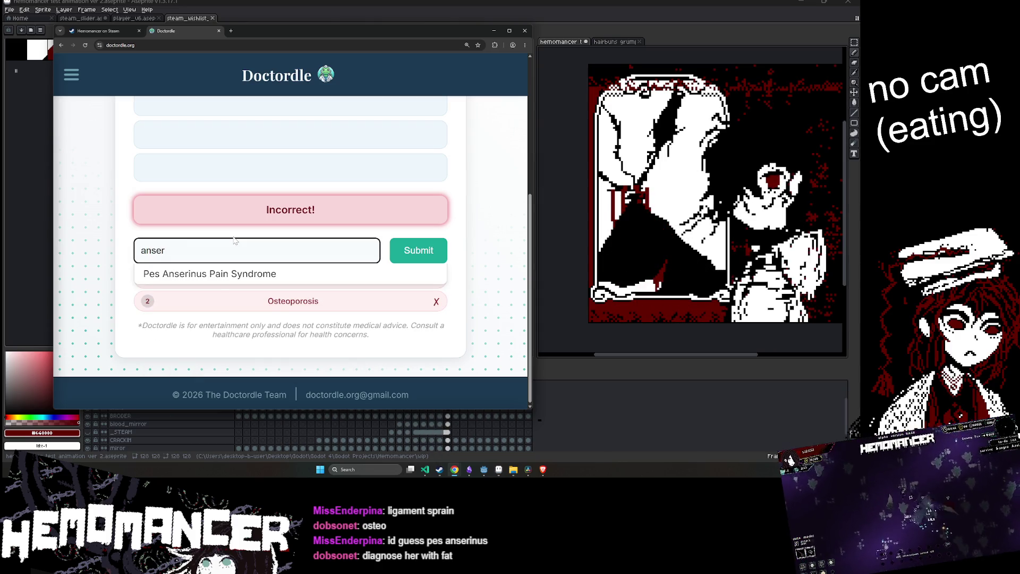
left_click(342, 274)
left_click(419, 252)
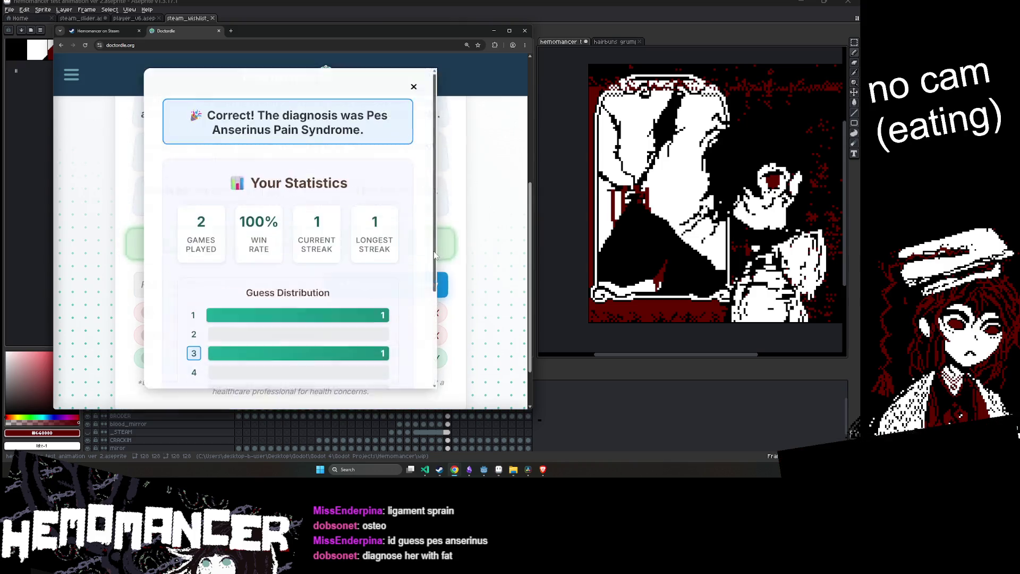
Close the statistics panel and open The Dles site in a new tab
left_click(413, 90)
scroll(290, 250, "up", 2)
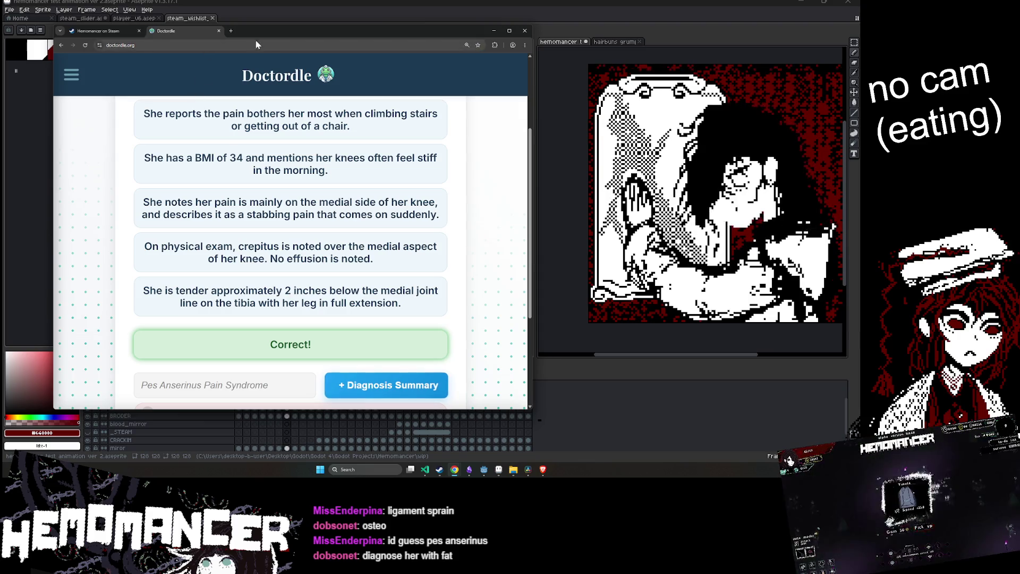
left_click(233, 33)
type("dles")
key("Return")
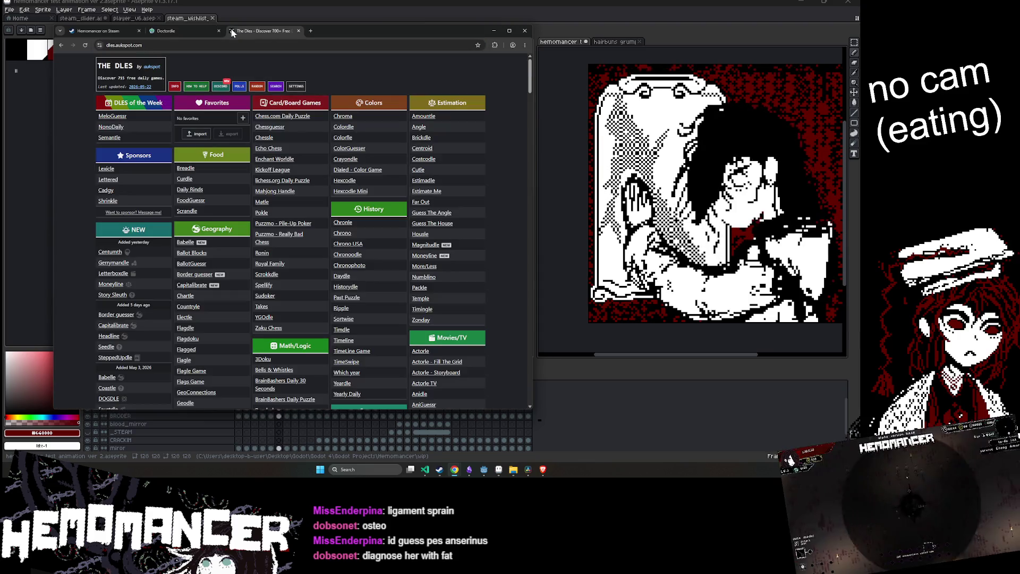
Check the solved Doctordle result, then switch to The Dles tab
left_click(177, 30)
scroll(290, 250, "down", 1)
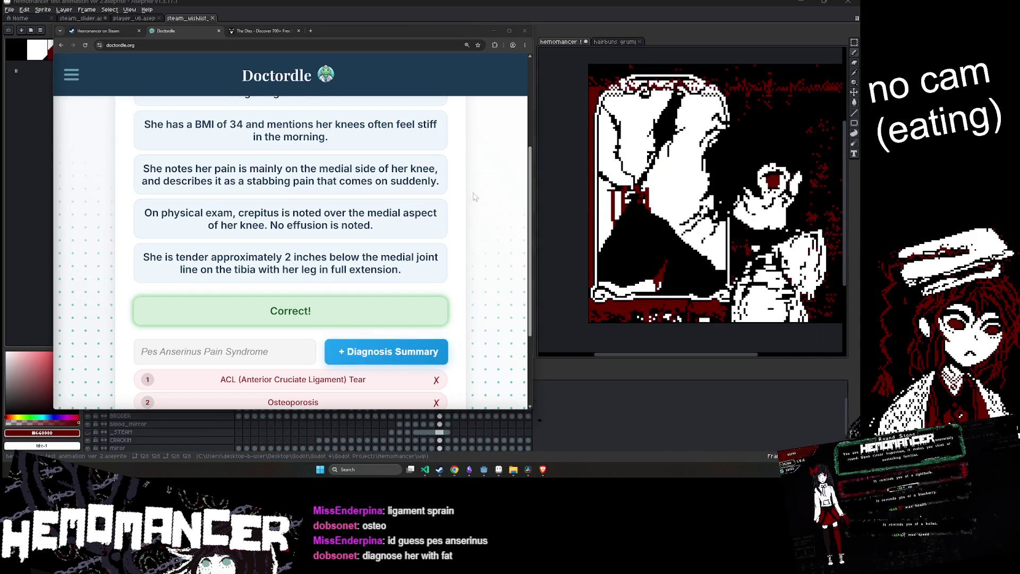
left_click(259, 33)
Scroll The Dles game lists, dock the TeeVeedle page as a tab, and click Continue Journey
scroll(342, 190, "down", 3)
scroll(282, 186, "down", 10)
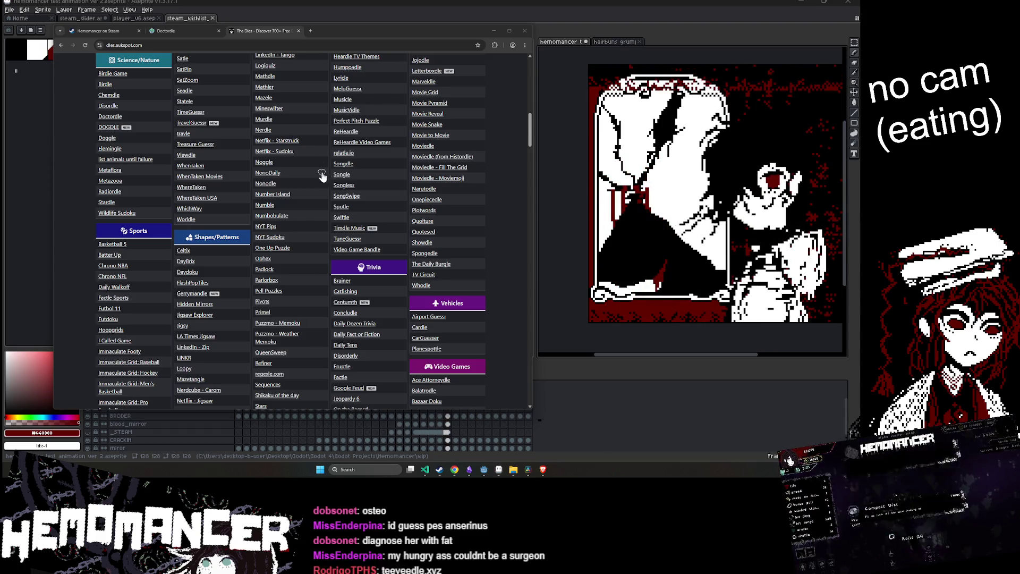
scroll(322, 176, "down", 5)
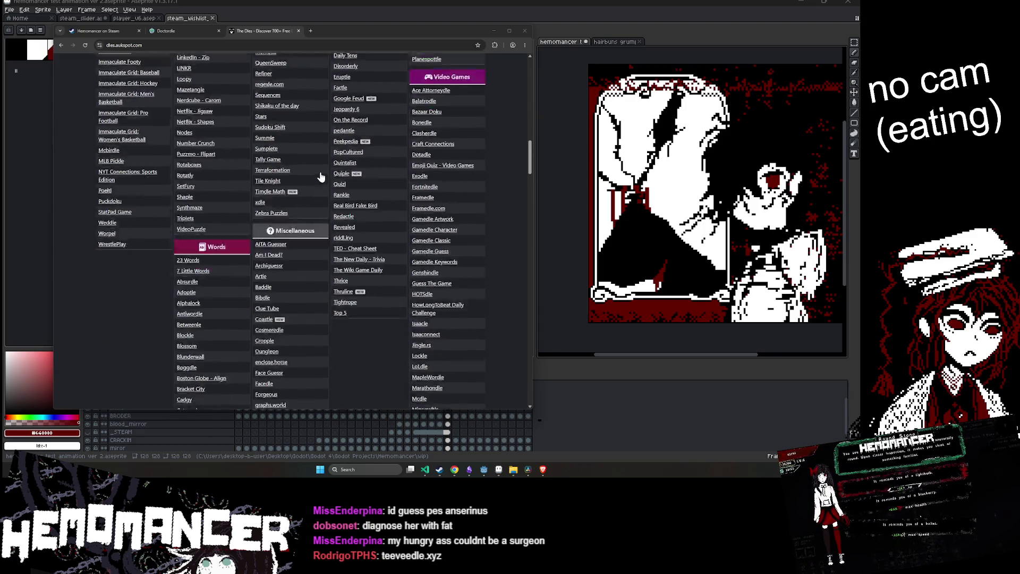
scroll(320, 177, "down", 2)
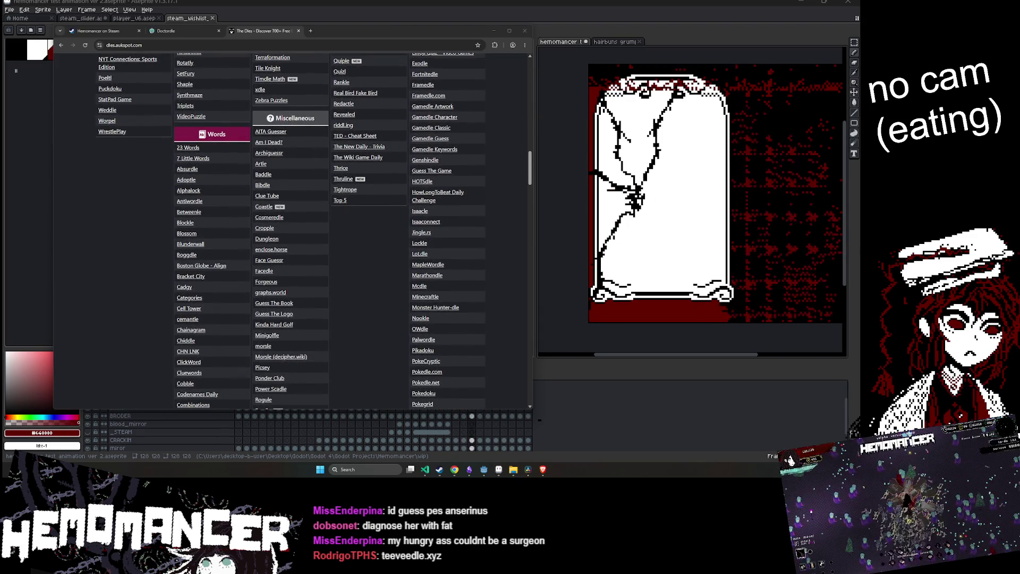
left_click_drag(372, 330, 375, 30)
scroll(390, 162, "down", 2)
scroll(386, 170, "up", 1)
left_click(320, 348)
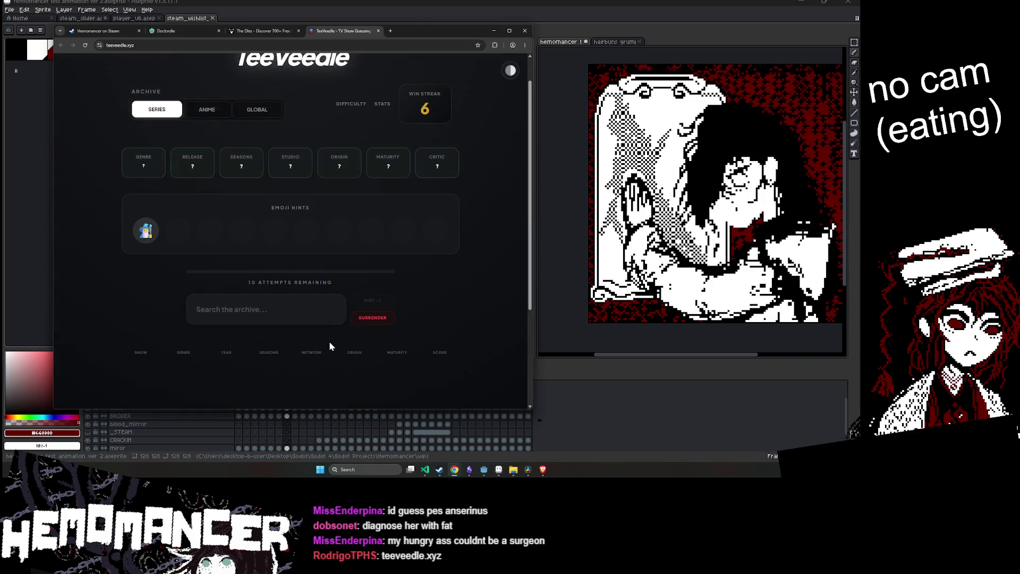
Guess Merlin in the archive search after discarding 'kingd', solving the puzzle
scroll(202, 266, "up", 1)
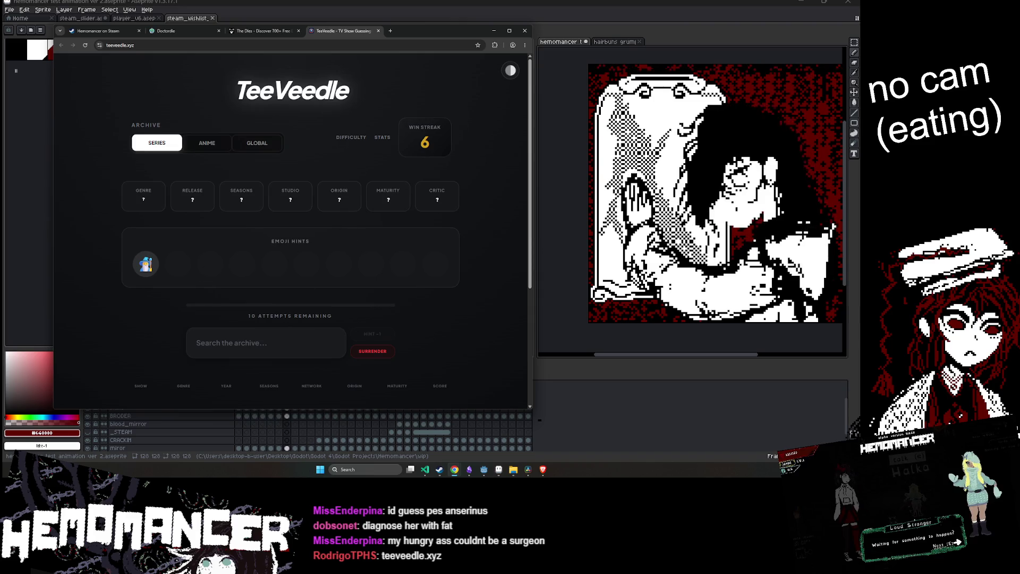
left_click(212, 342)
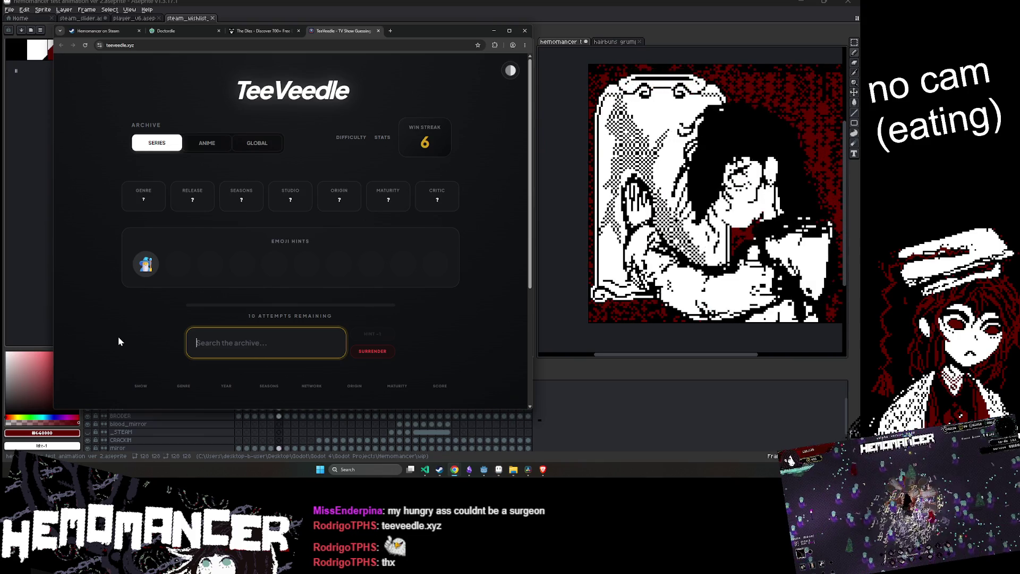
type("kingd")
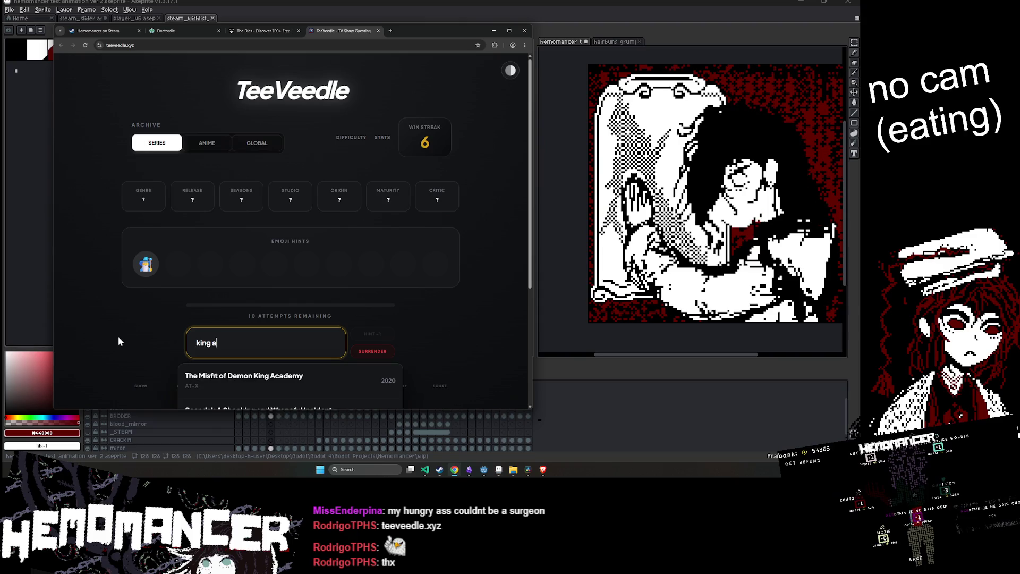
key("ctrl+a")
key("BackSpace")
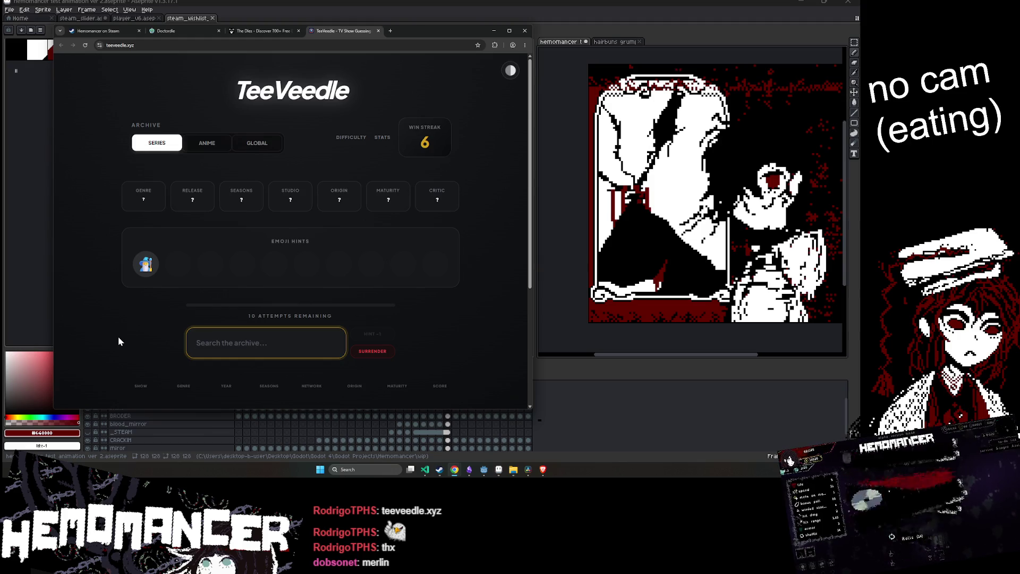
type("merlin")
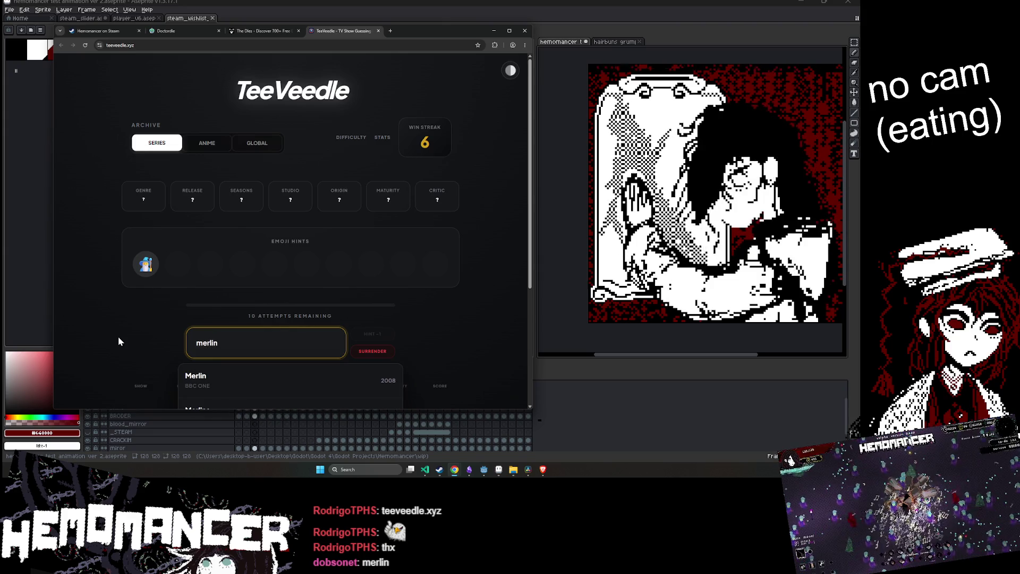
left_click(267, 253)
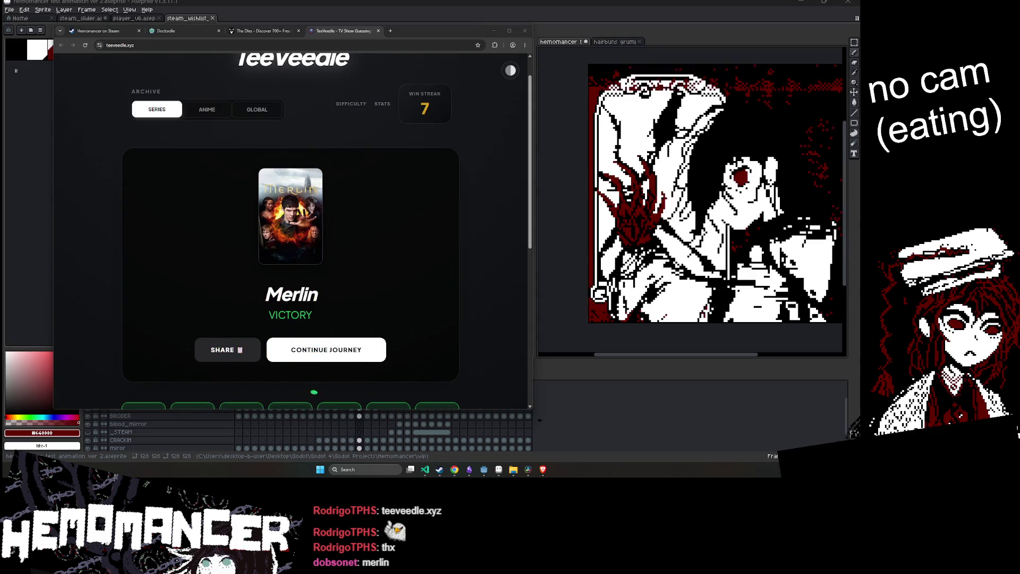
Review the win streak of 7 and continue to the next puzzle
scroll(437, 287, "down", 5)
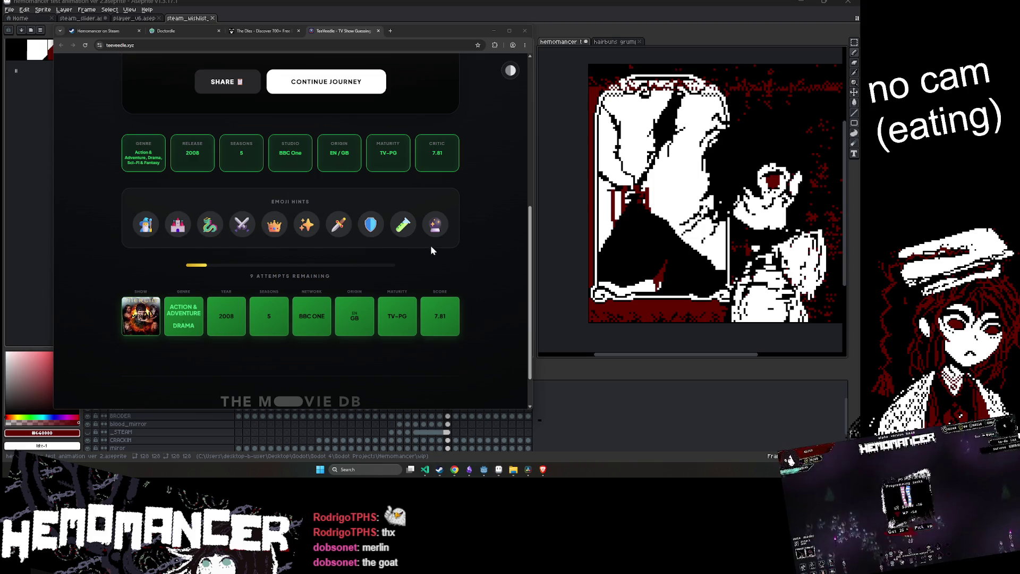
scroll(425, 249, "up", 5)
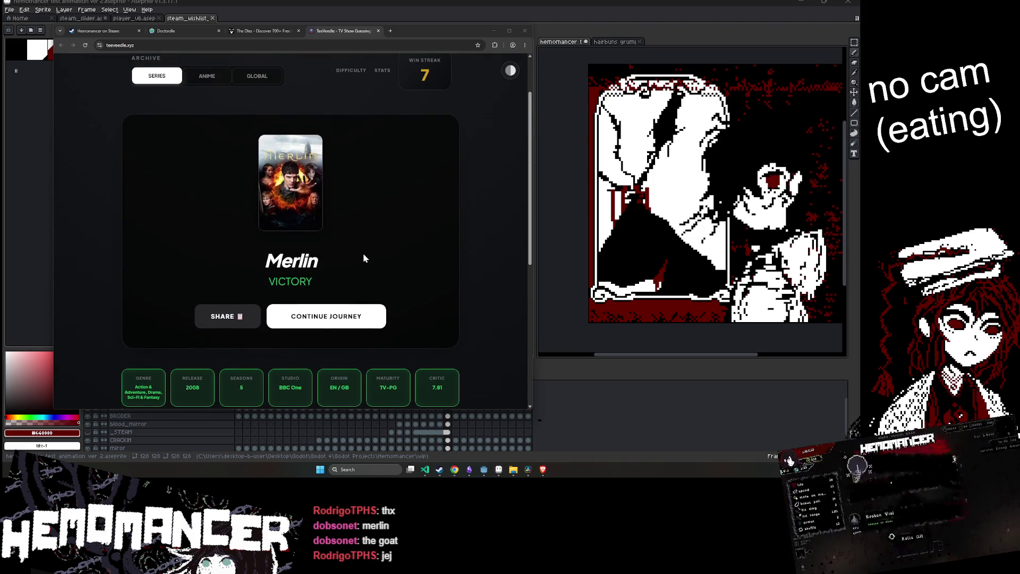
left_click(332, 319)
Replace a 'Girls' search with 'Boys' and submit The Boys as the guess
mouse_move(145, 196)
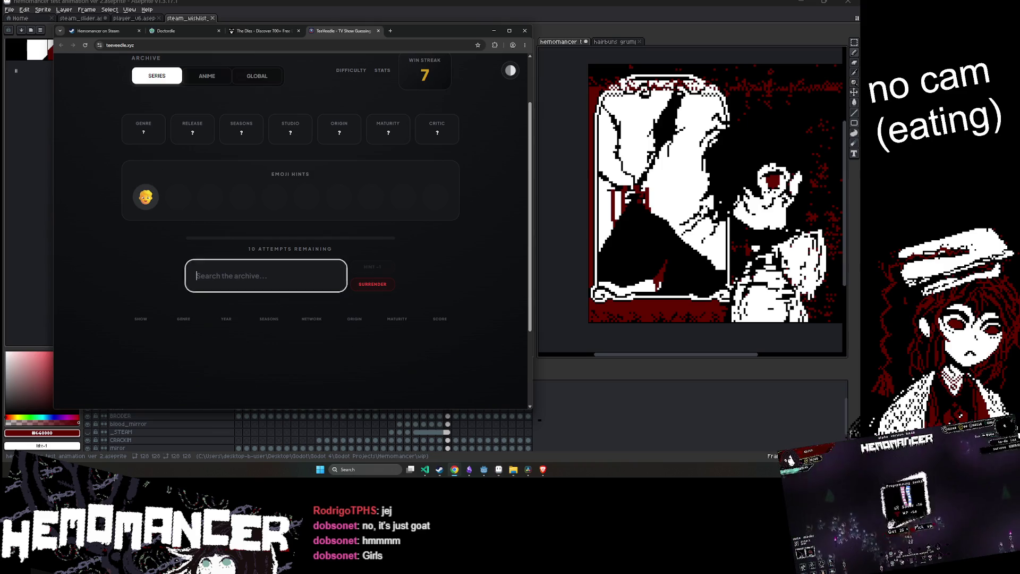
type("Girls")
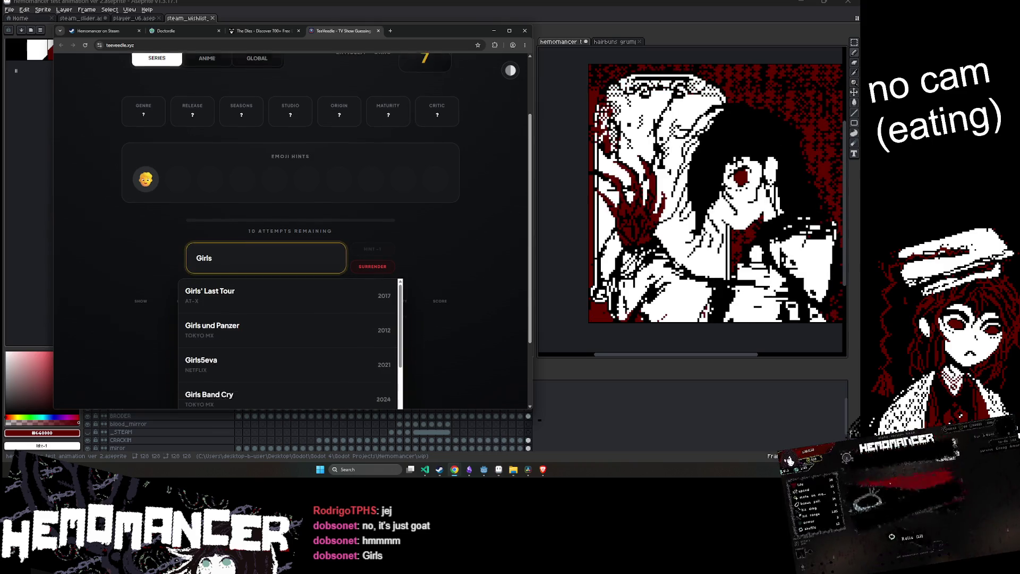
scroll(278, 298, "down", 3)
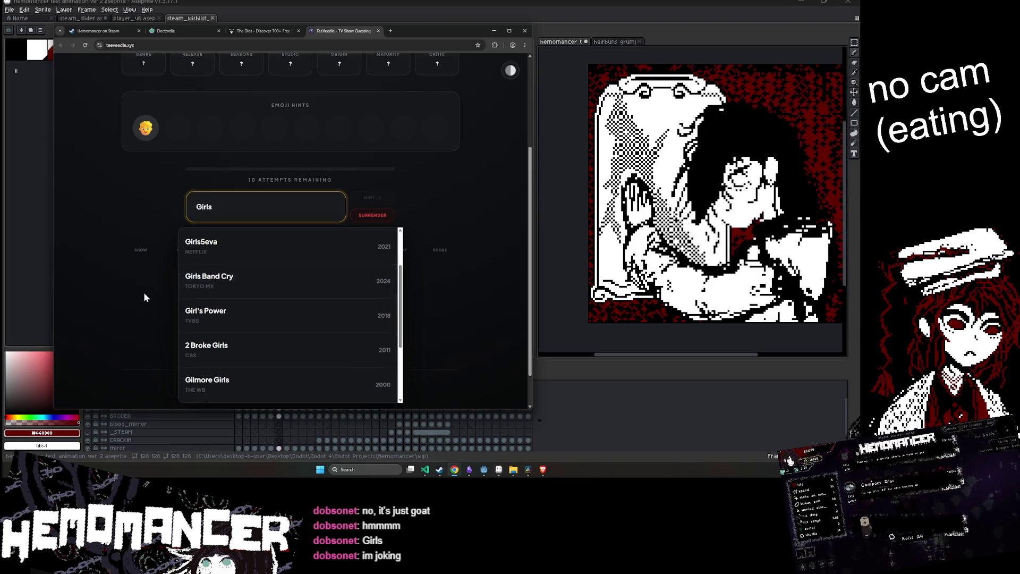
scroll(145, 297, "down", 1)
key("ctrl+a")
type("Boy")
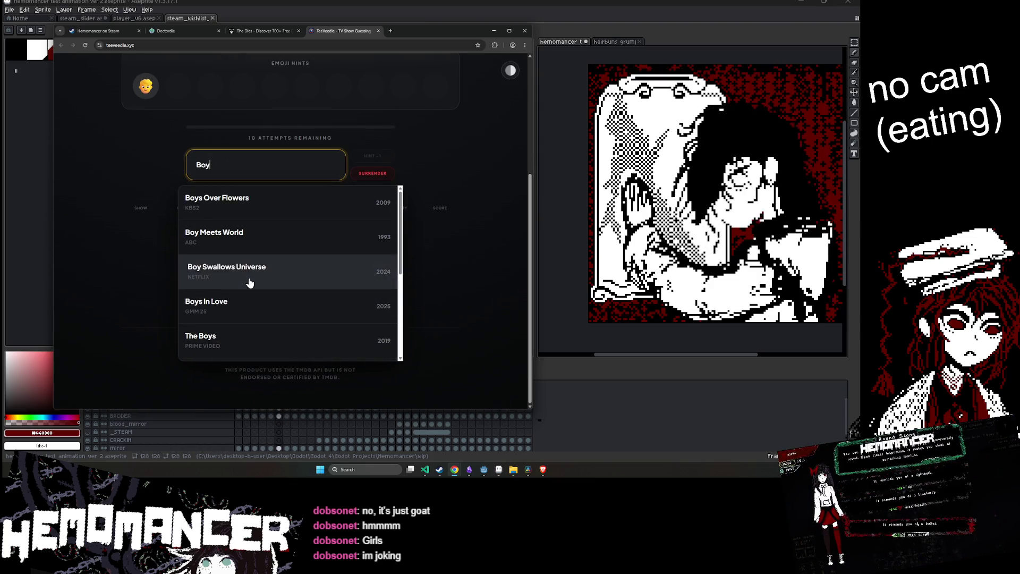
type("s")
left_click(267, 280)
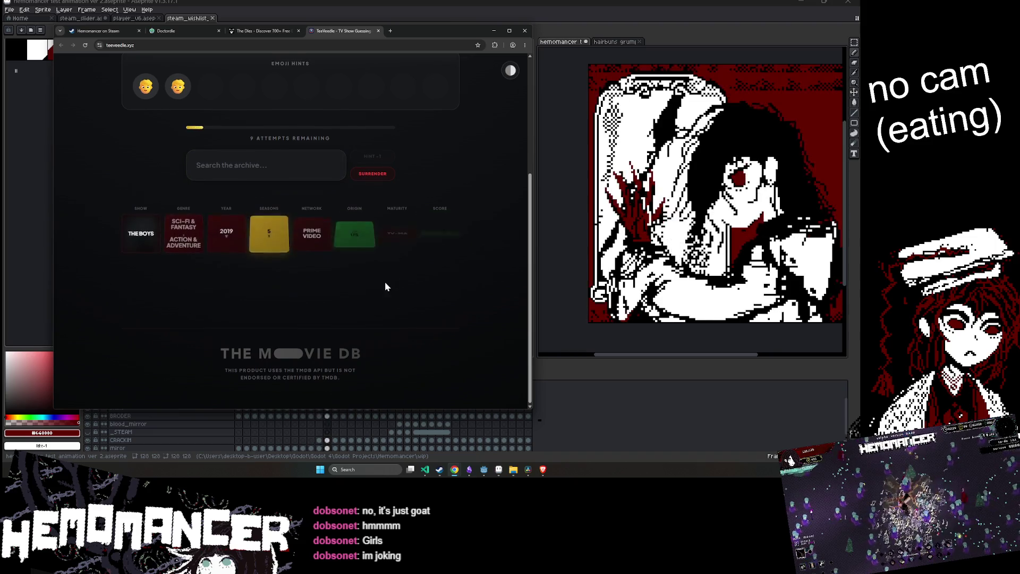
Type 'magic mike' into the search field, then clear it again
scroll(138, 135, "up", 2)
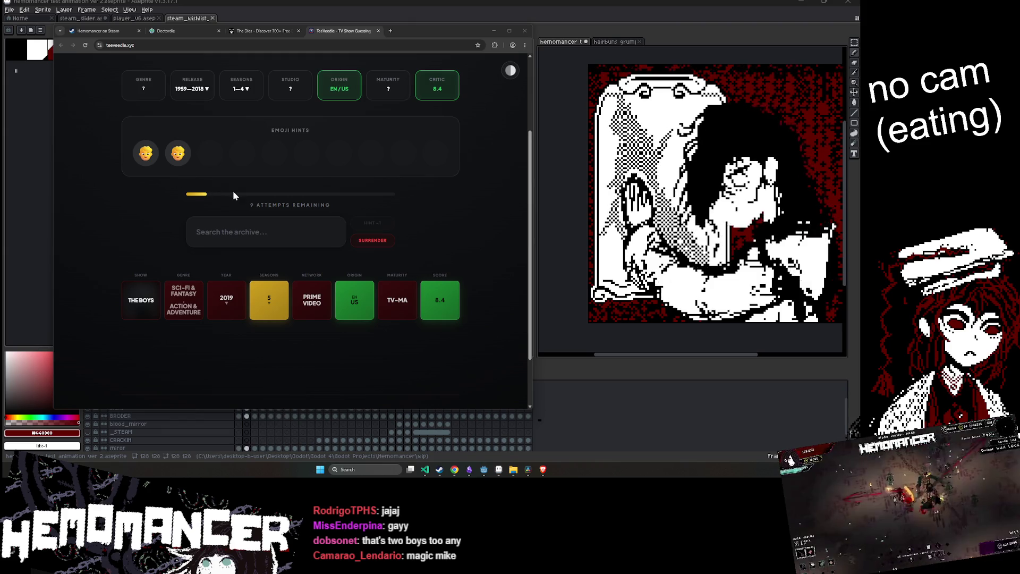
left_click(244, 223)
type("magic mike")
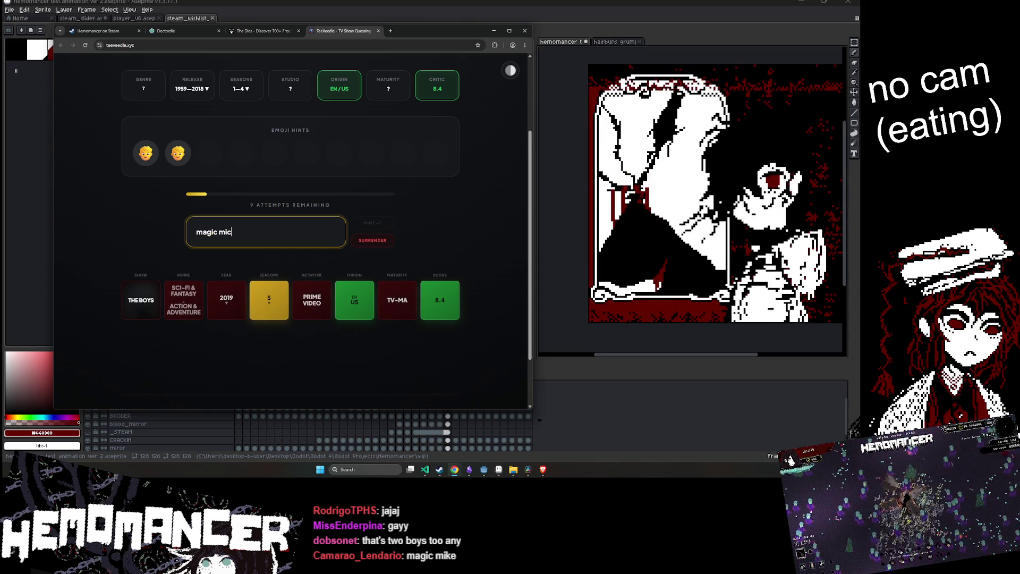
key("BackSpace")
key("BackSpace")
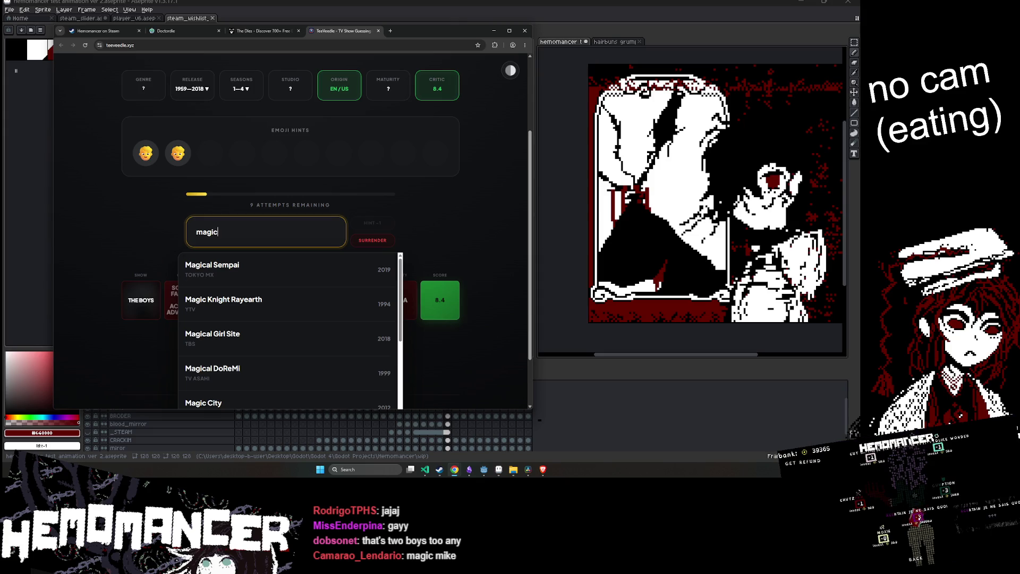
key("ctrl+a")
key("BackSpace")
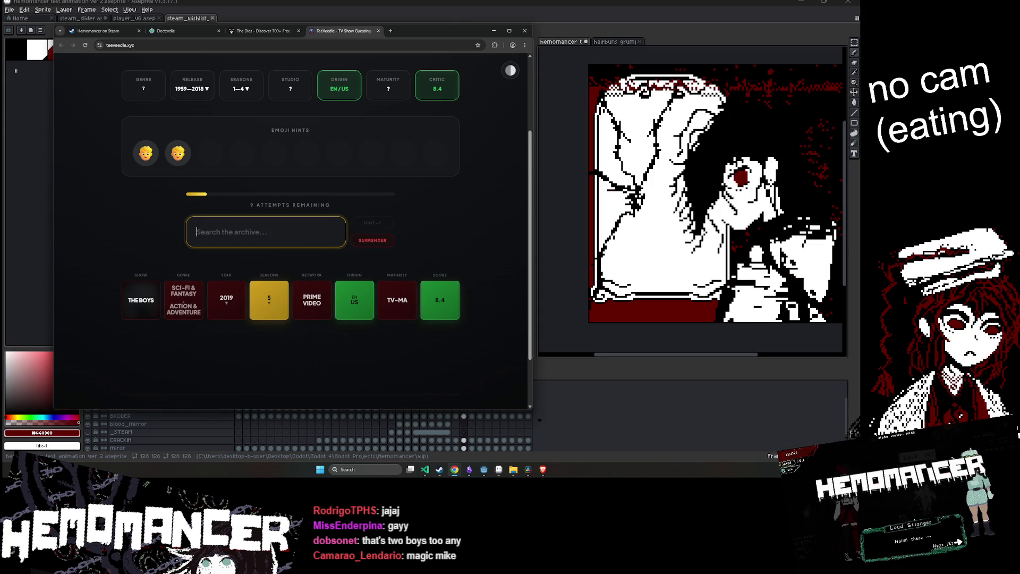